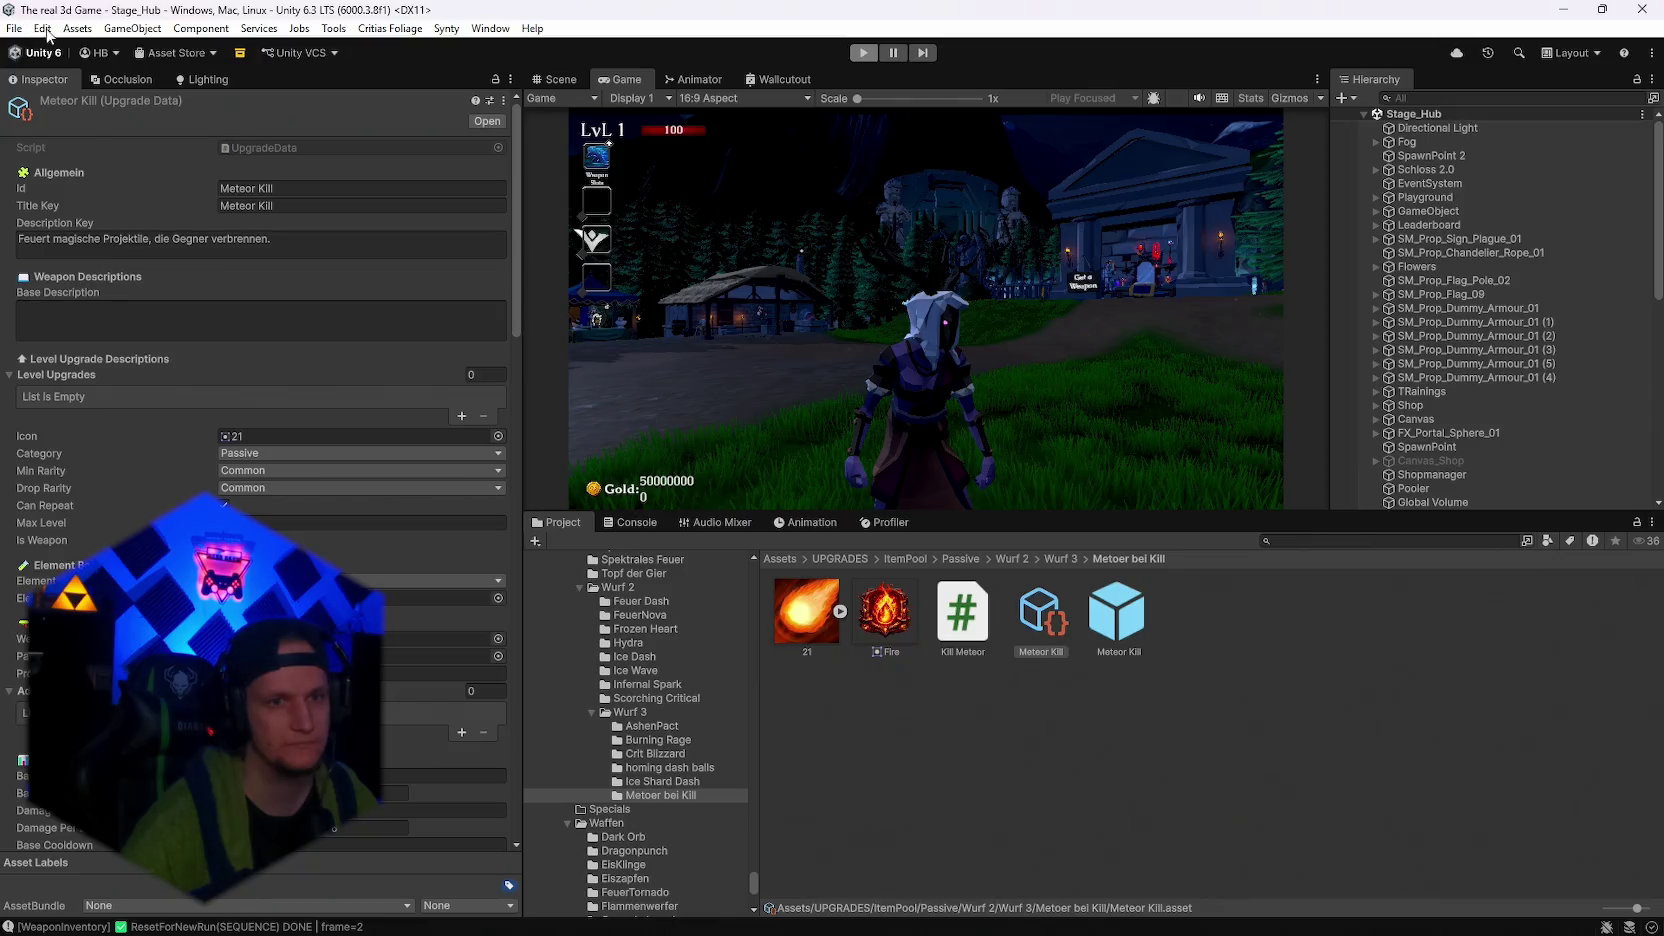
Exit play mode and save the Stage_Hub scene
key(ctrl+p)
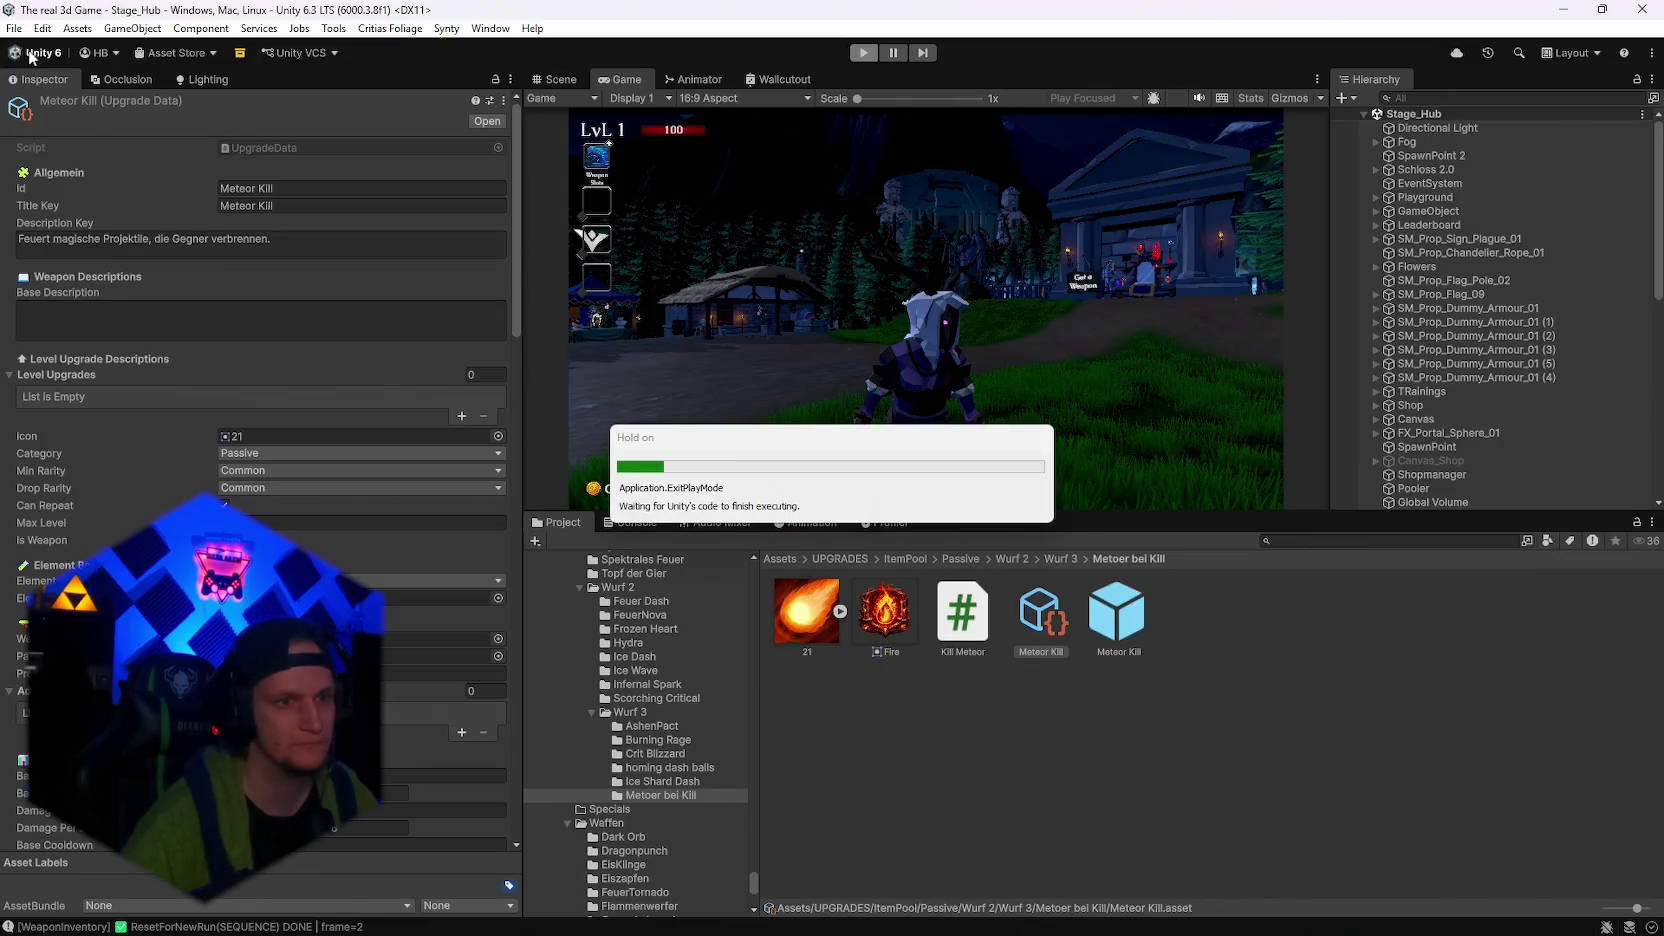
click(16, 29)
click(45, 112)
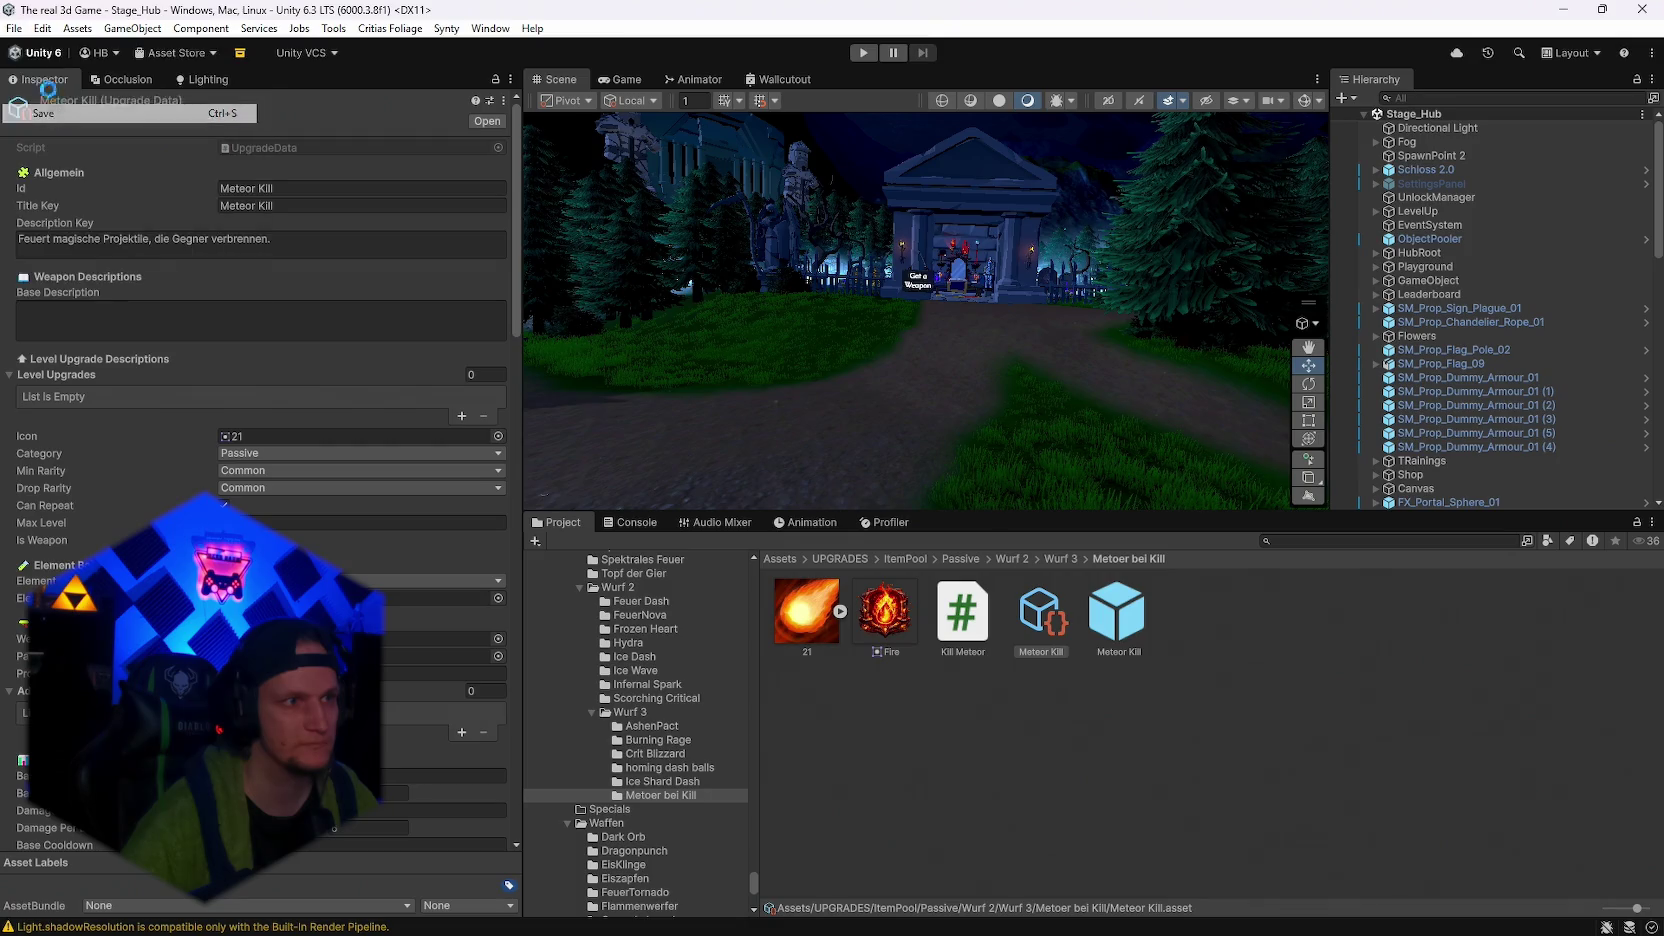
Save the whole project and start the game in play mode again
click(16, 29)
click(60, 216)
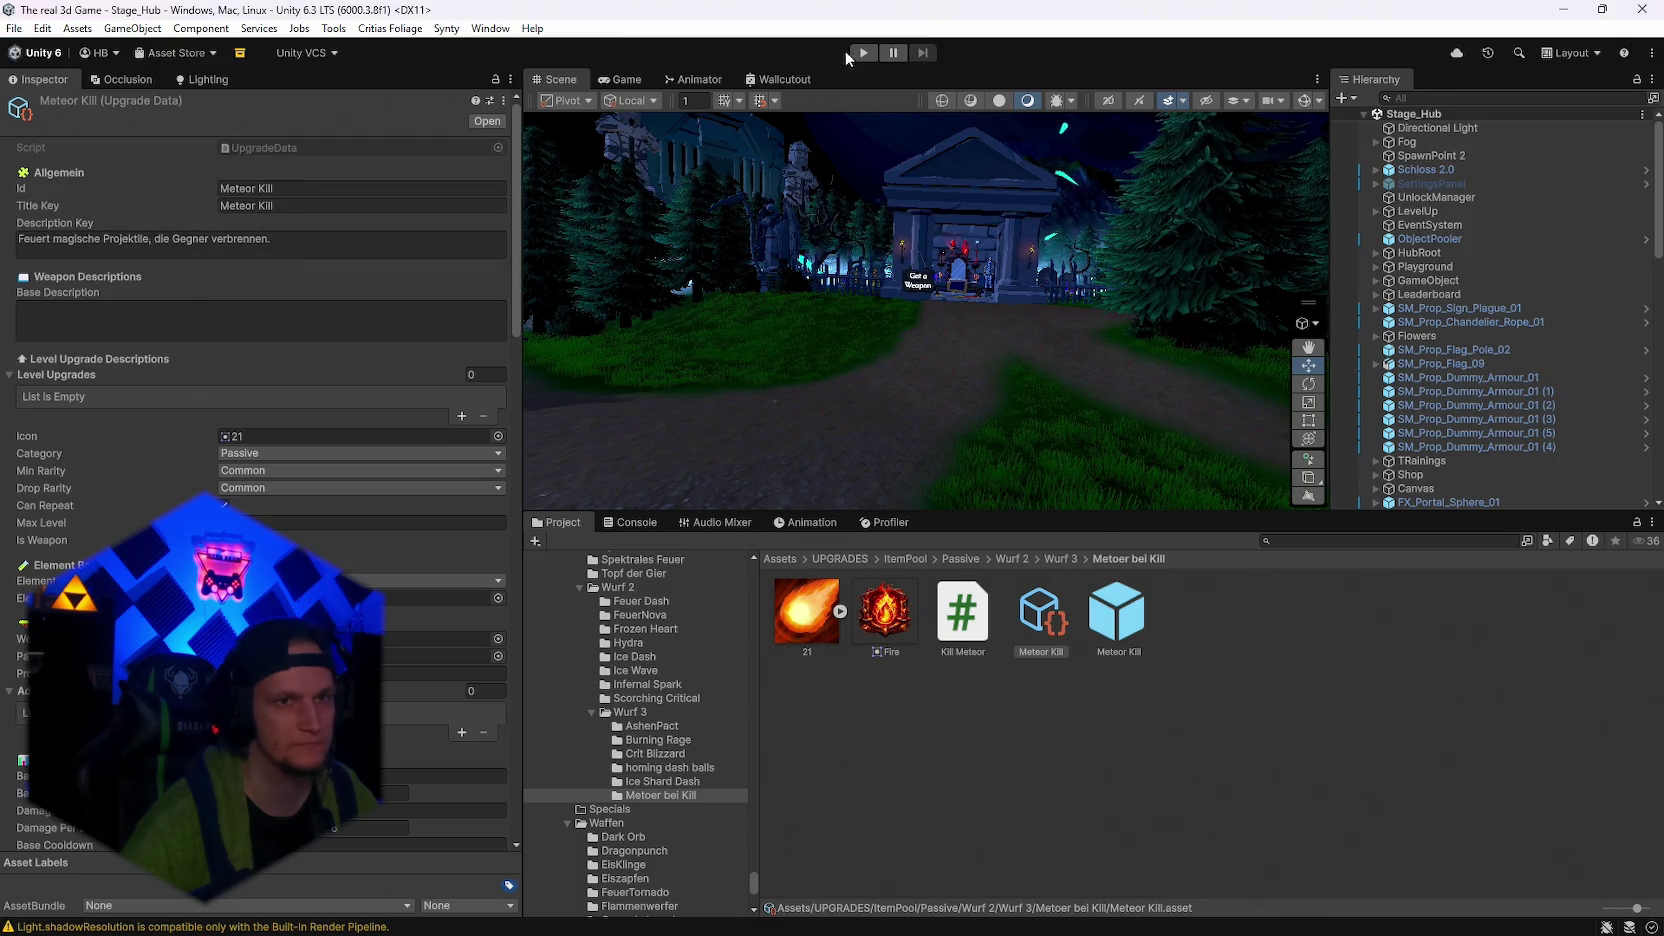
click(862, 52)
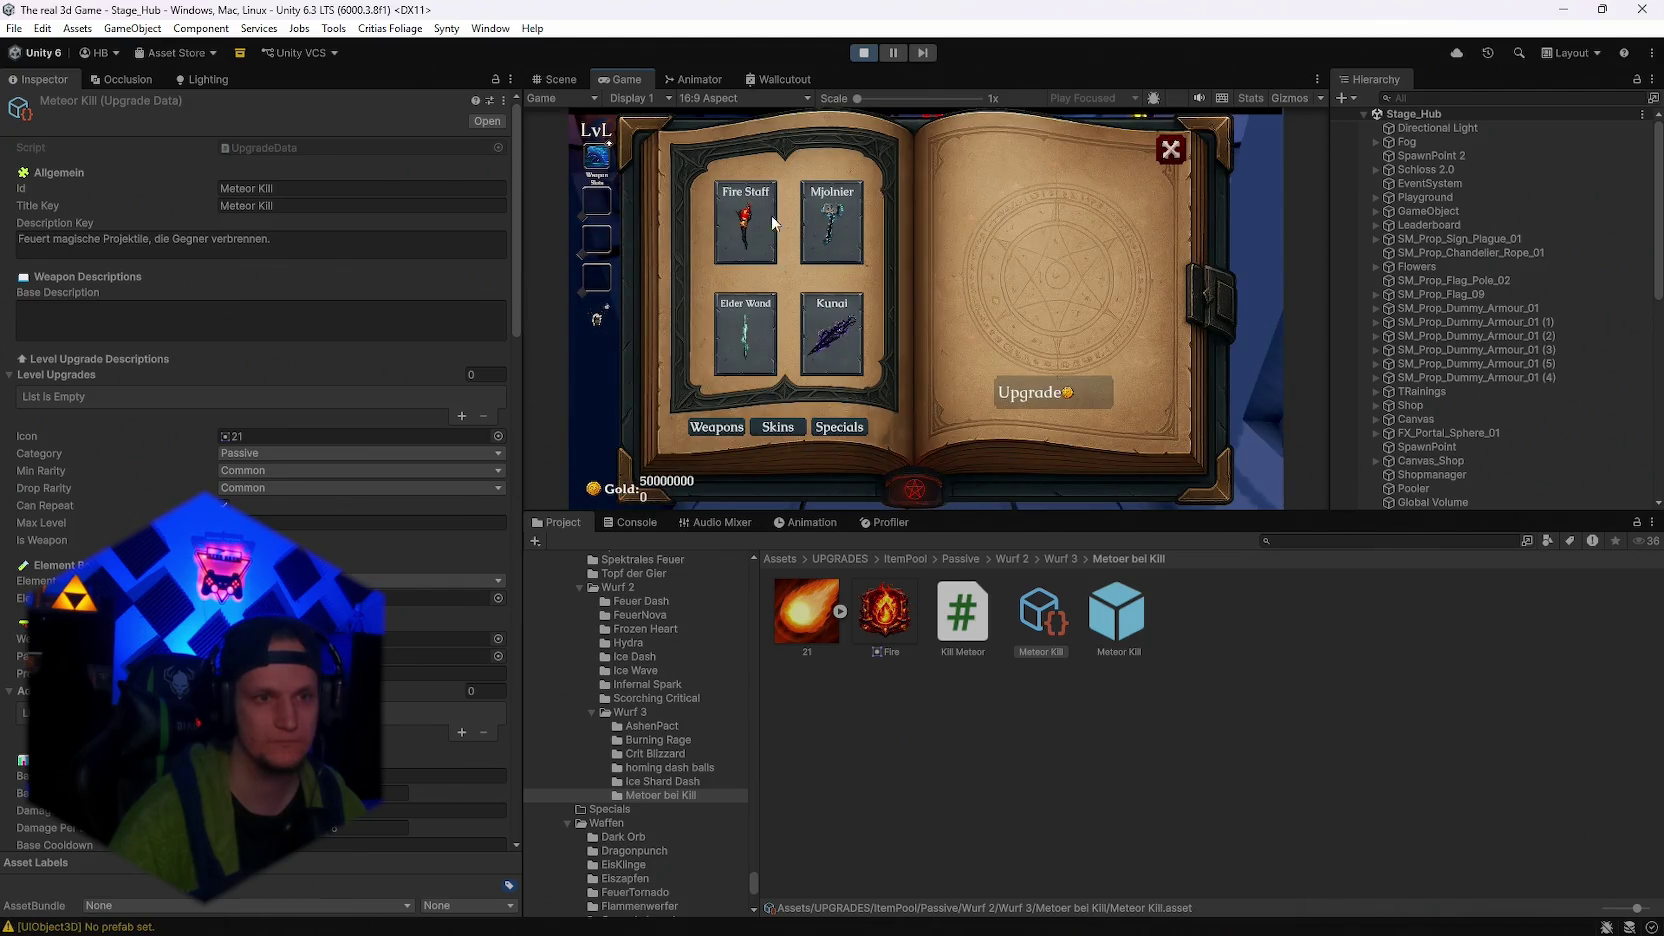
View the Mjolnier weapon's details in the weapon book, then close the book
click(831, 225)
key(Escape)
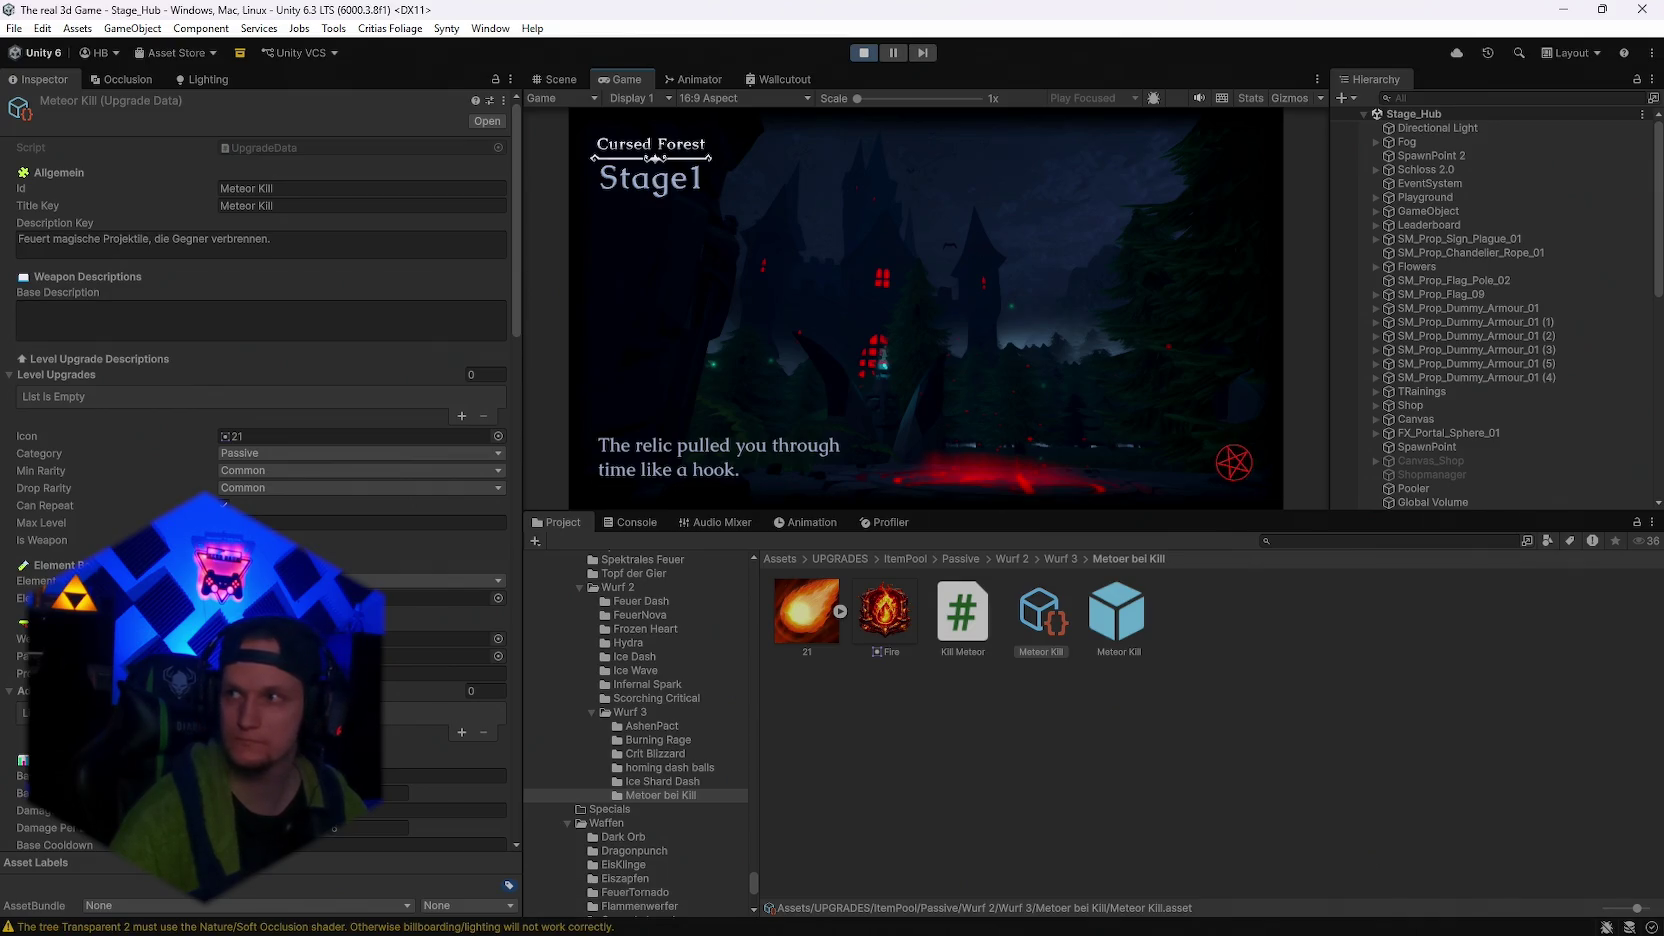
Dismiss the Cursed Forest story screen, pause Stage 1, and maximize the Game view
key(alt+Tab)
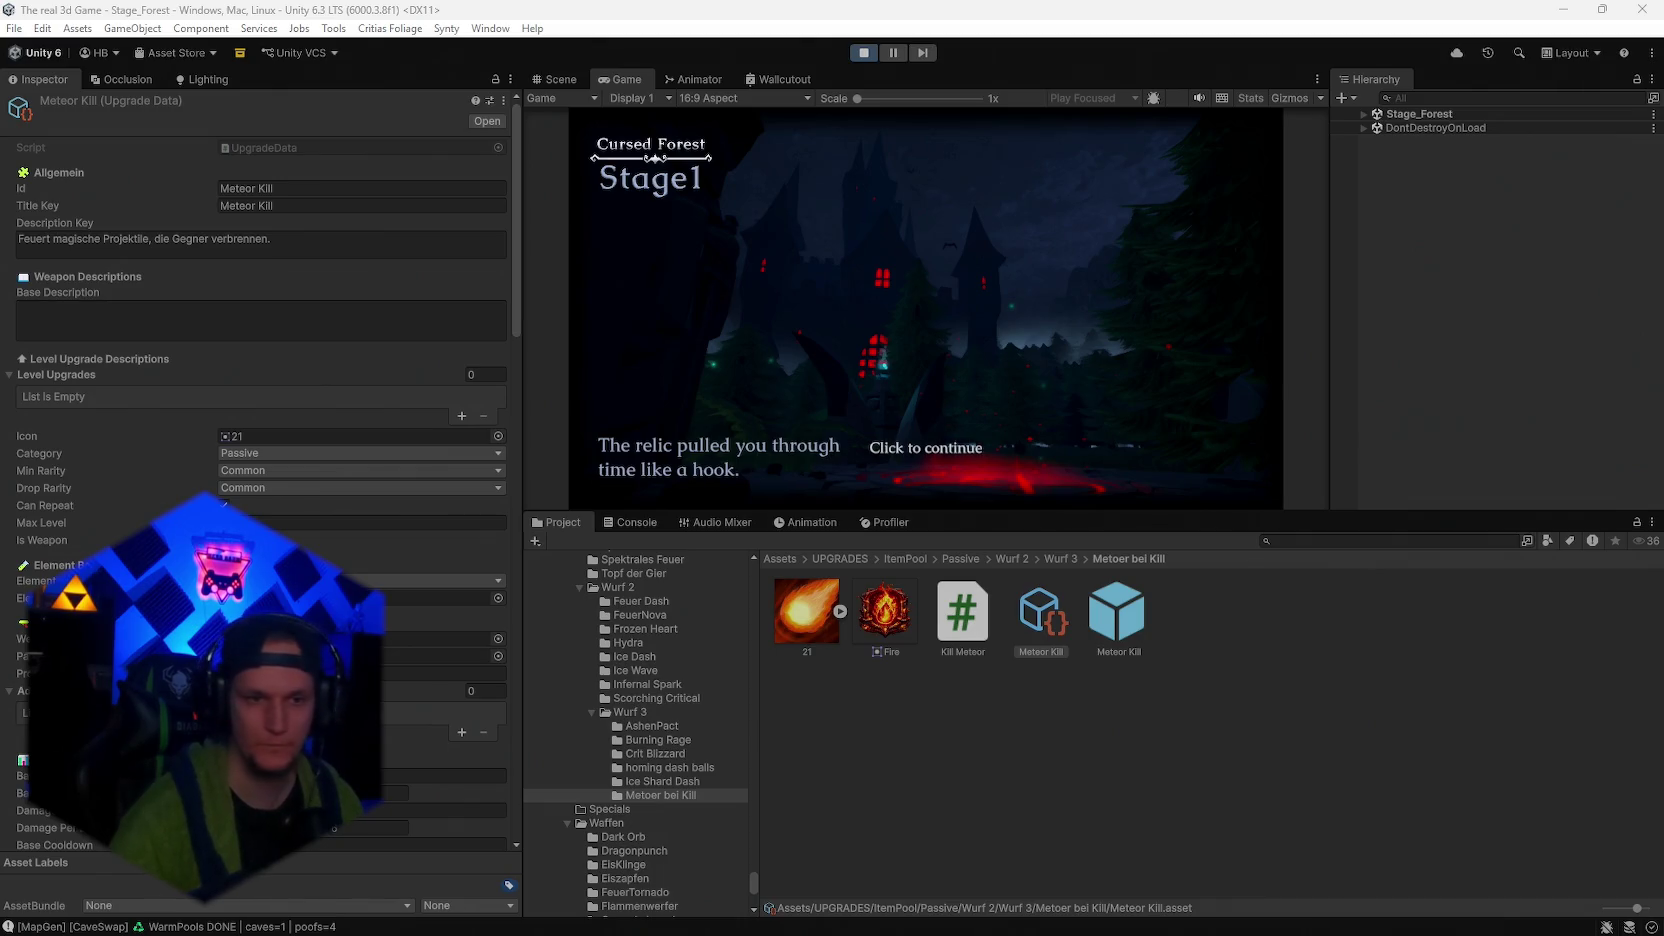
click(926, 309)
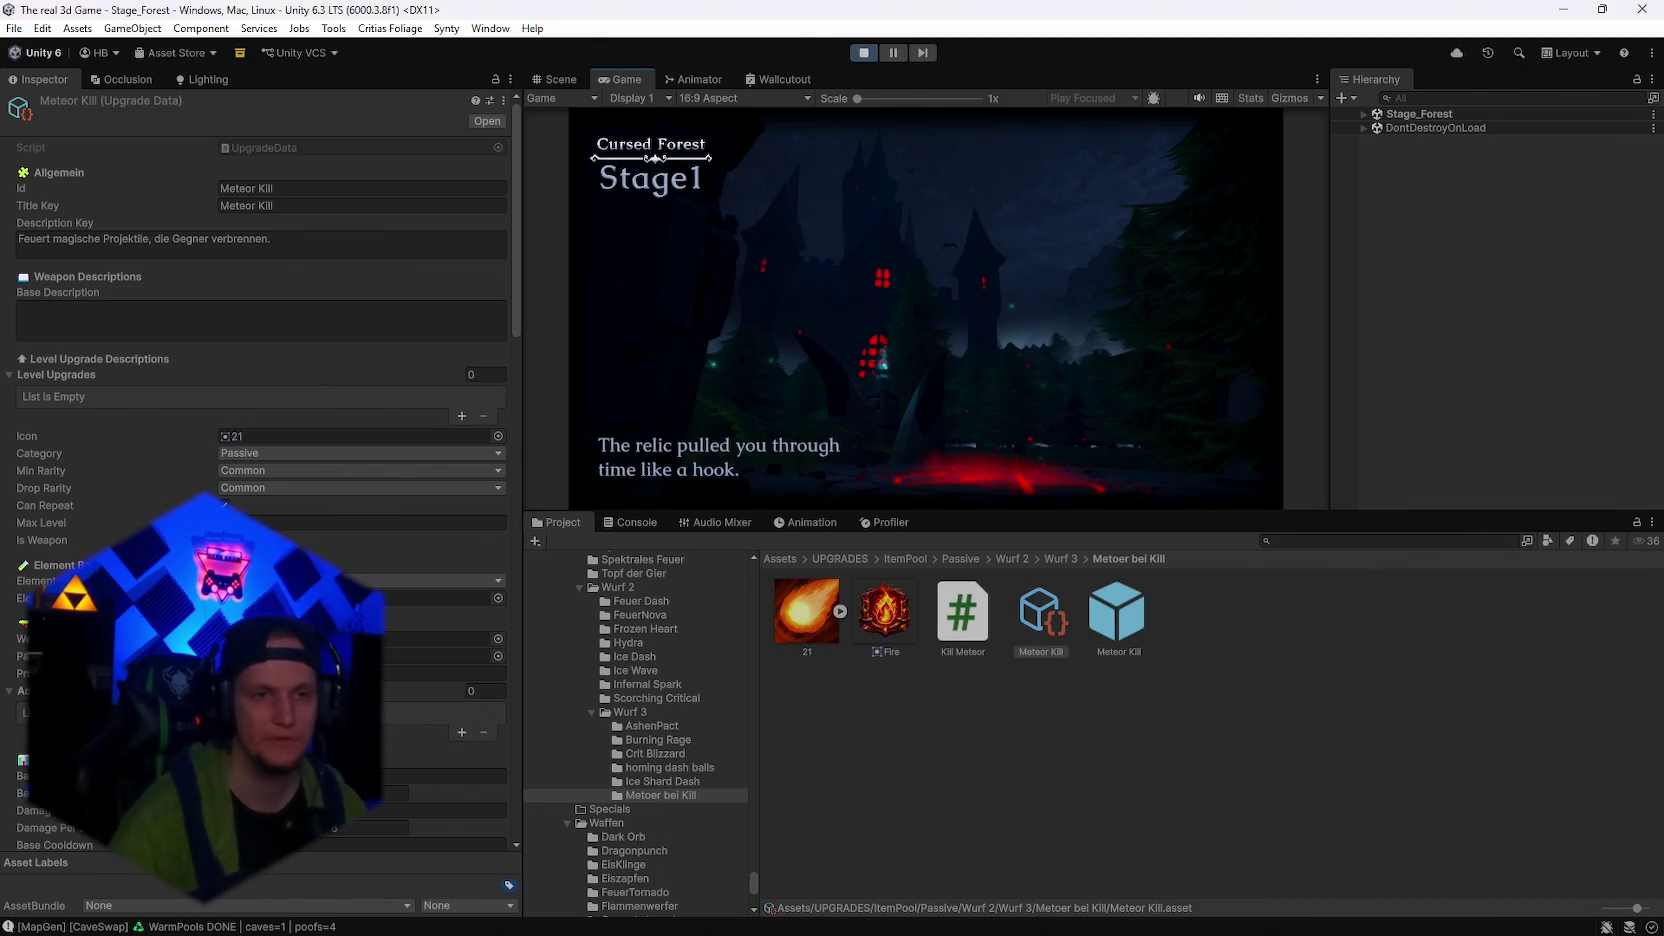
key(Escape)
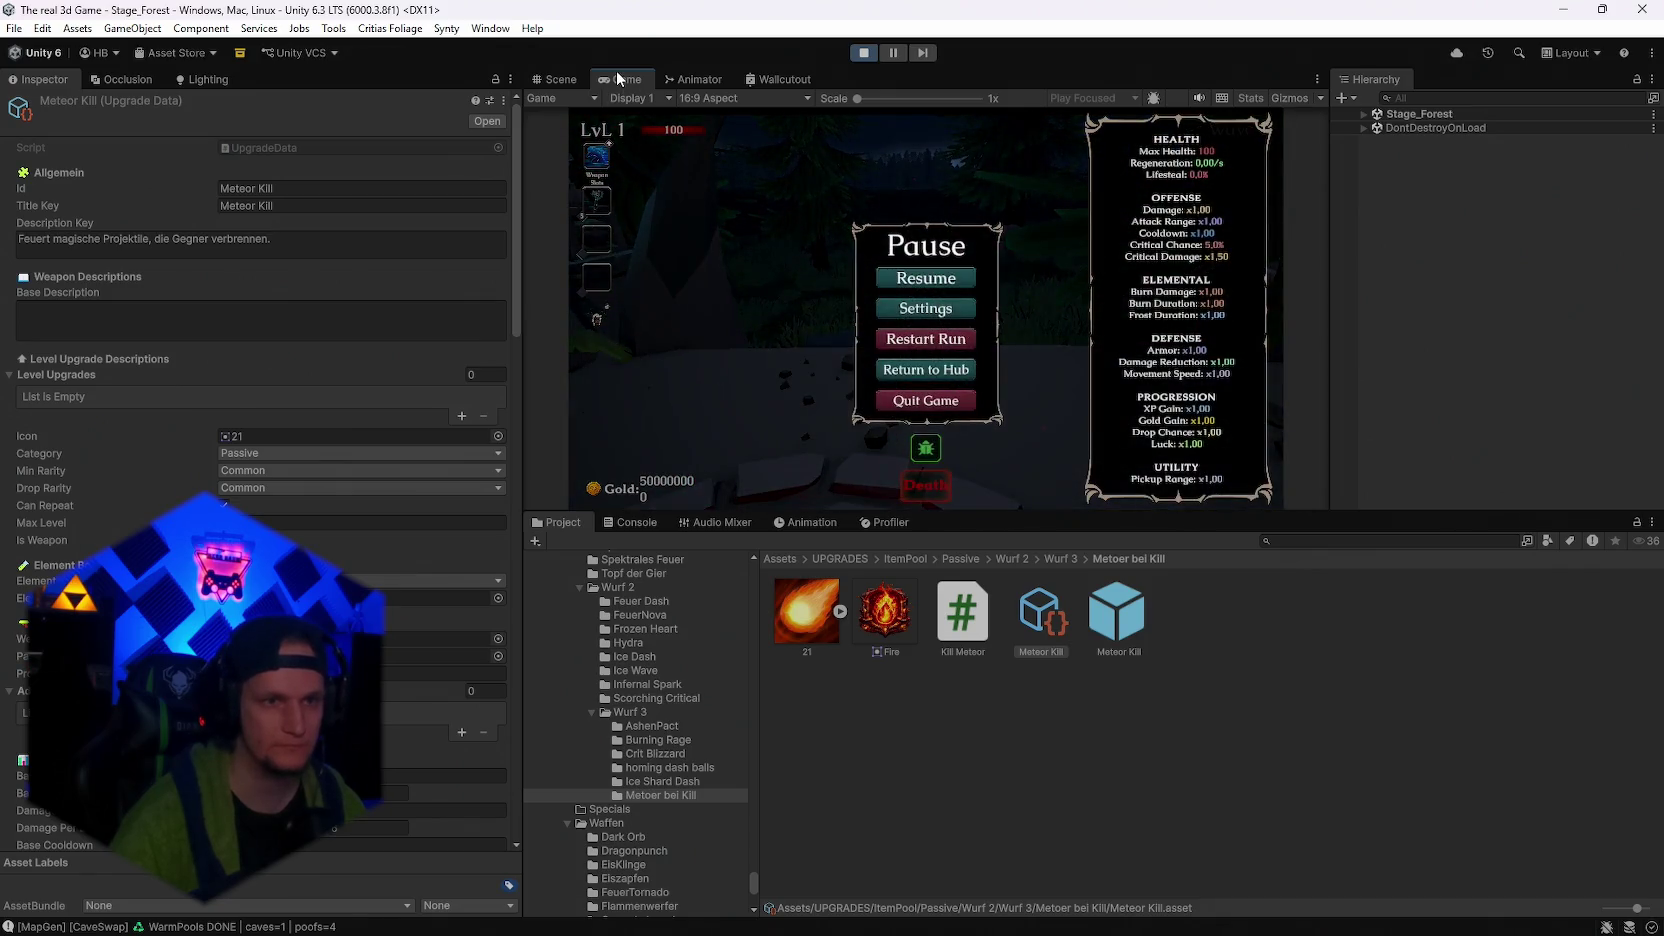
double_click(617, 76)
Resume the game, reroll the upgrade cards seven times, and take Meteor Kill
click(827, 449)
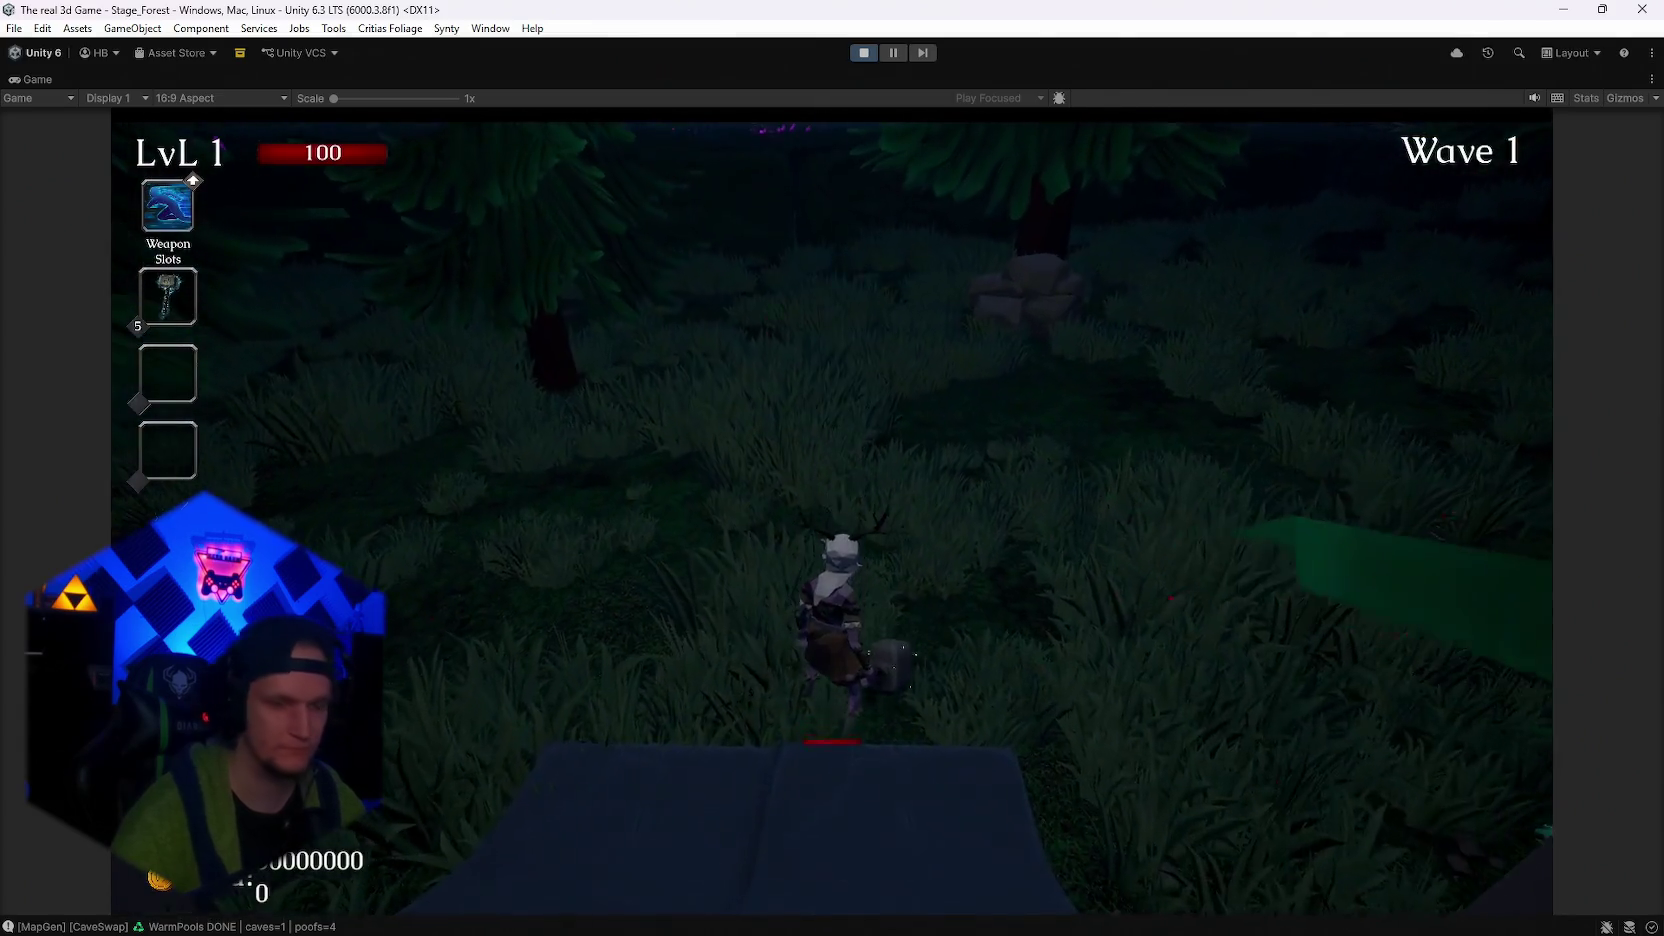
key(r)
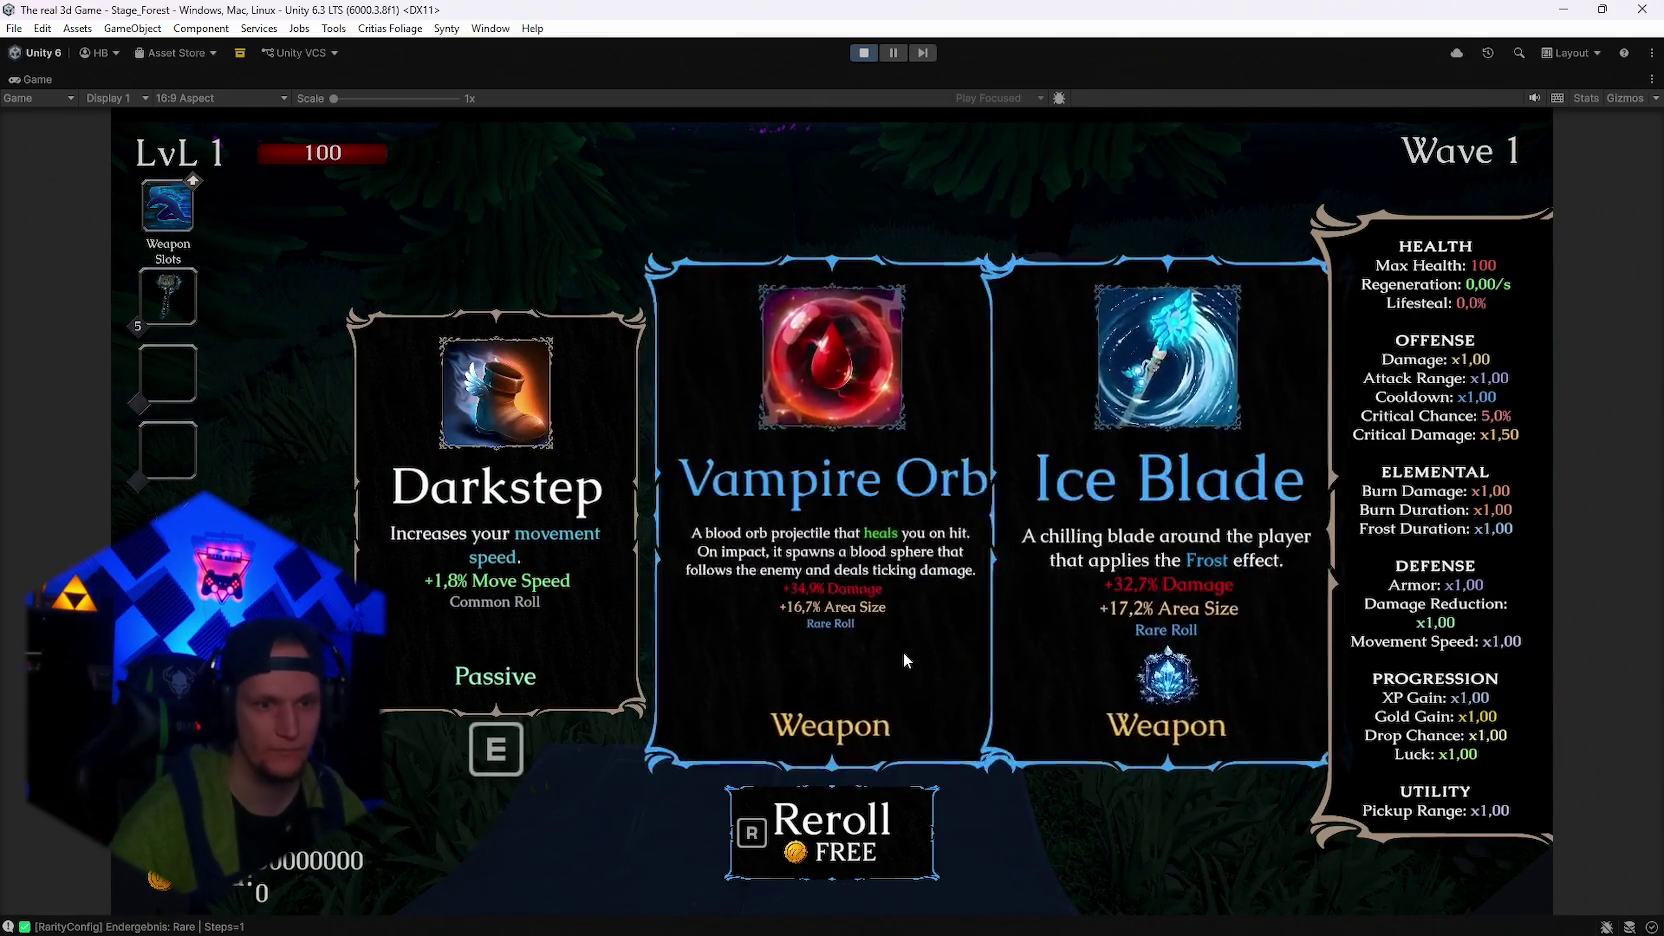
key(r)
key(r)
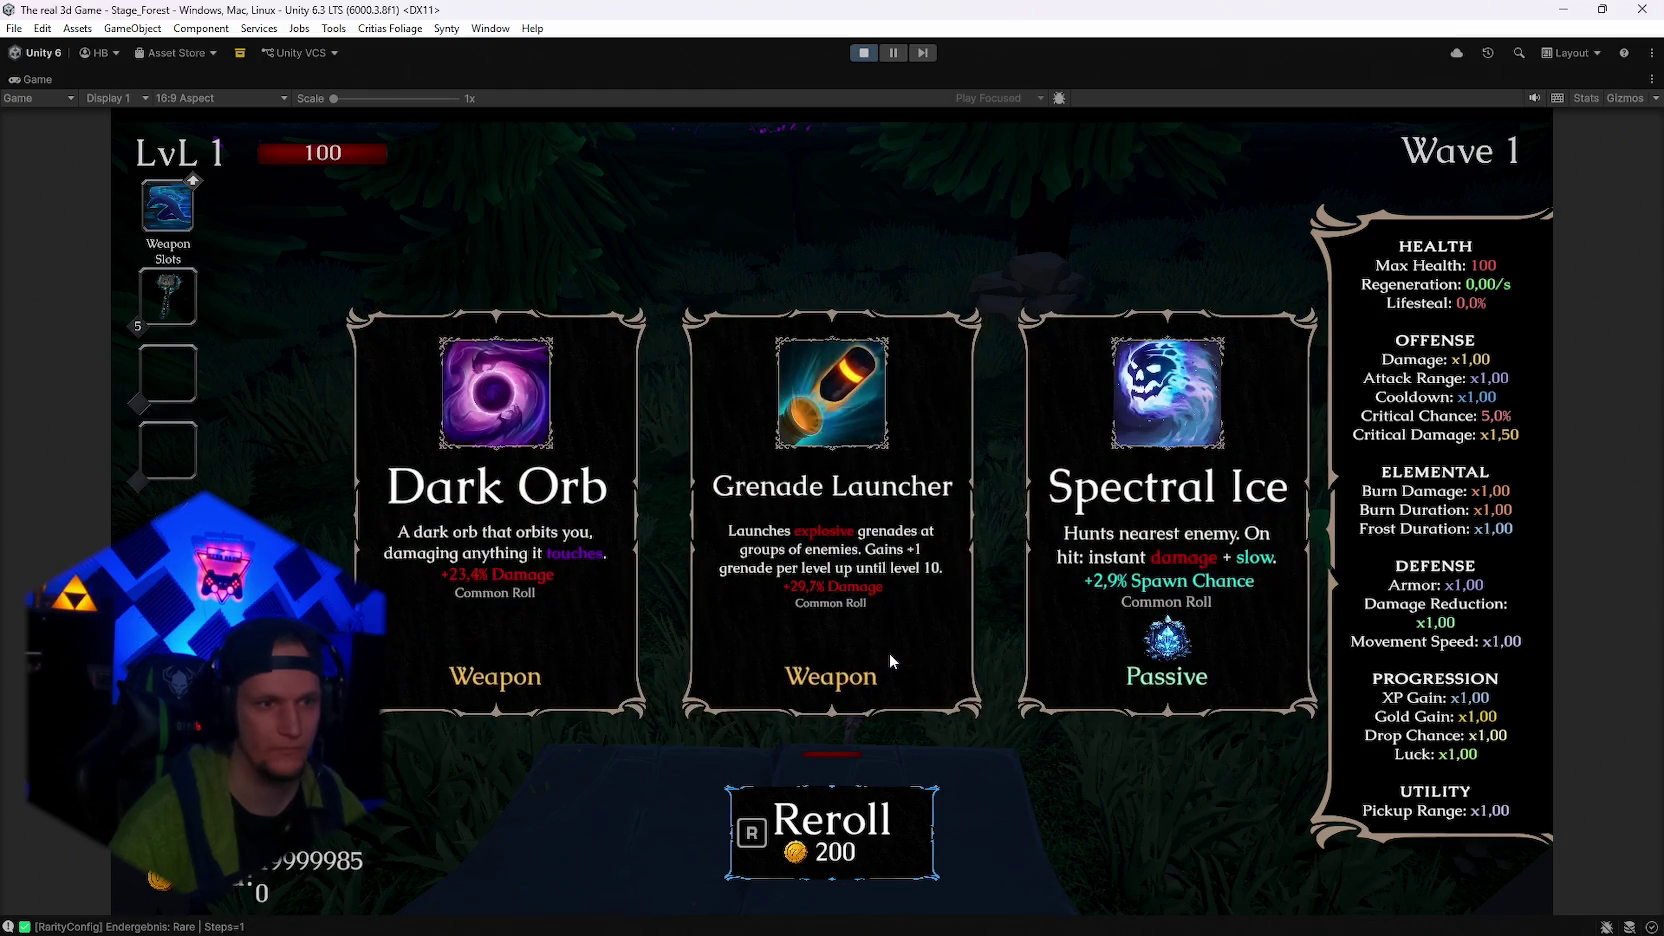
key(r)
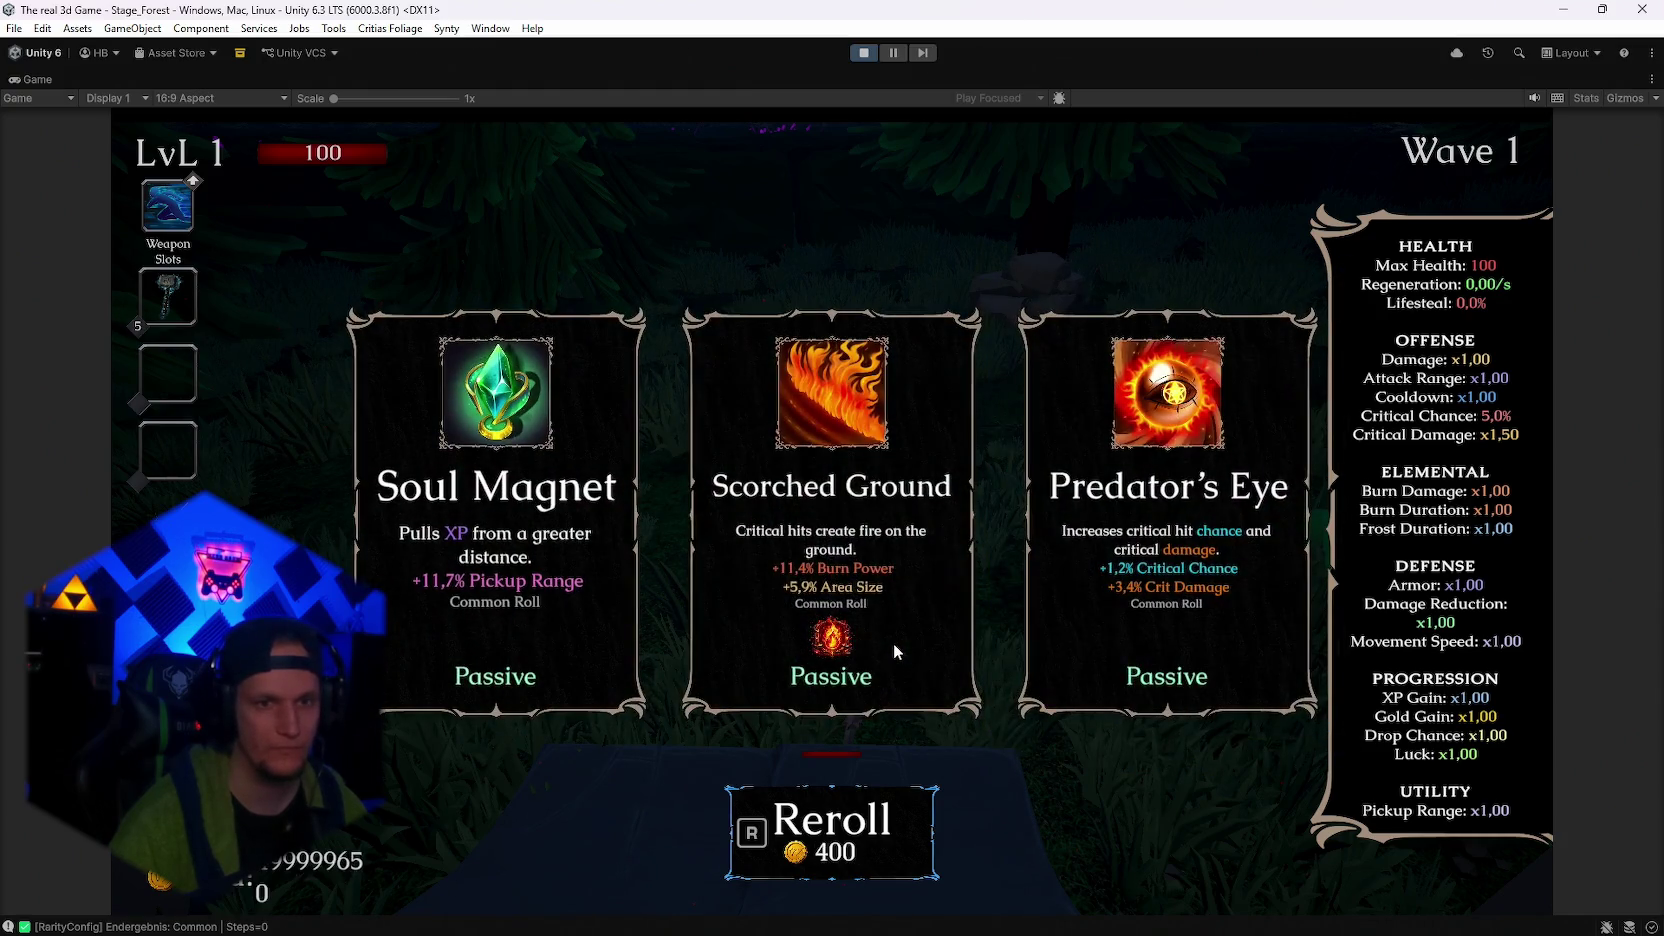
key(r)
key(r)
key(r)
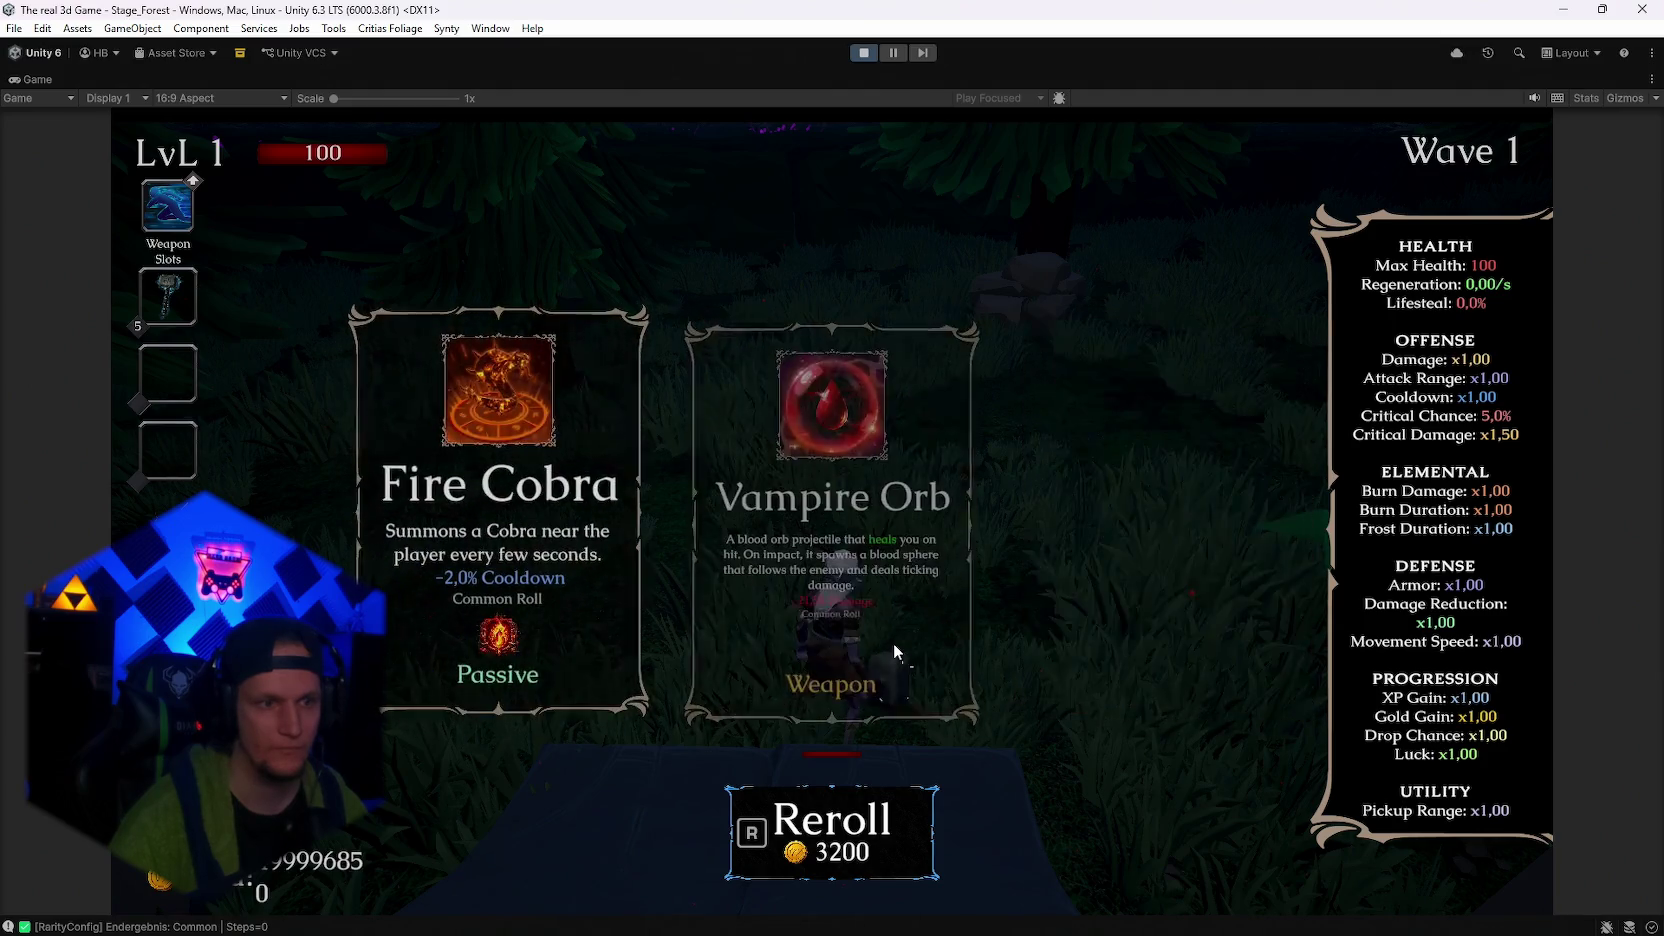
key(r)
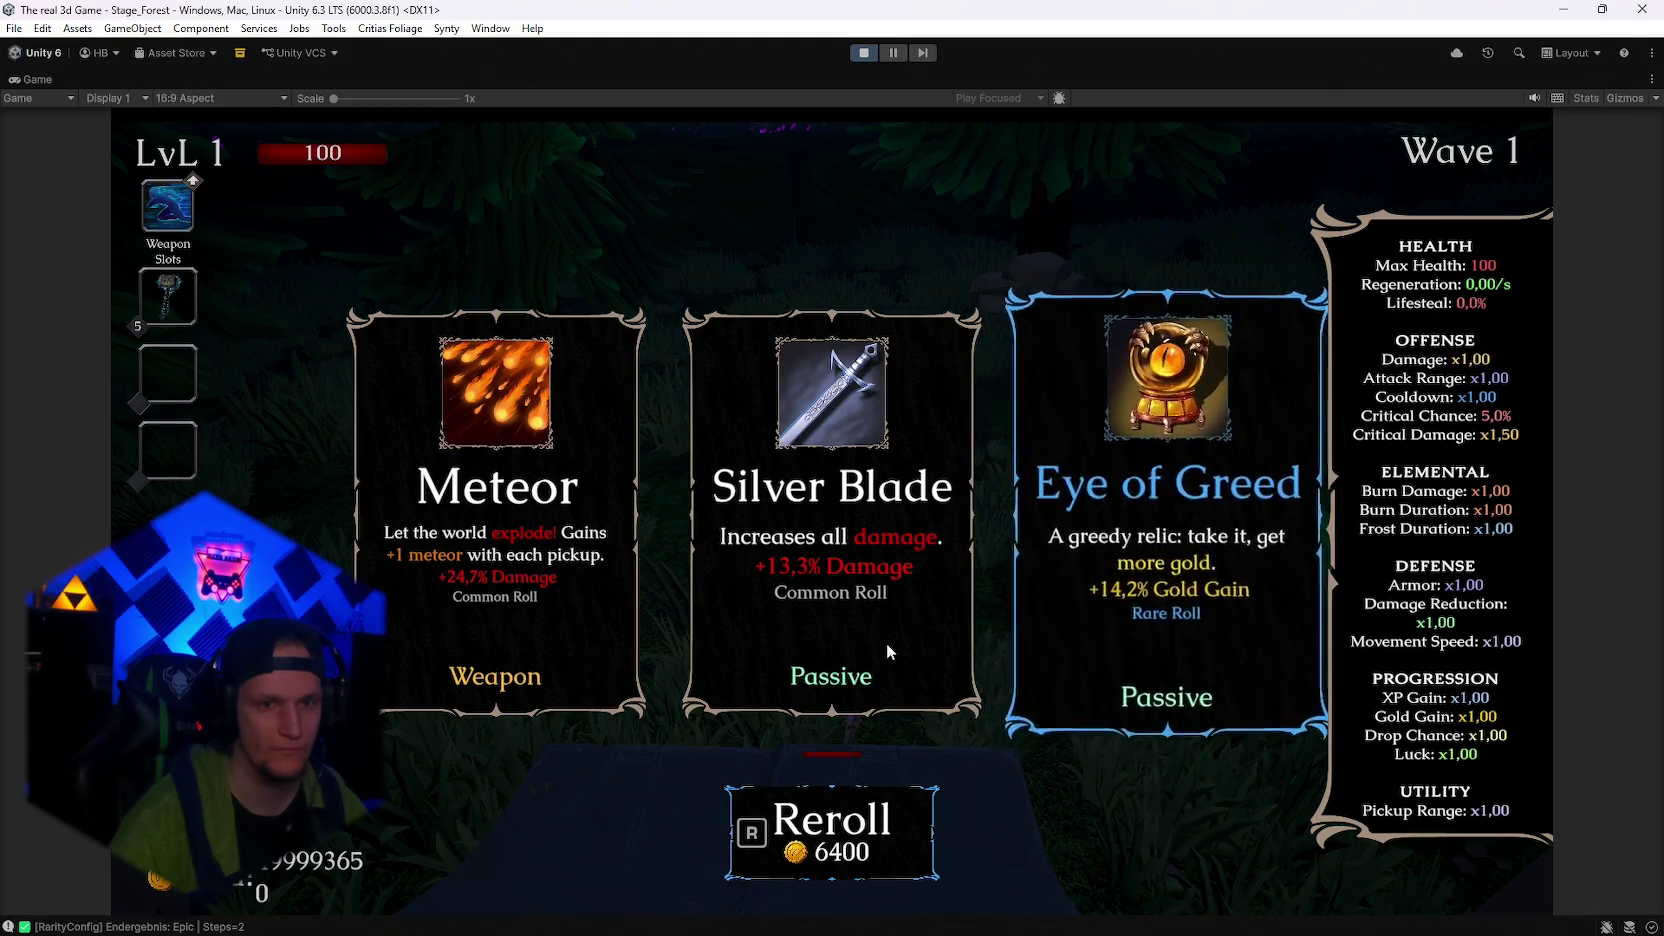
key(r)
key(r)
key(r)
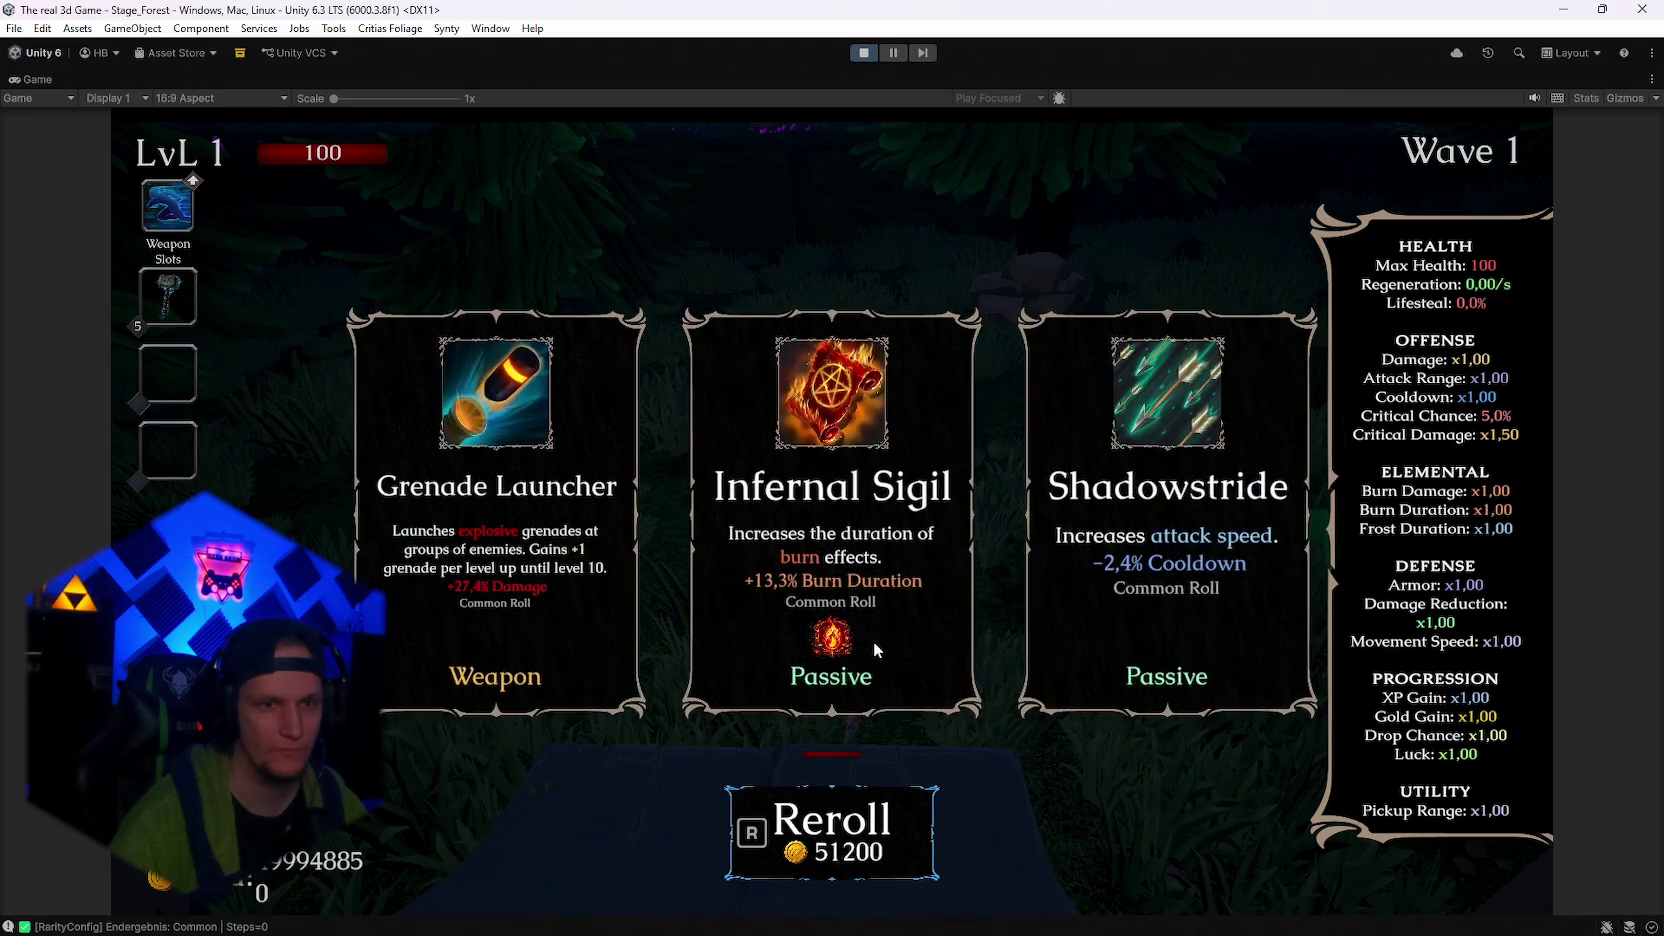
key(r)
key(r)
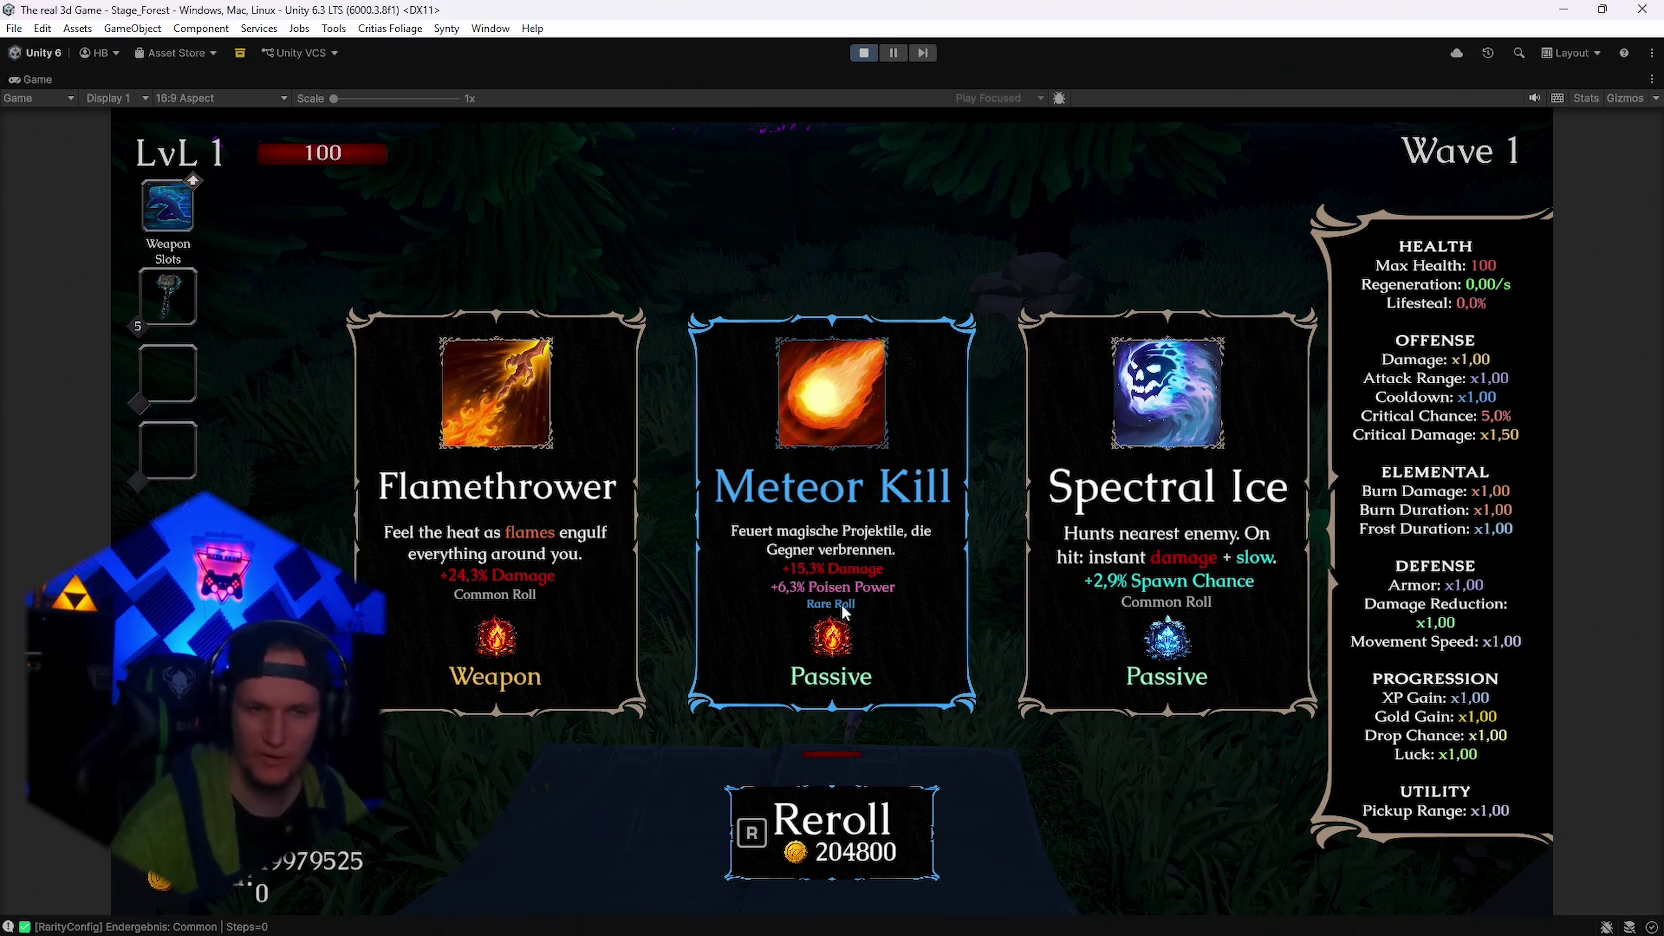
click(853, 602)
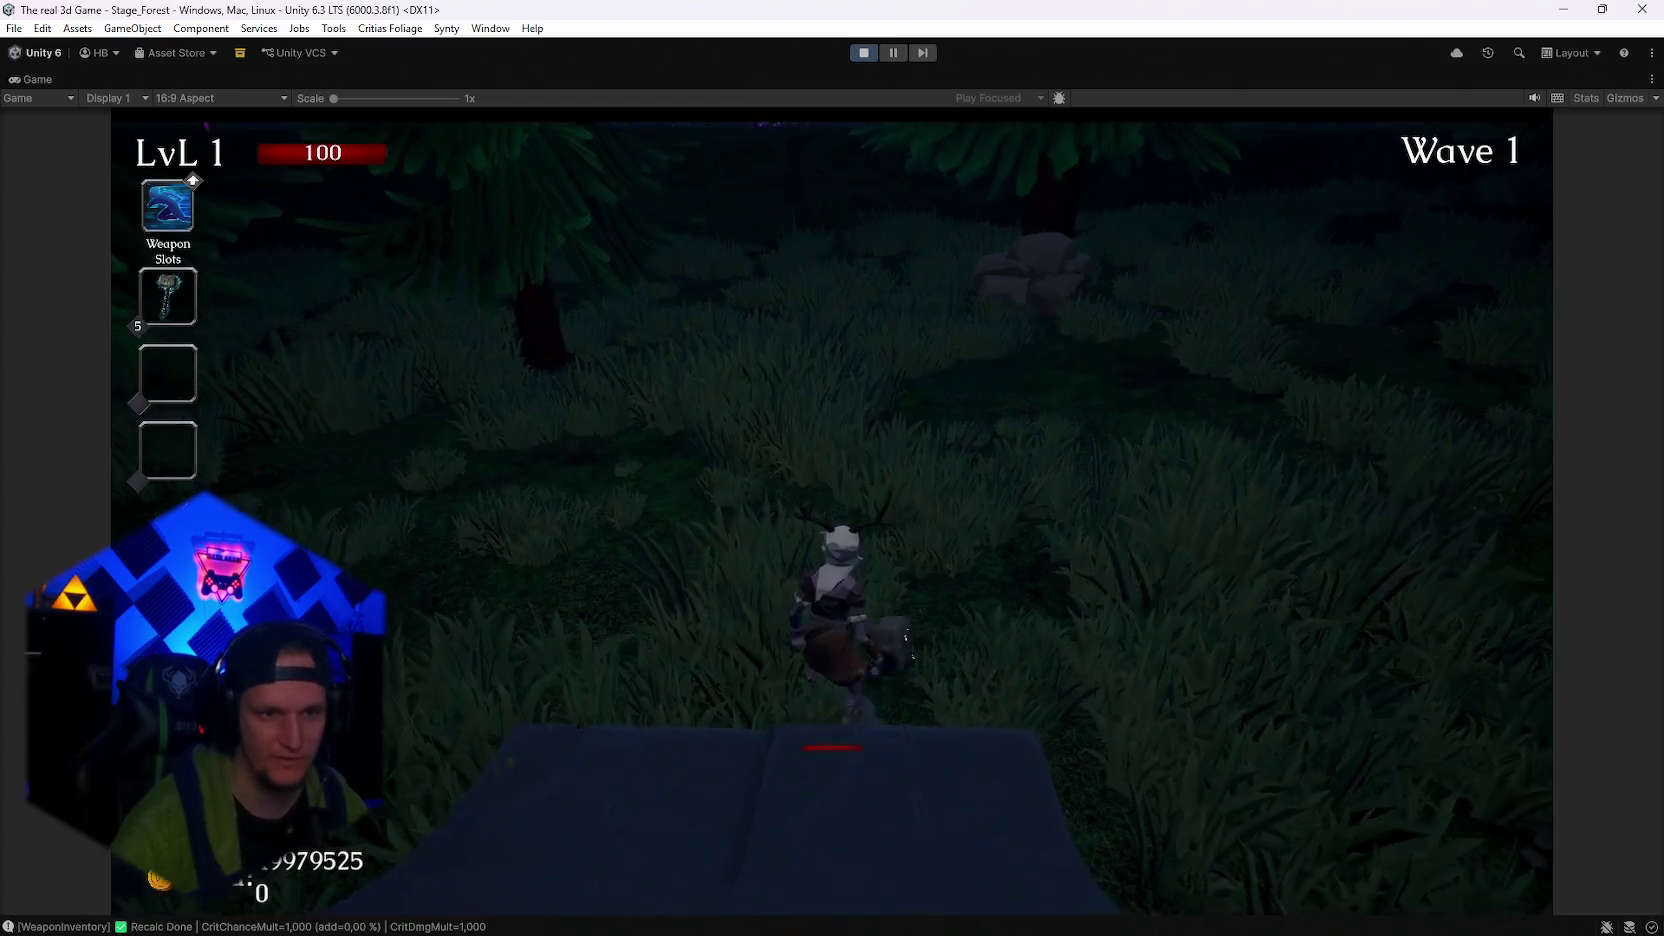
Run the character toward the enemies, pause, and restore the full editor layout
key(w)
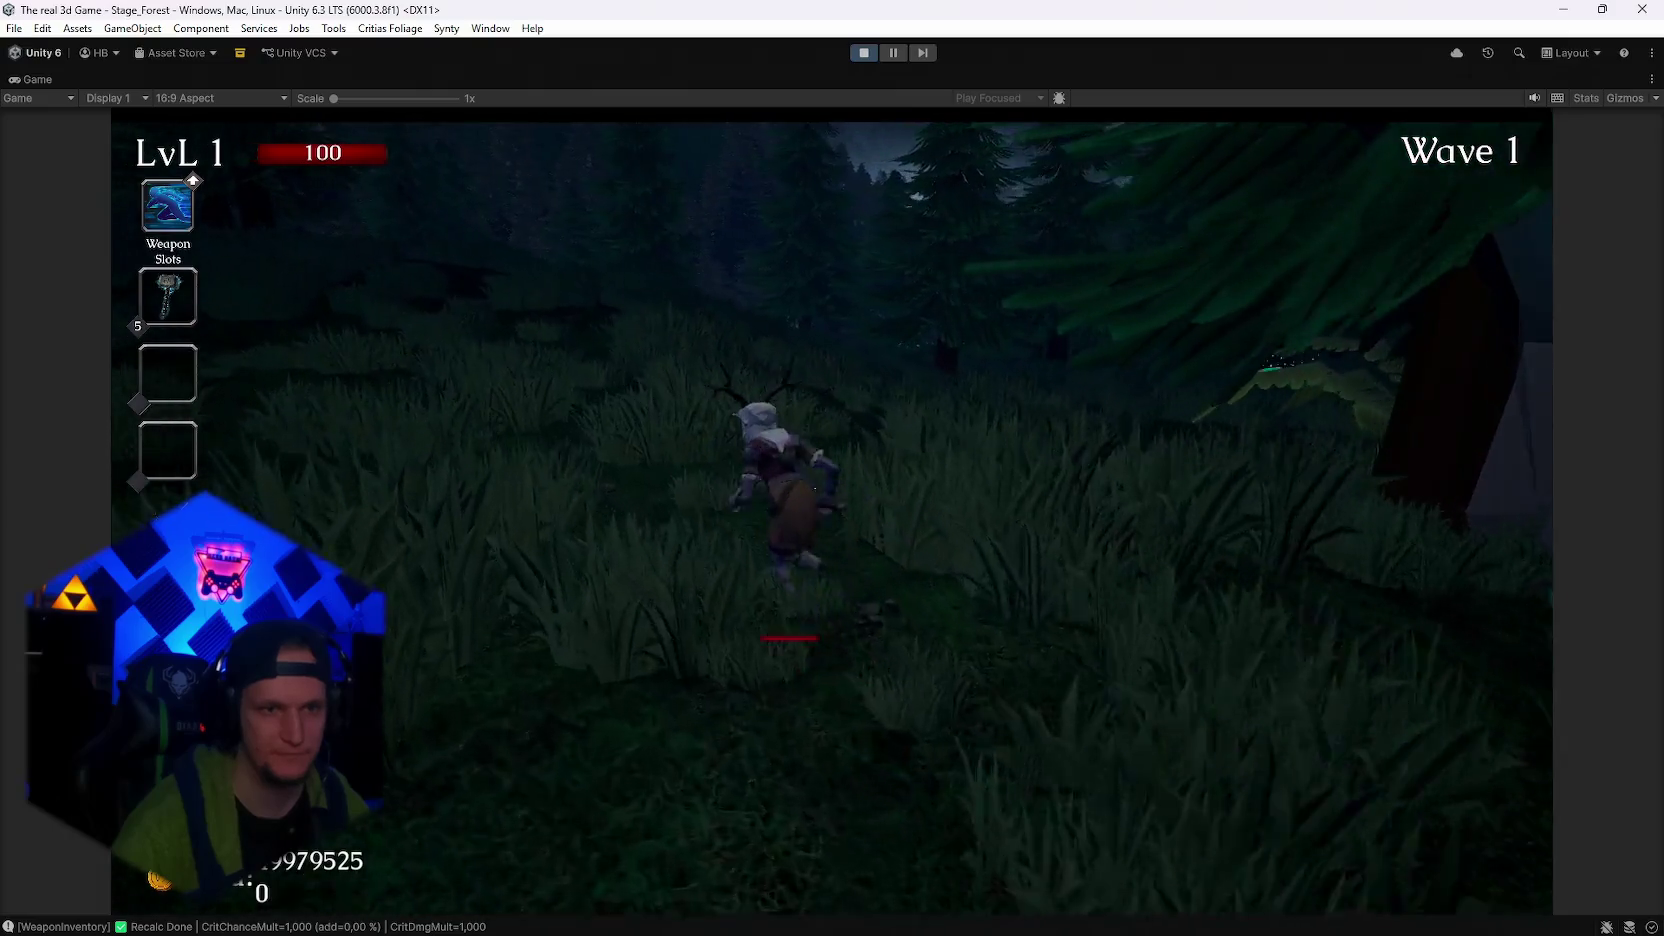
key(w)
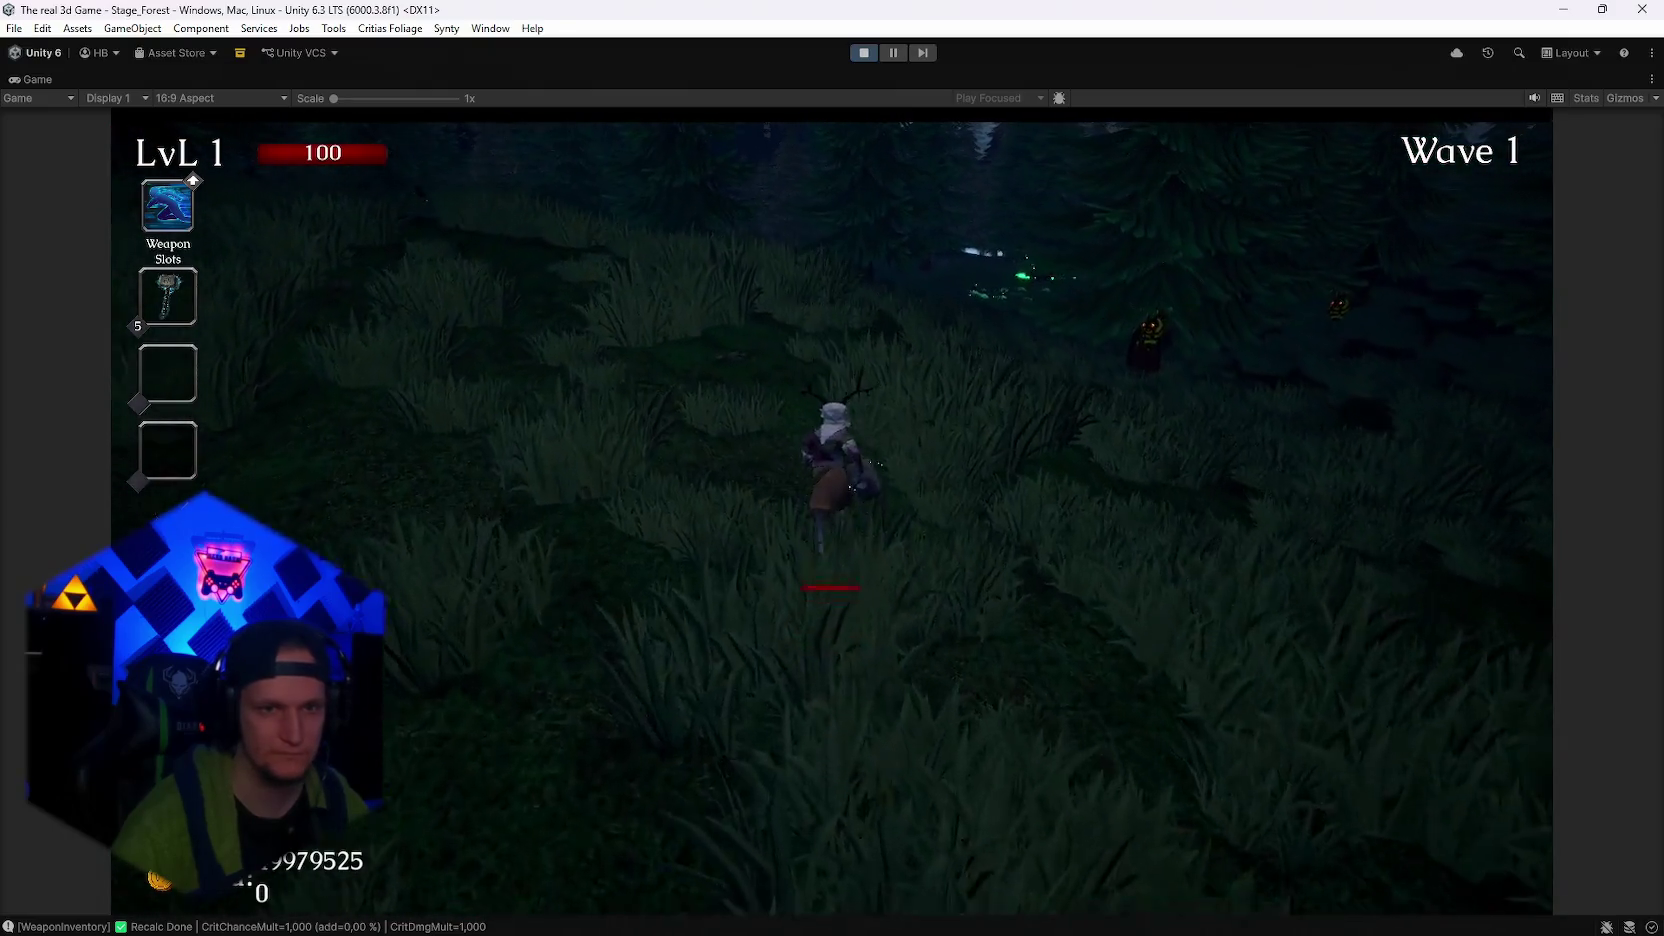
key(Escape)
key(shift+space)
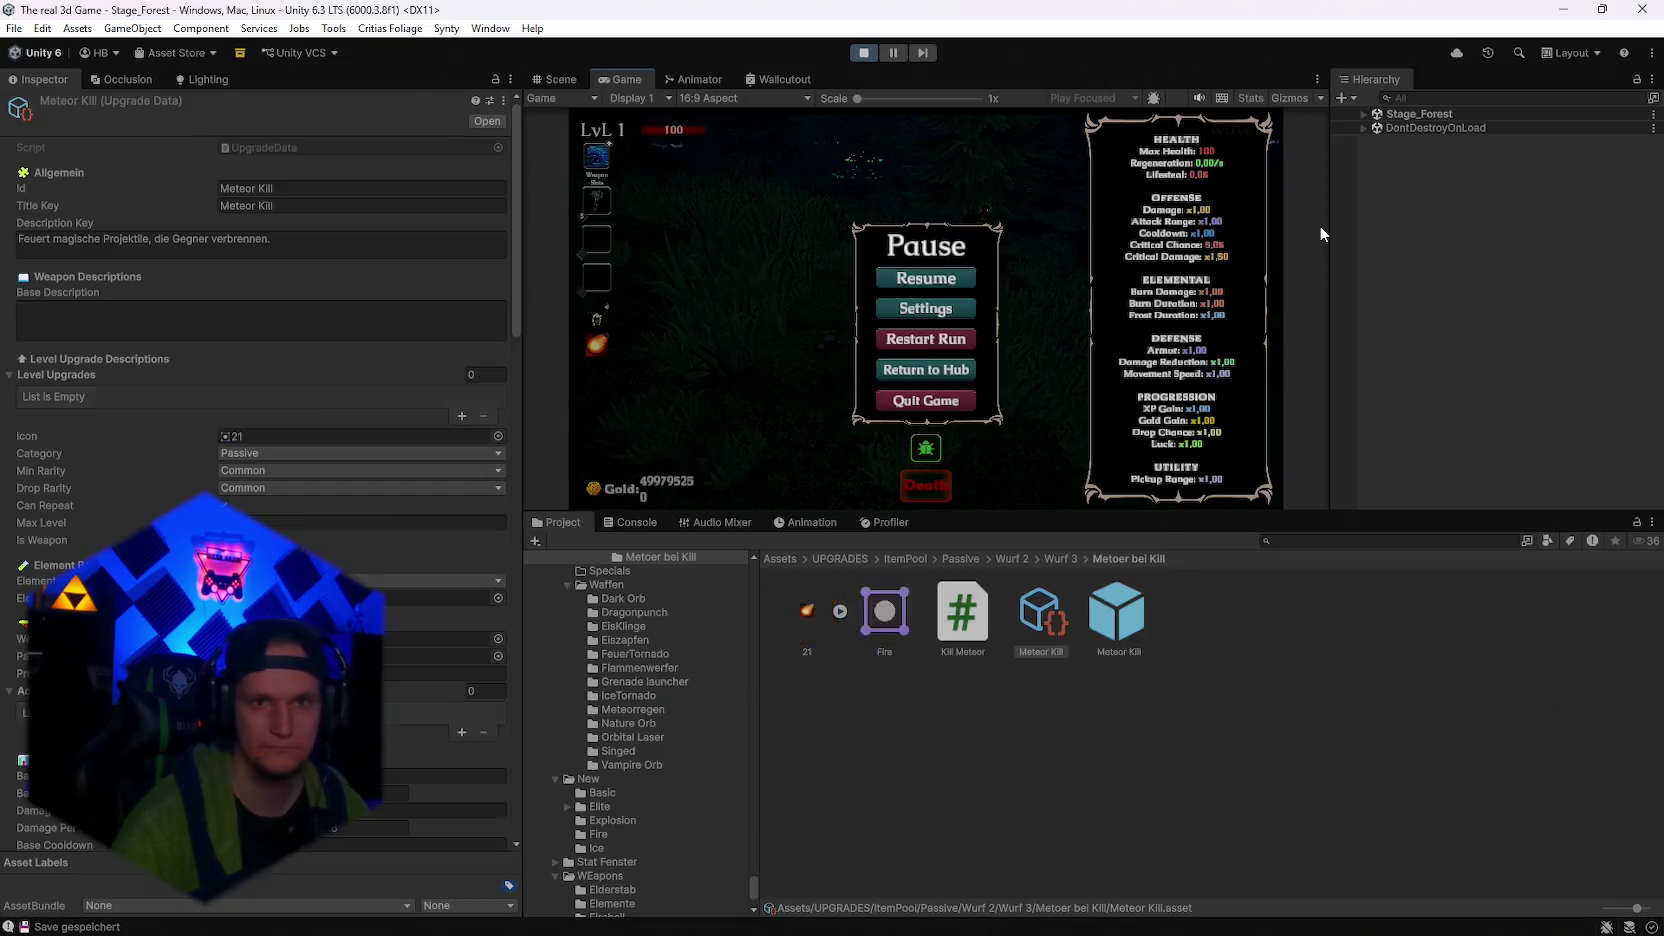
Search the Hierarchy for 'meteo' and select the Meteor Kill(Clone) object
click(1425, 98)
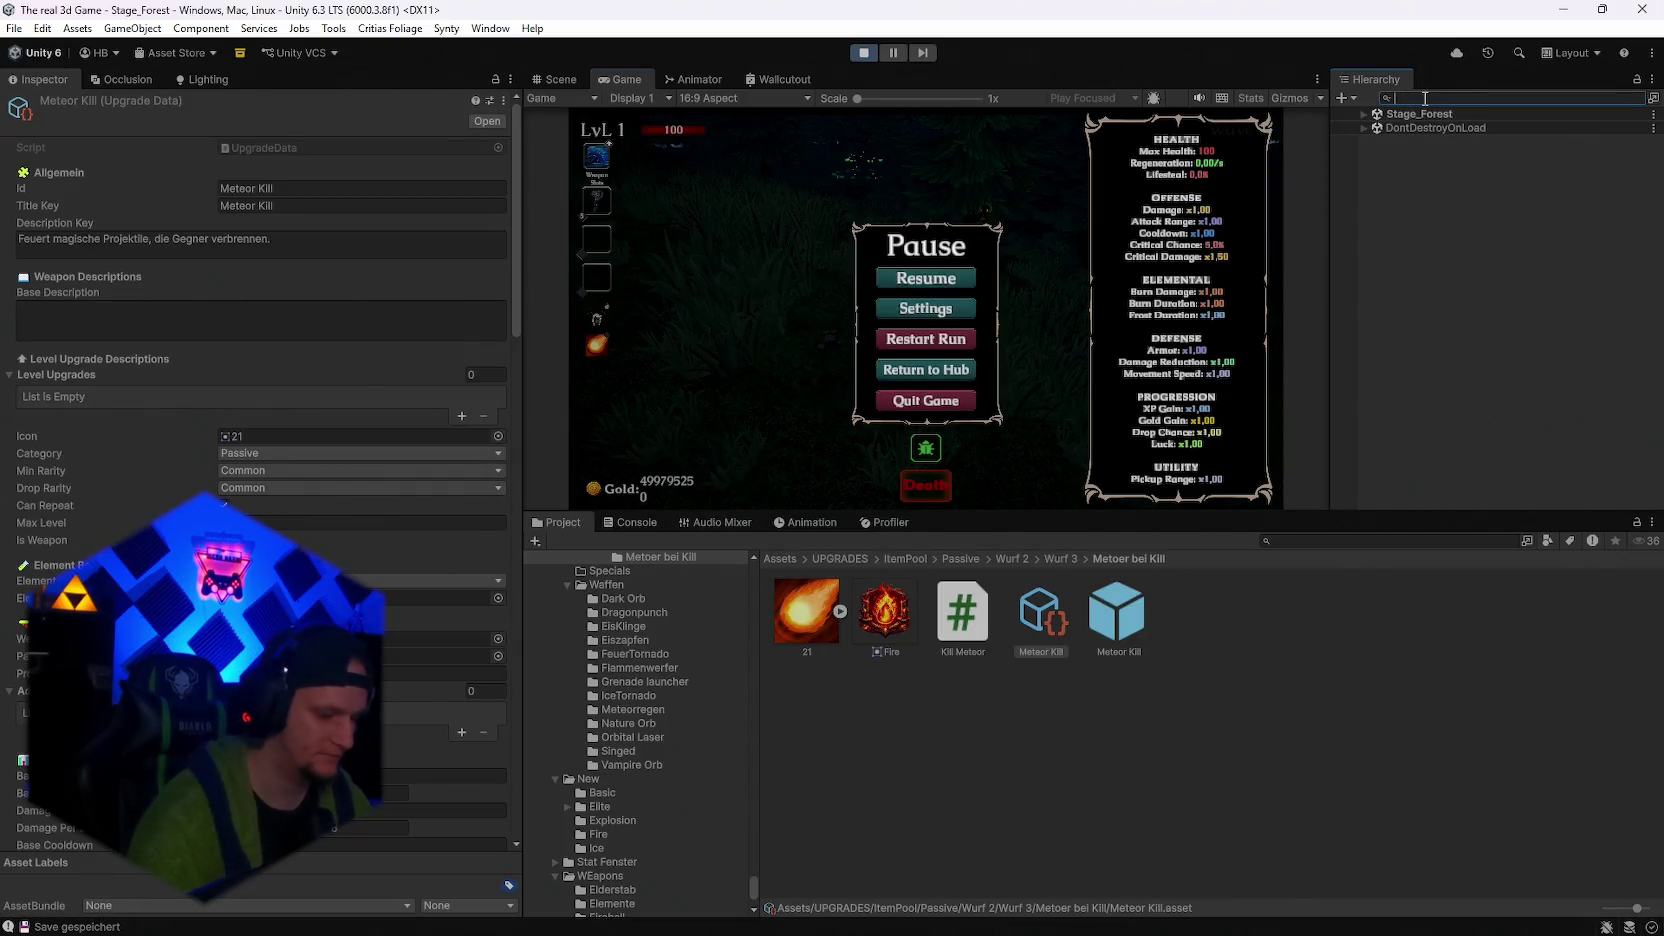
text(meteo)
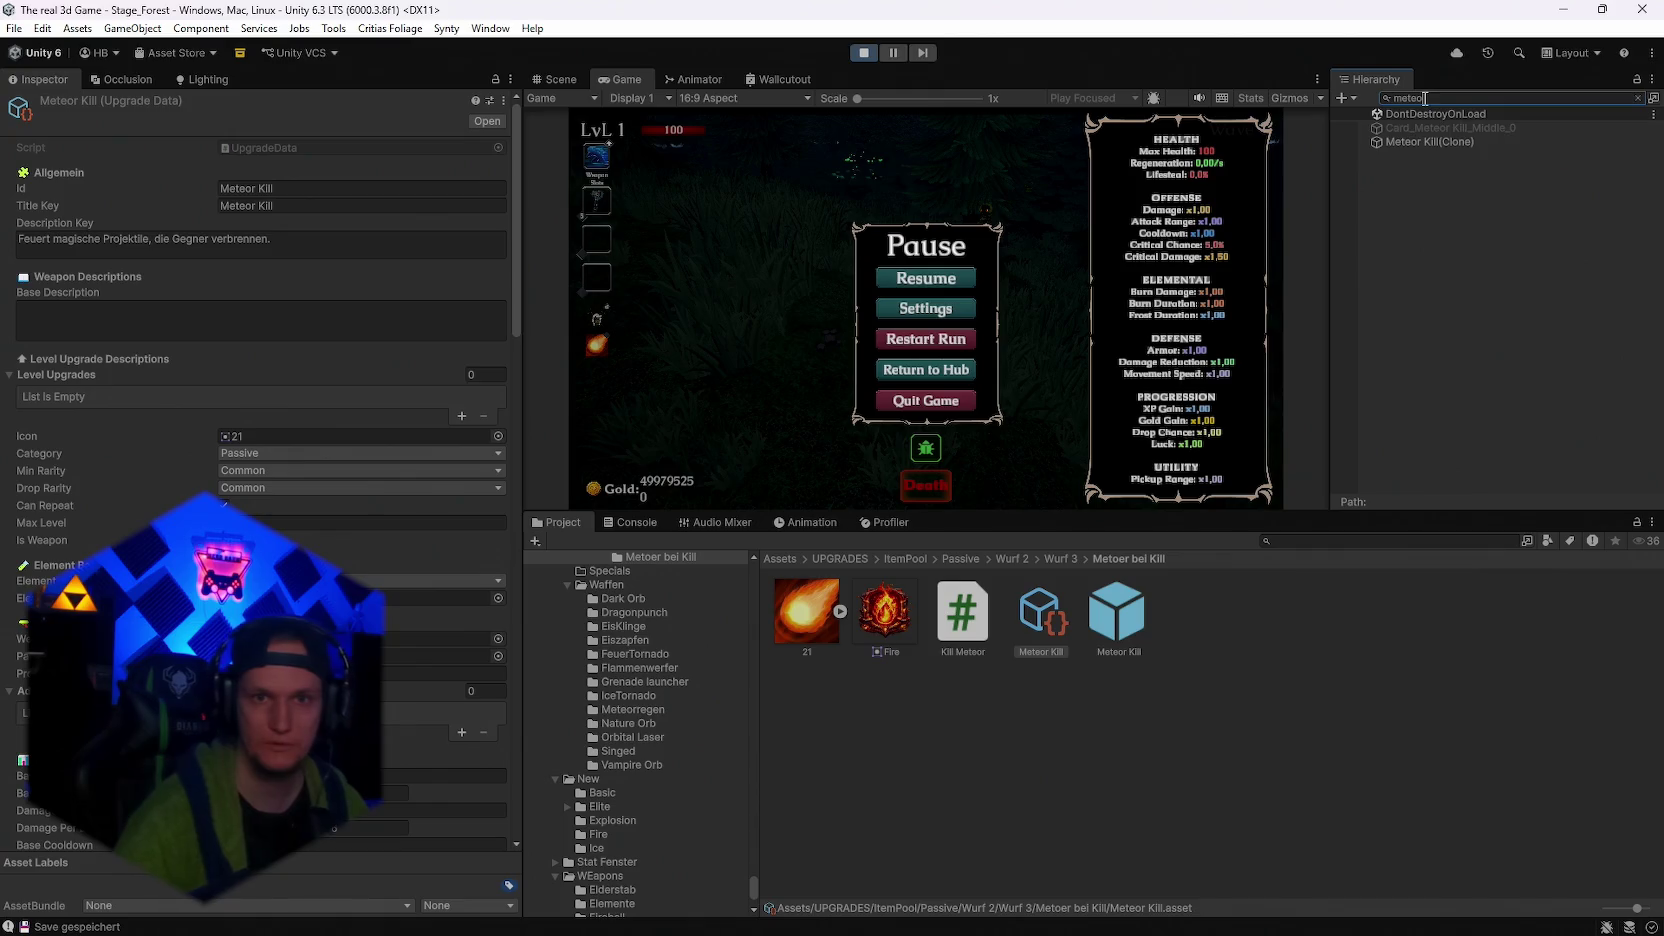
click(1424, 142)
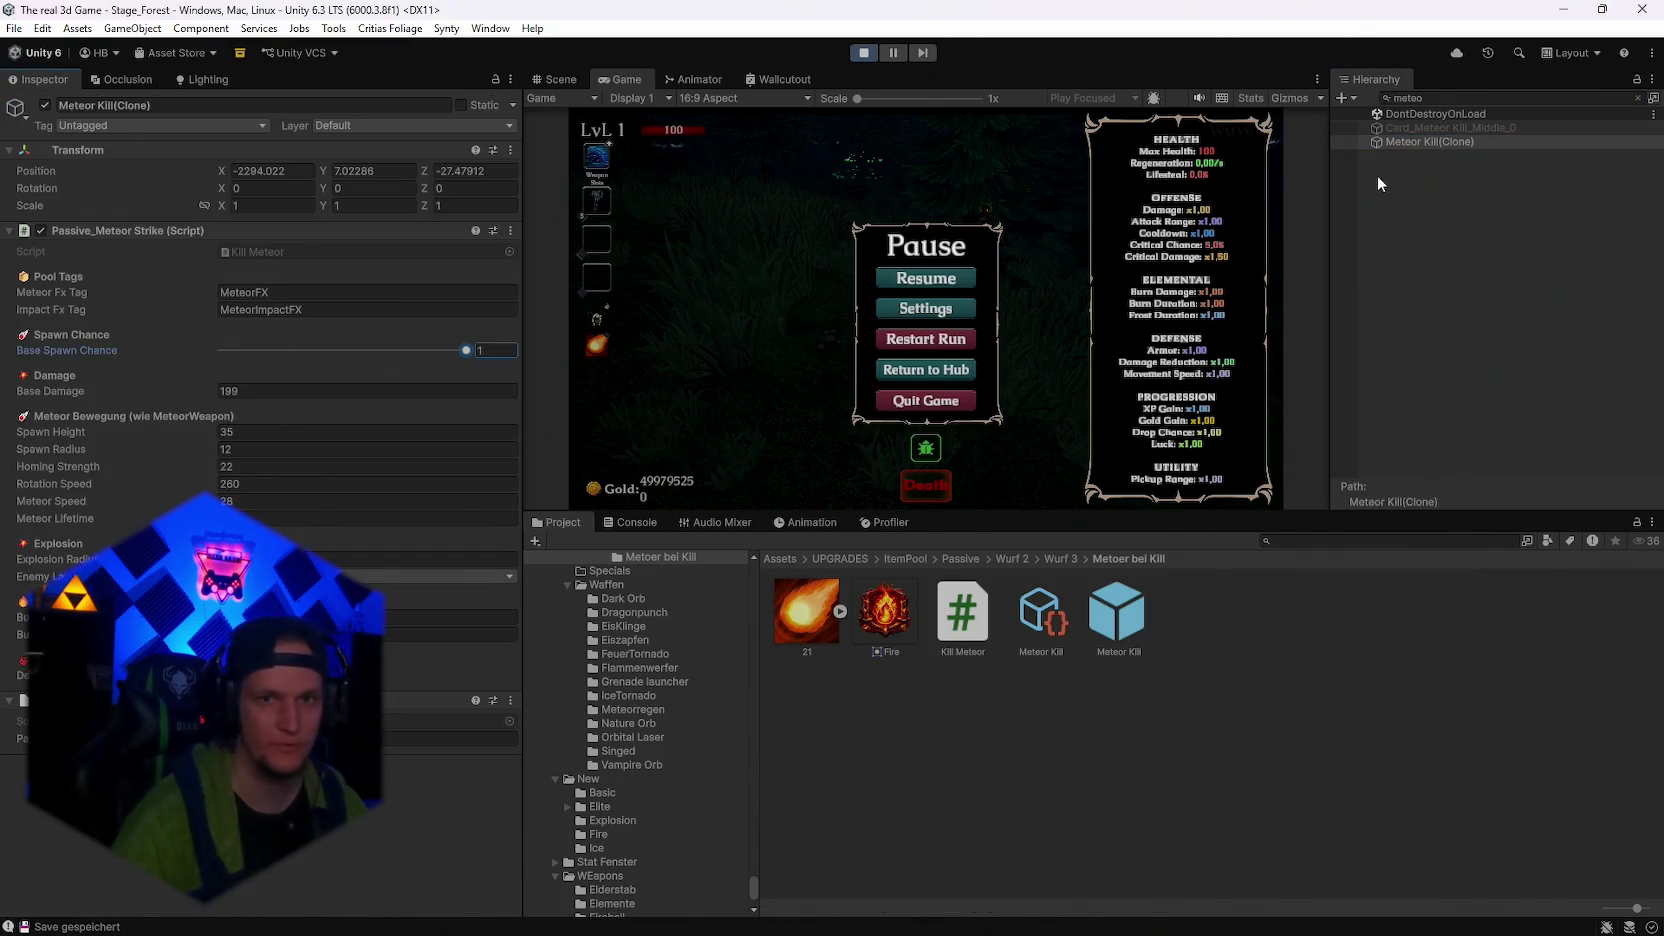
Clear the Hierarchy search, maximize the Game view, and resume the game
key(BackSpace)
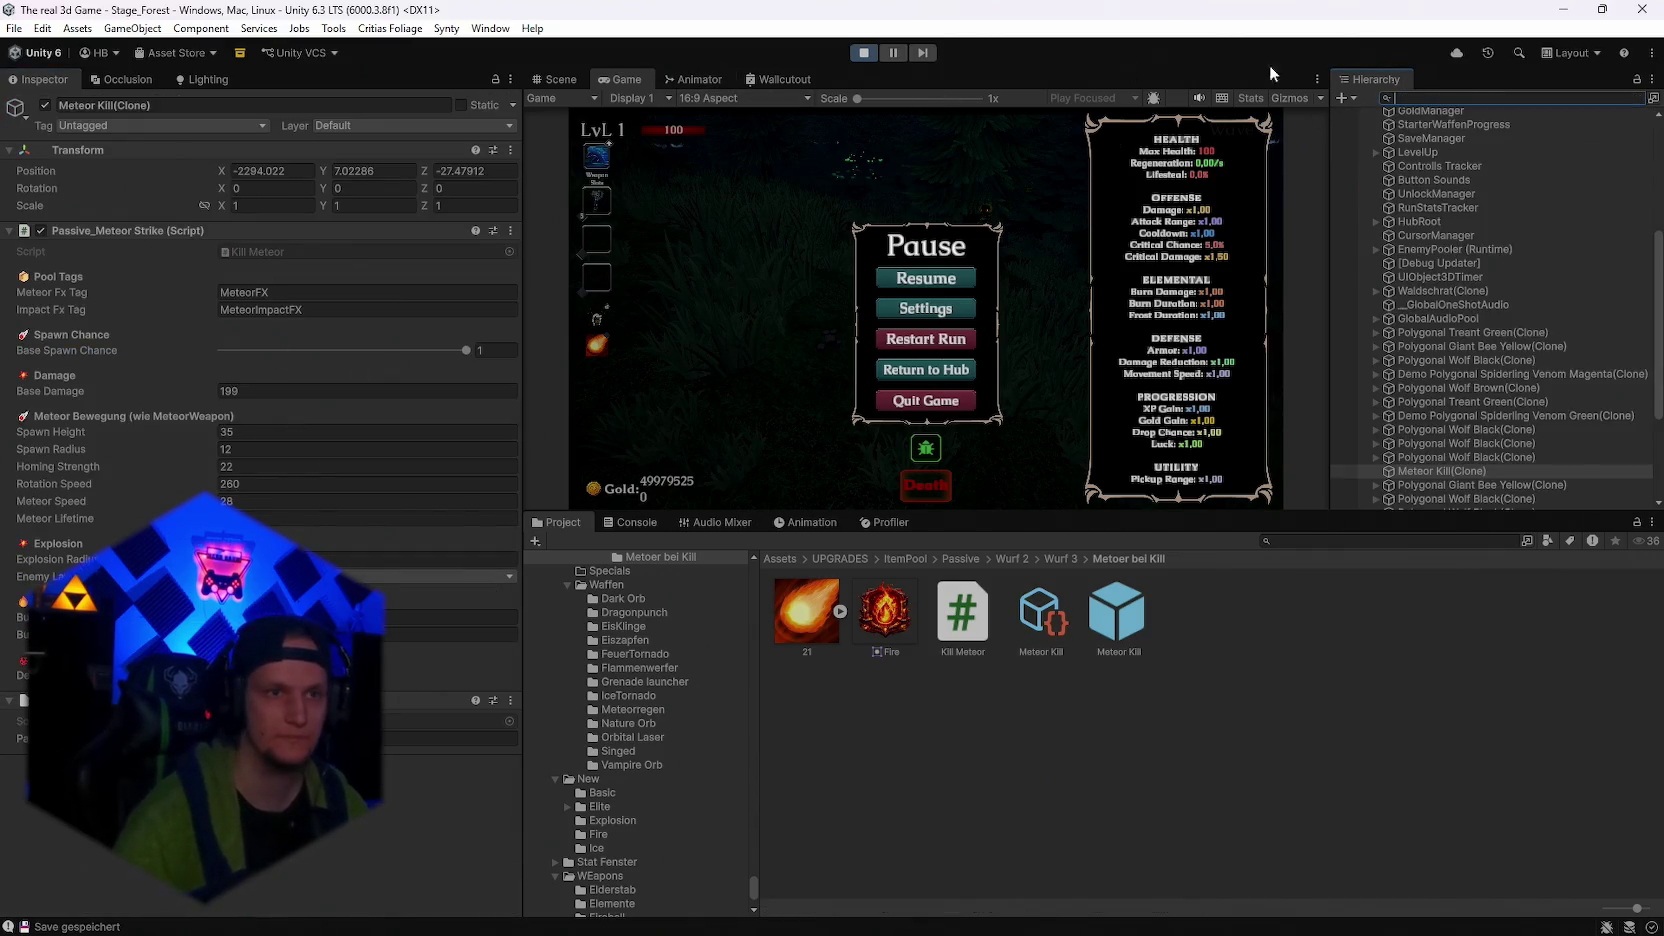
double_click(625, 80)
click(828, 465)
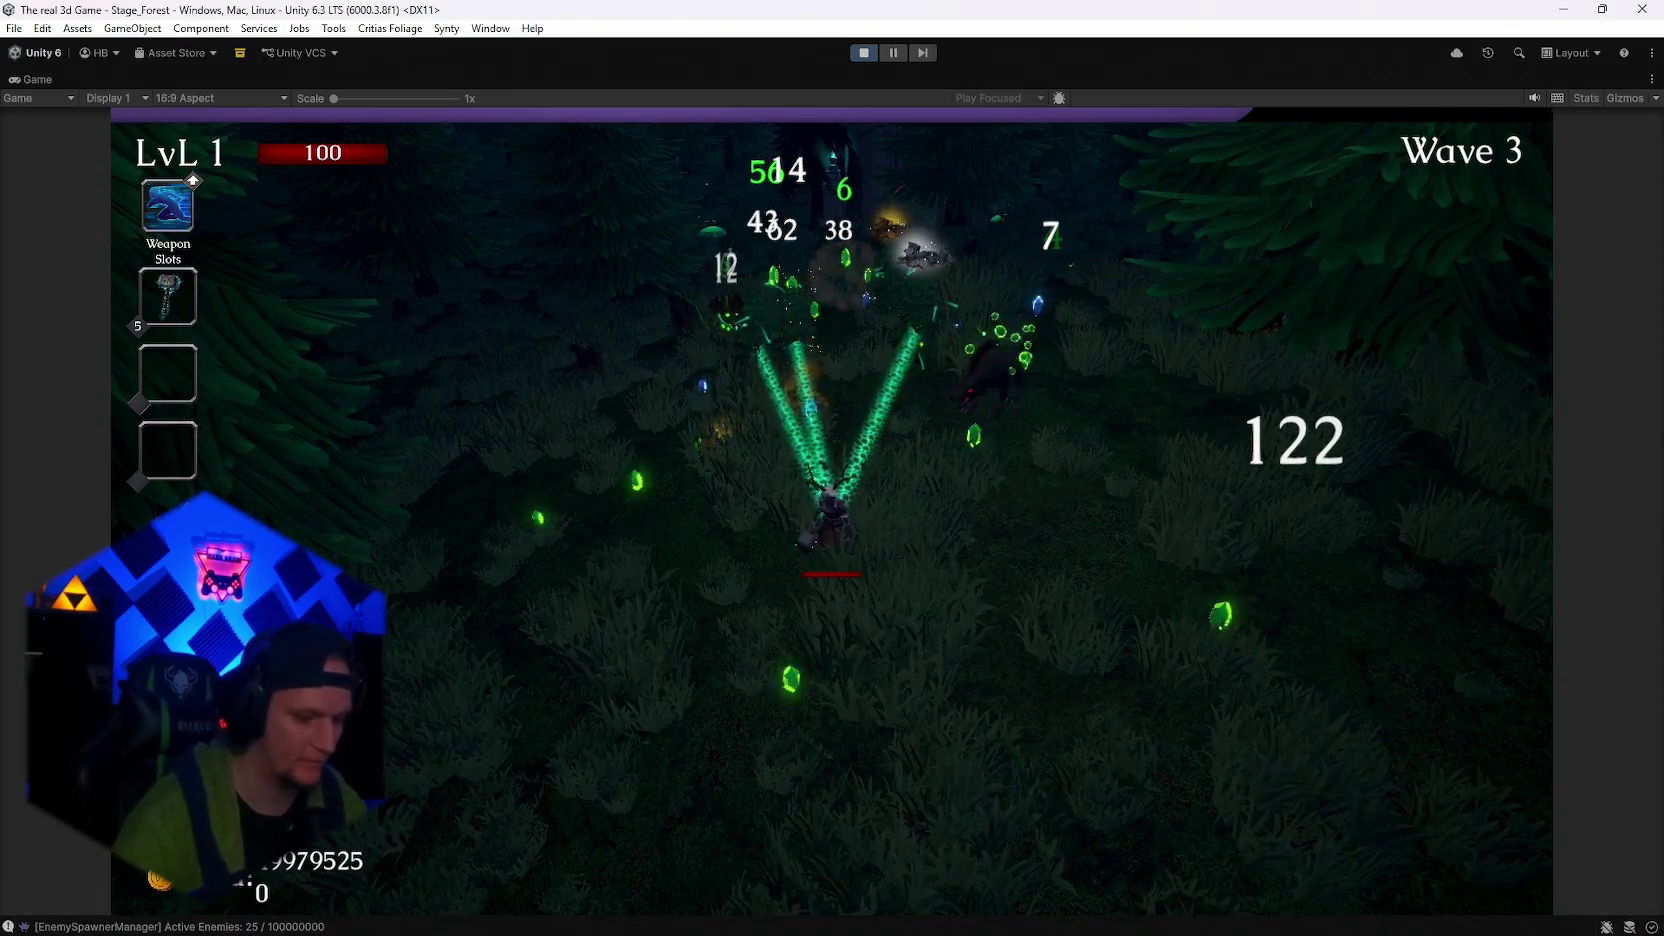
Reroll the level-up cards several times and take the Meteor Kill upgrade
key(r)
key(r)
key(r)
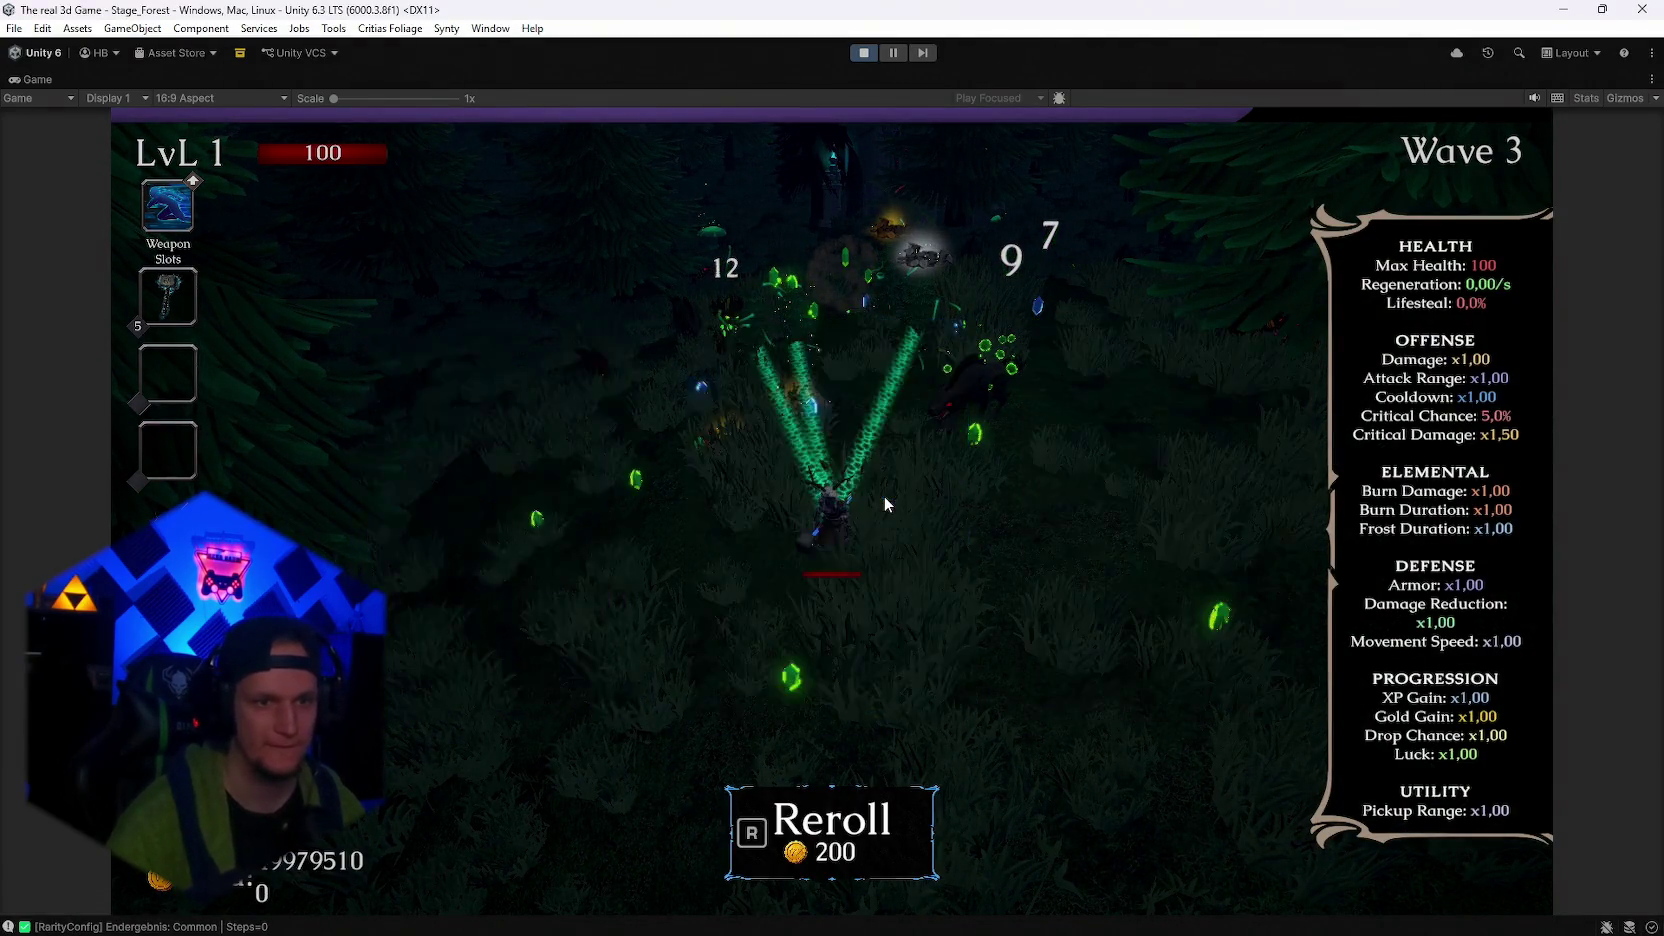
key(r)
key(r)
key(r)
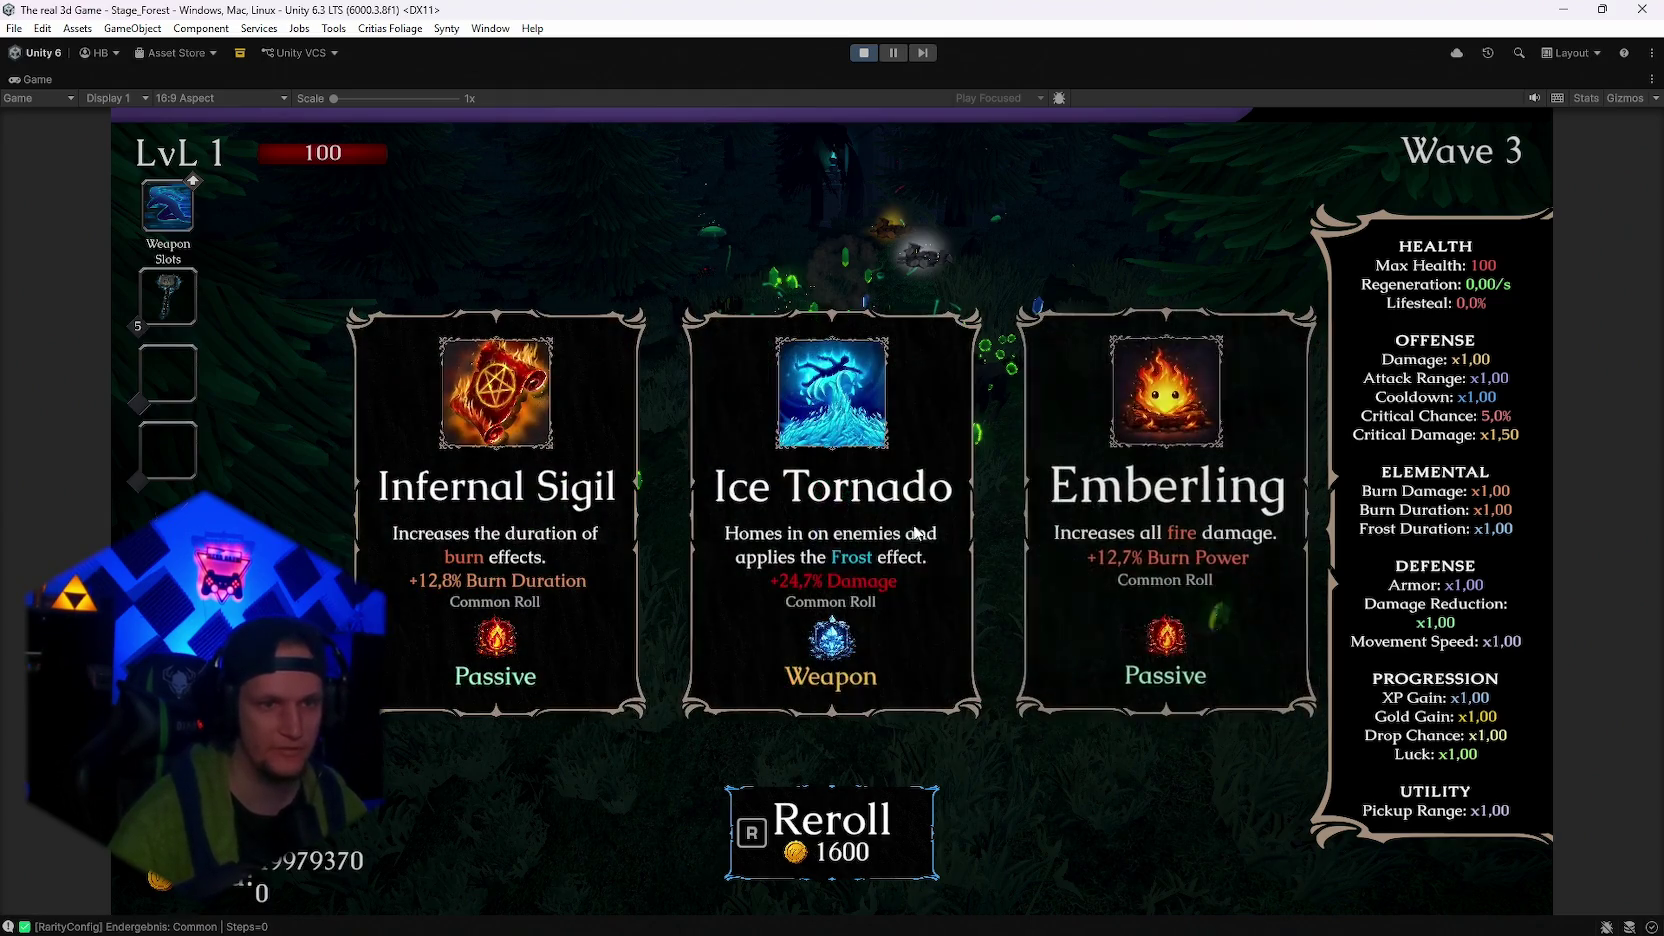
key(r)
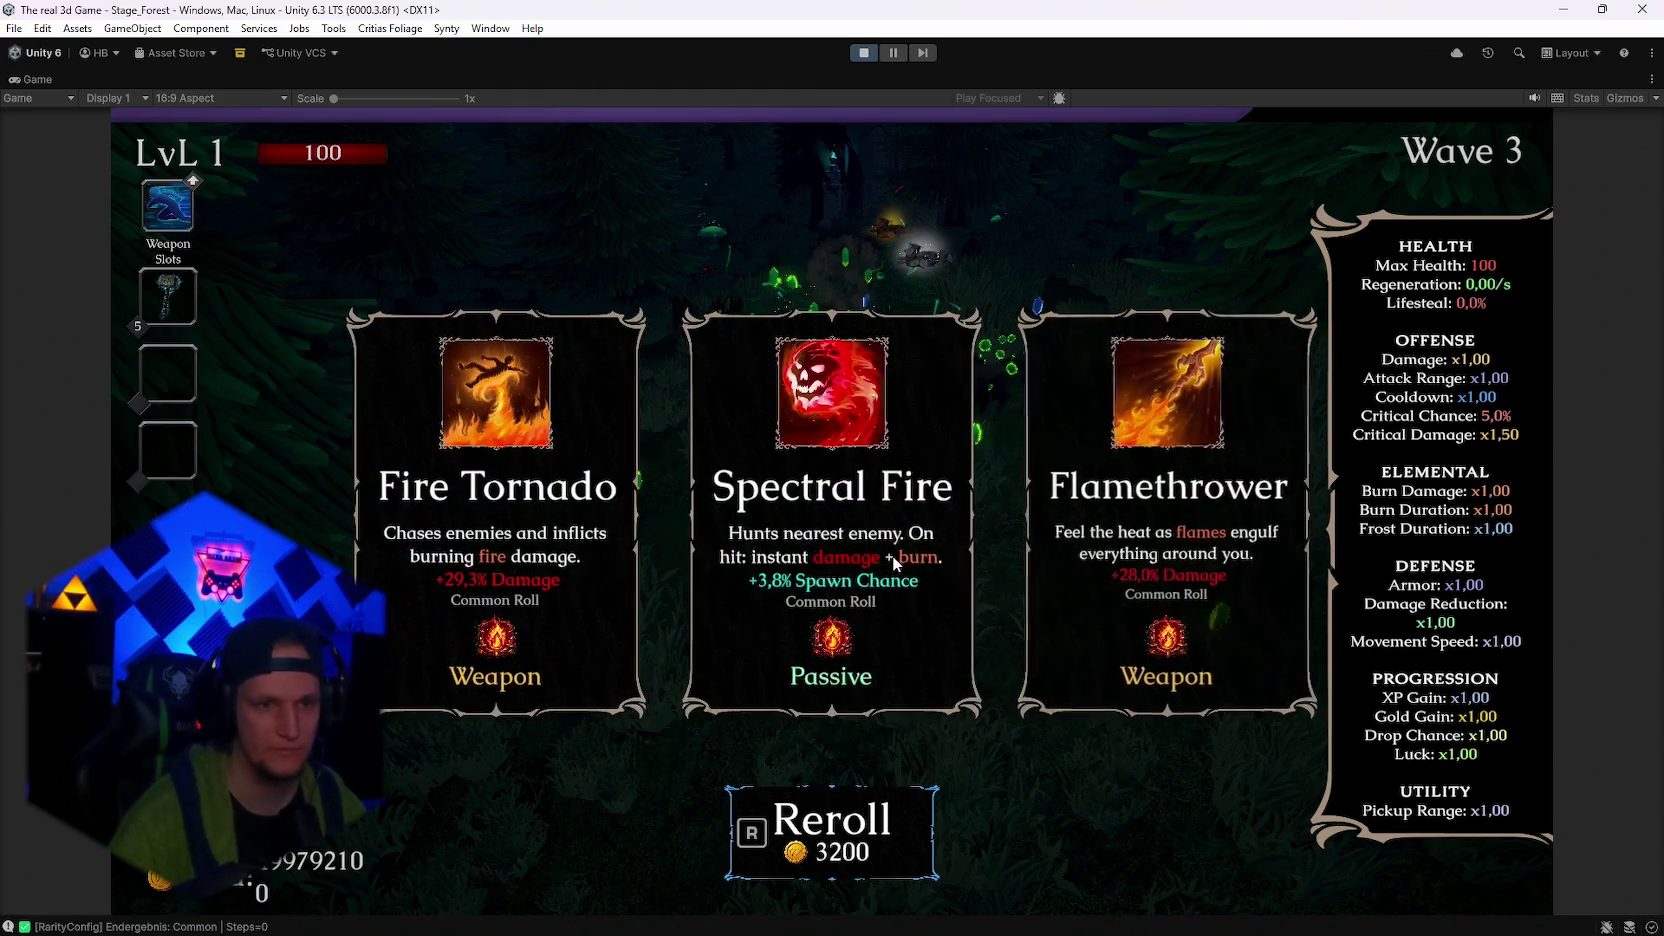
key(r)
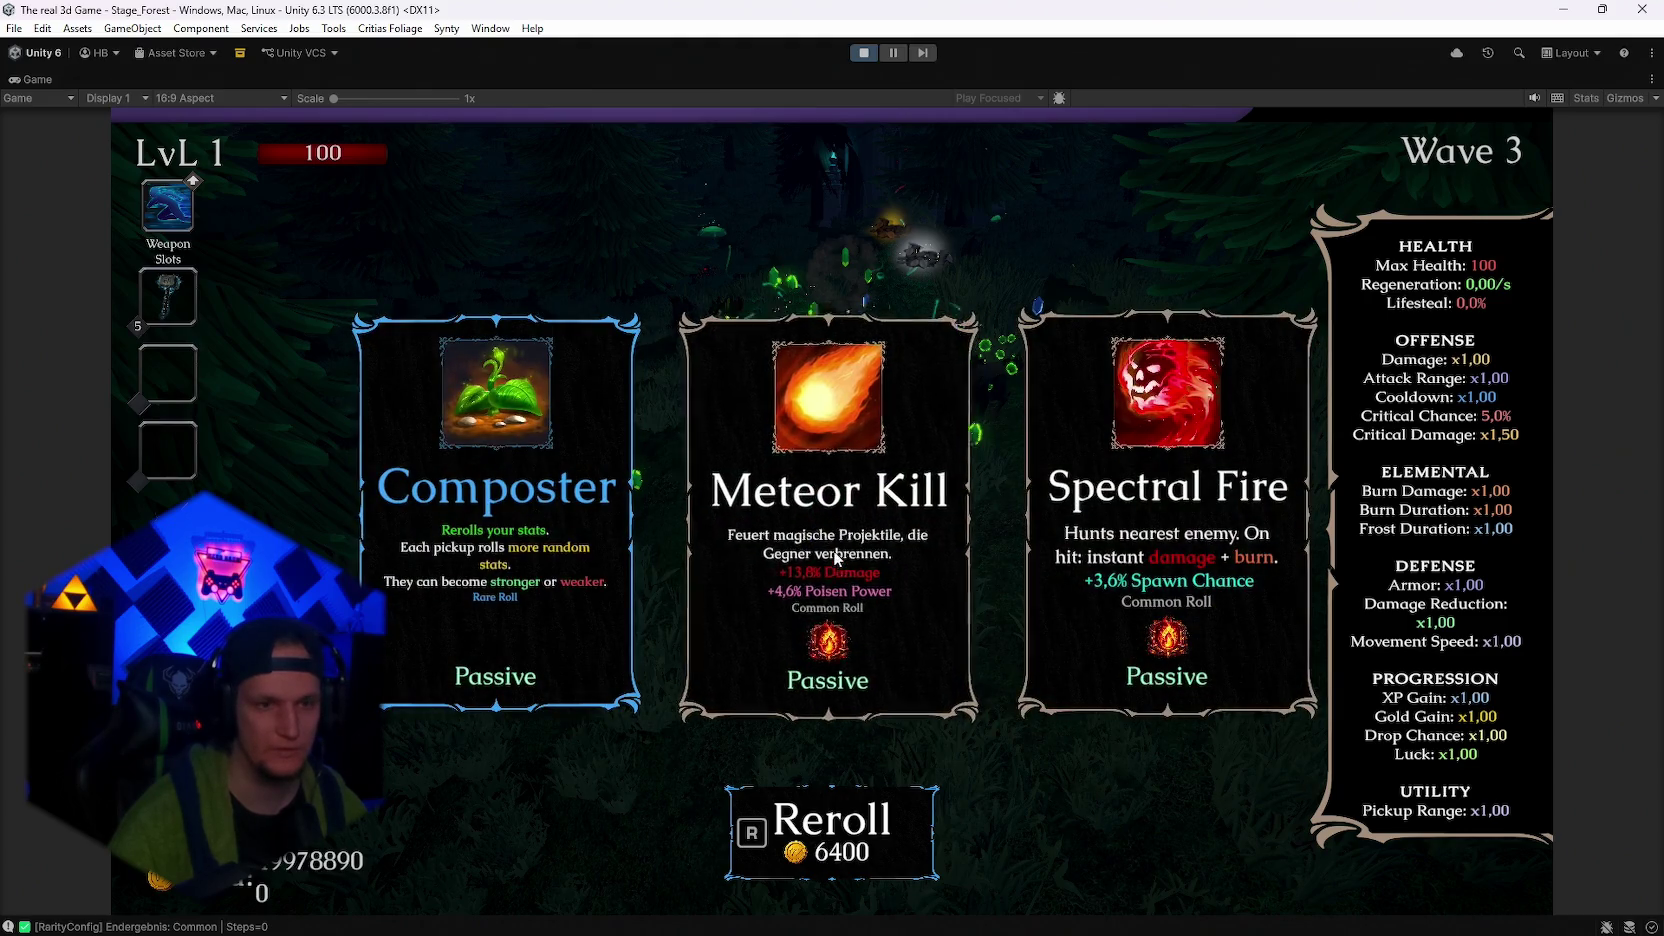
click(890, 567)
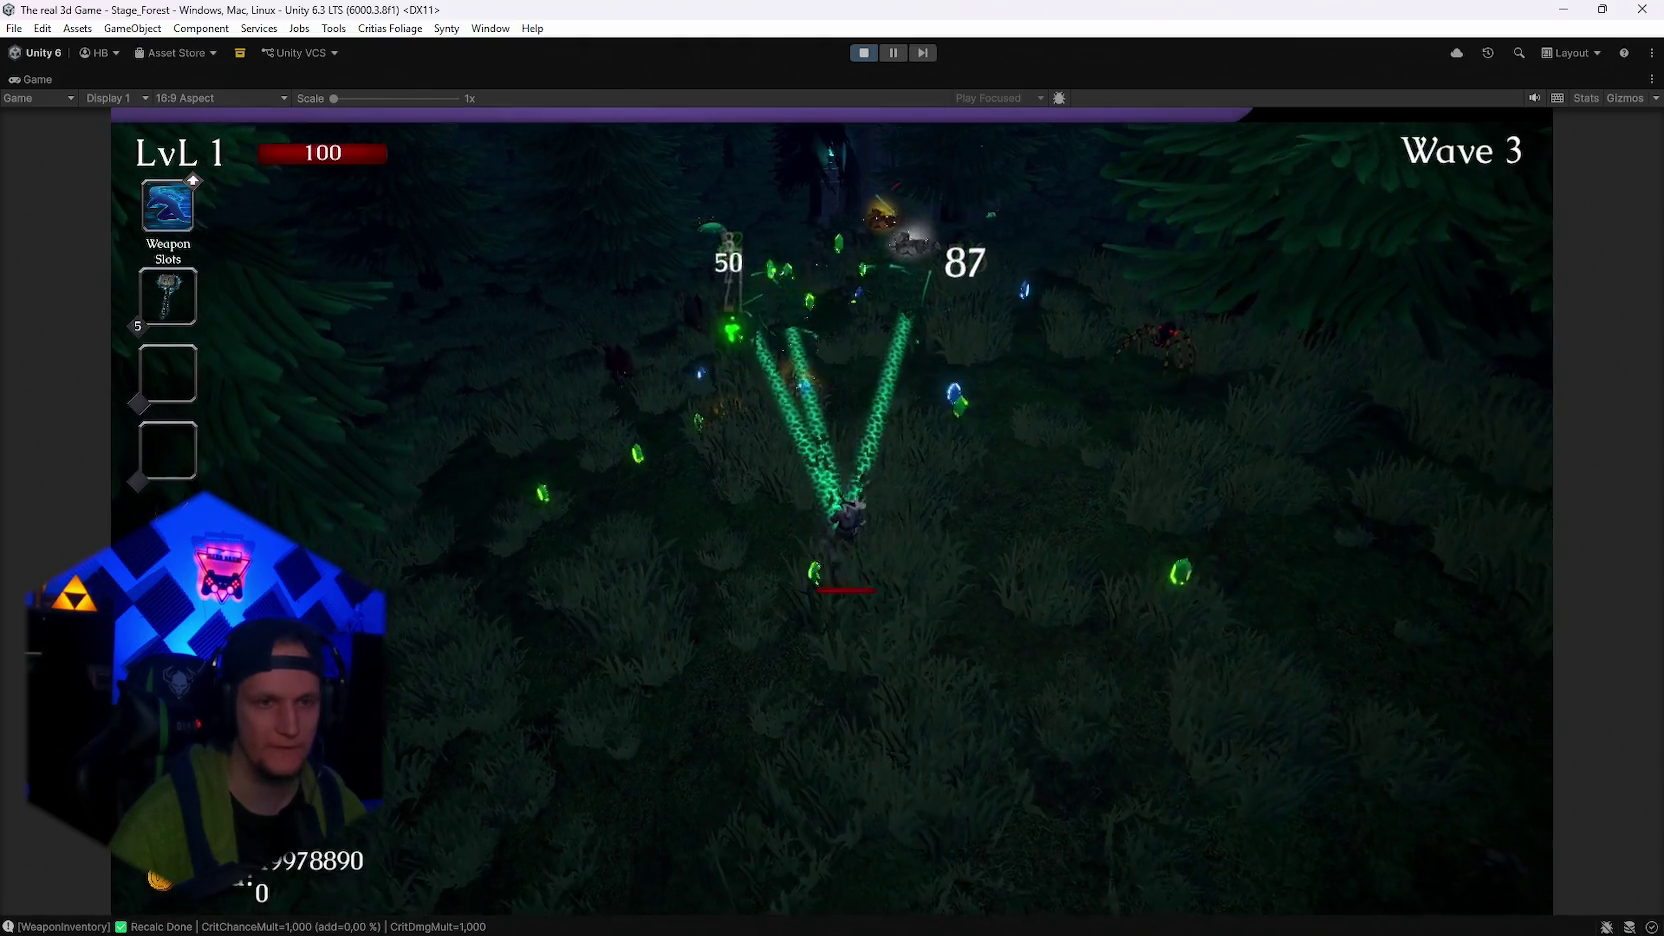
key(r)
key(r)
key(r)
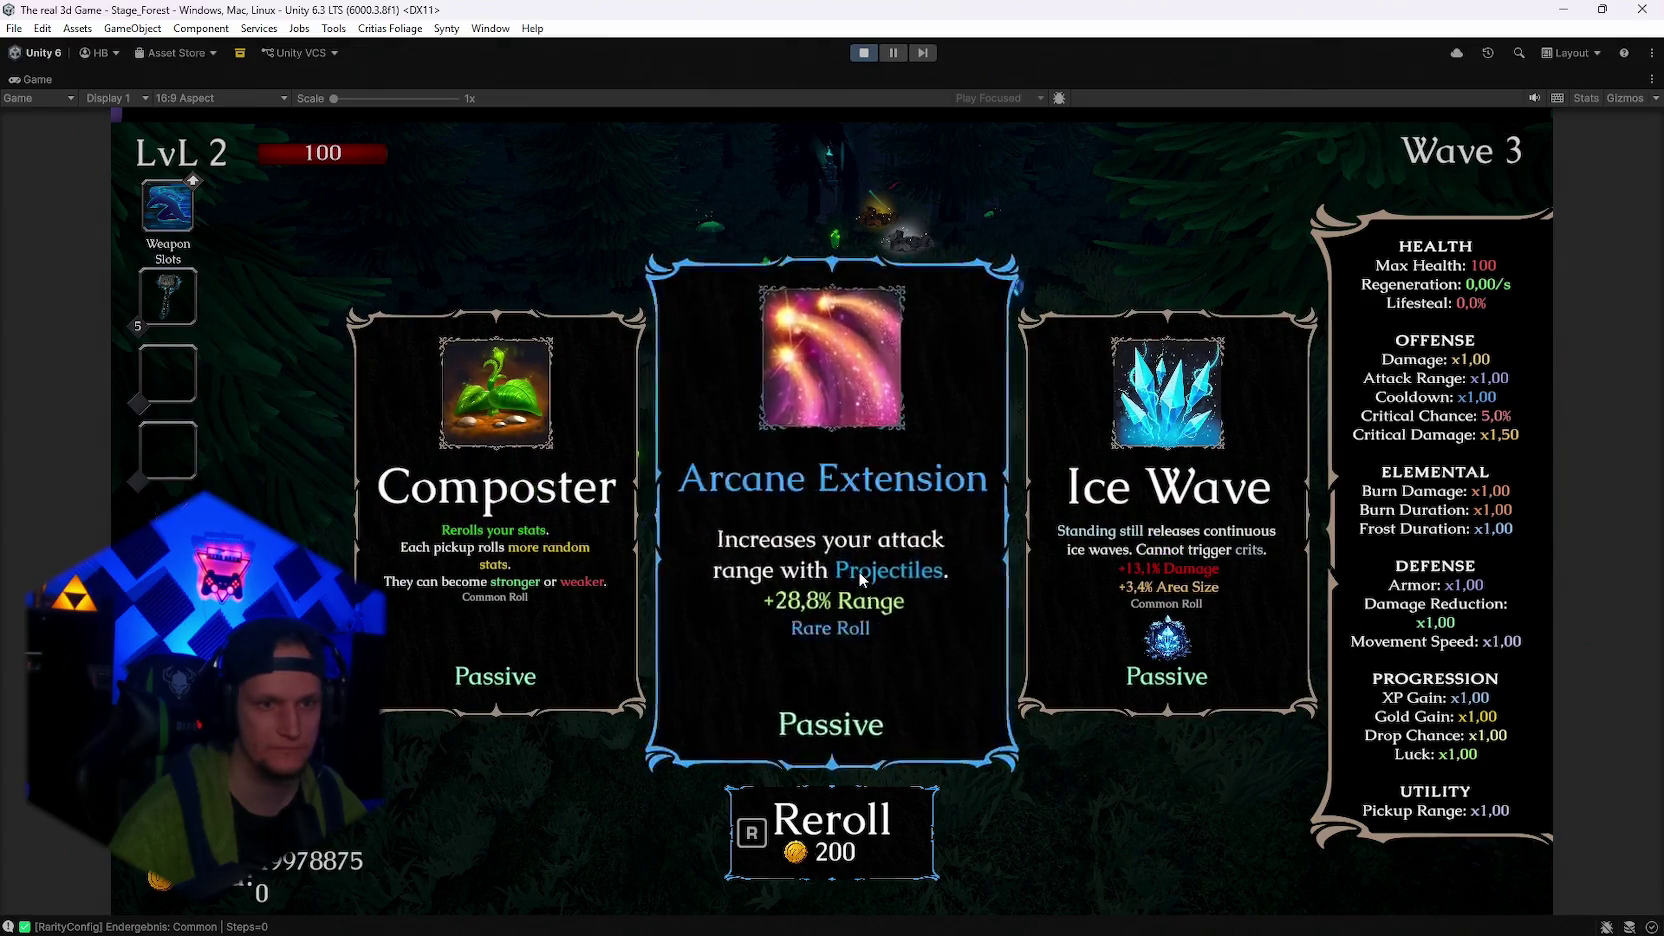
key(r)
key(r)
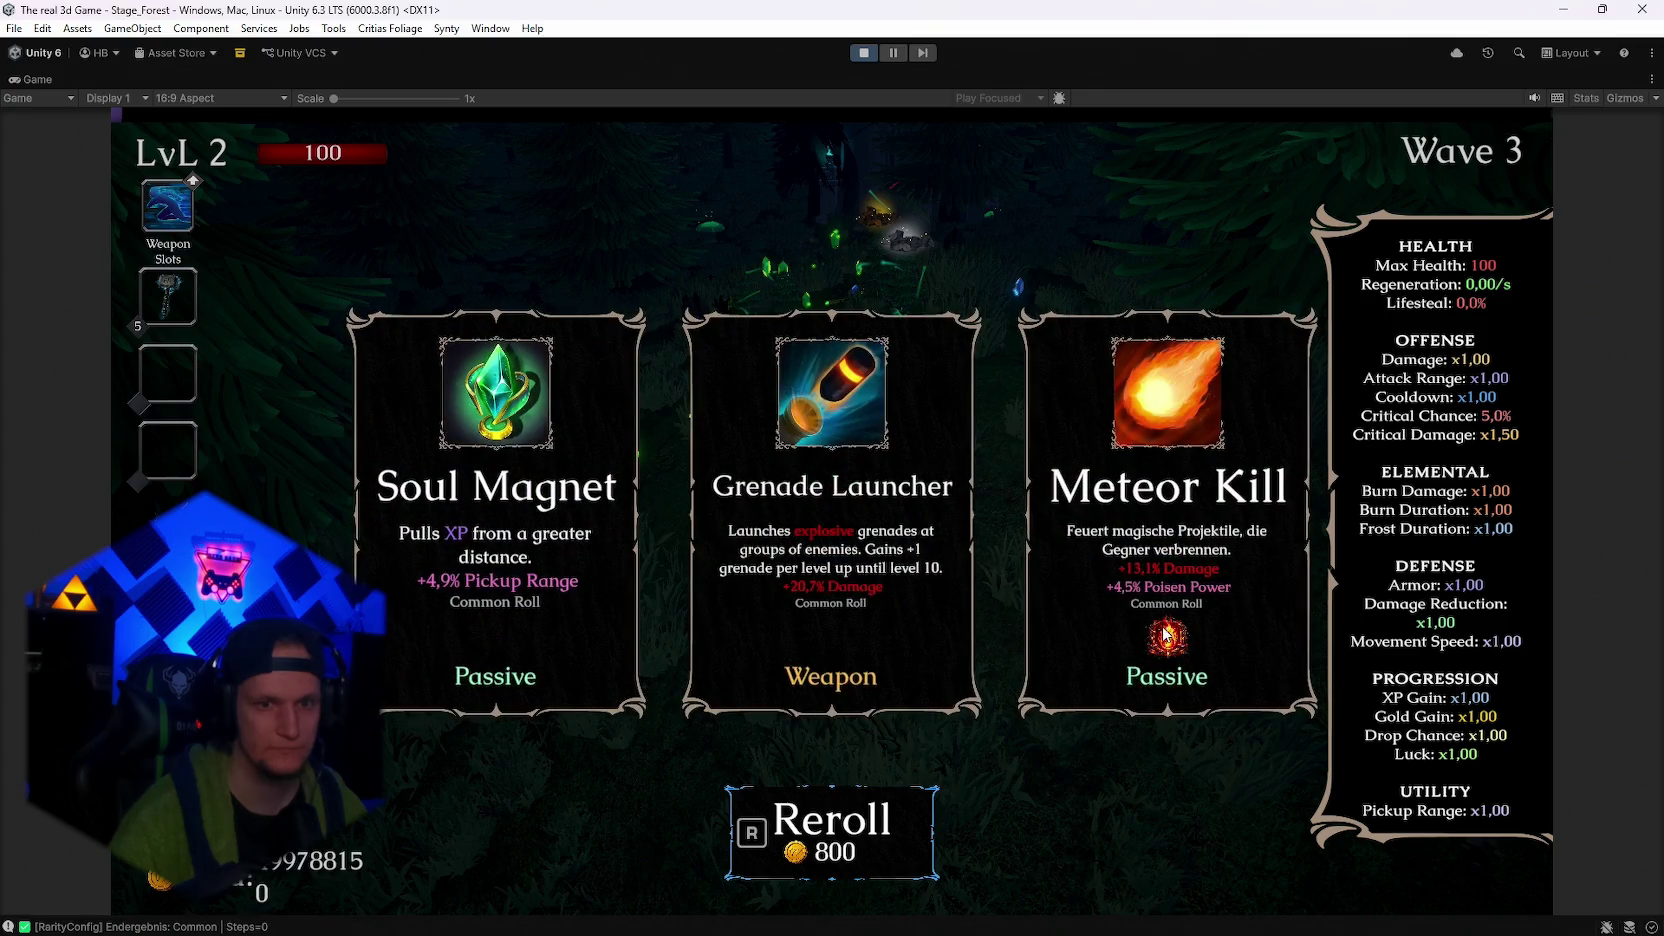
click(1165, 633)
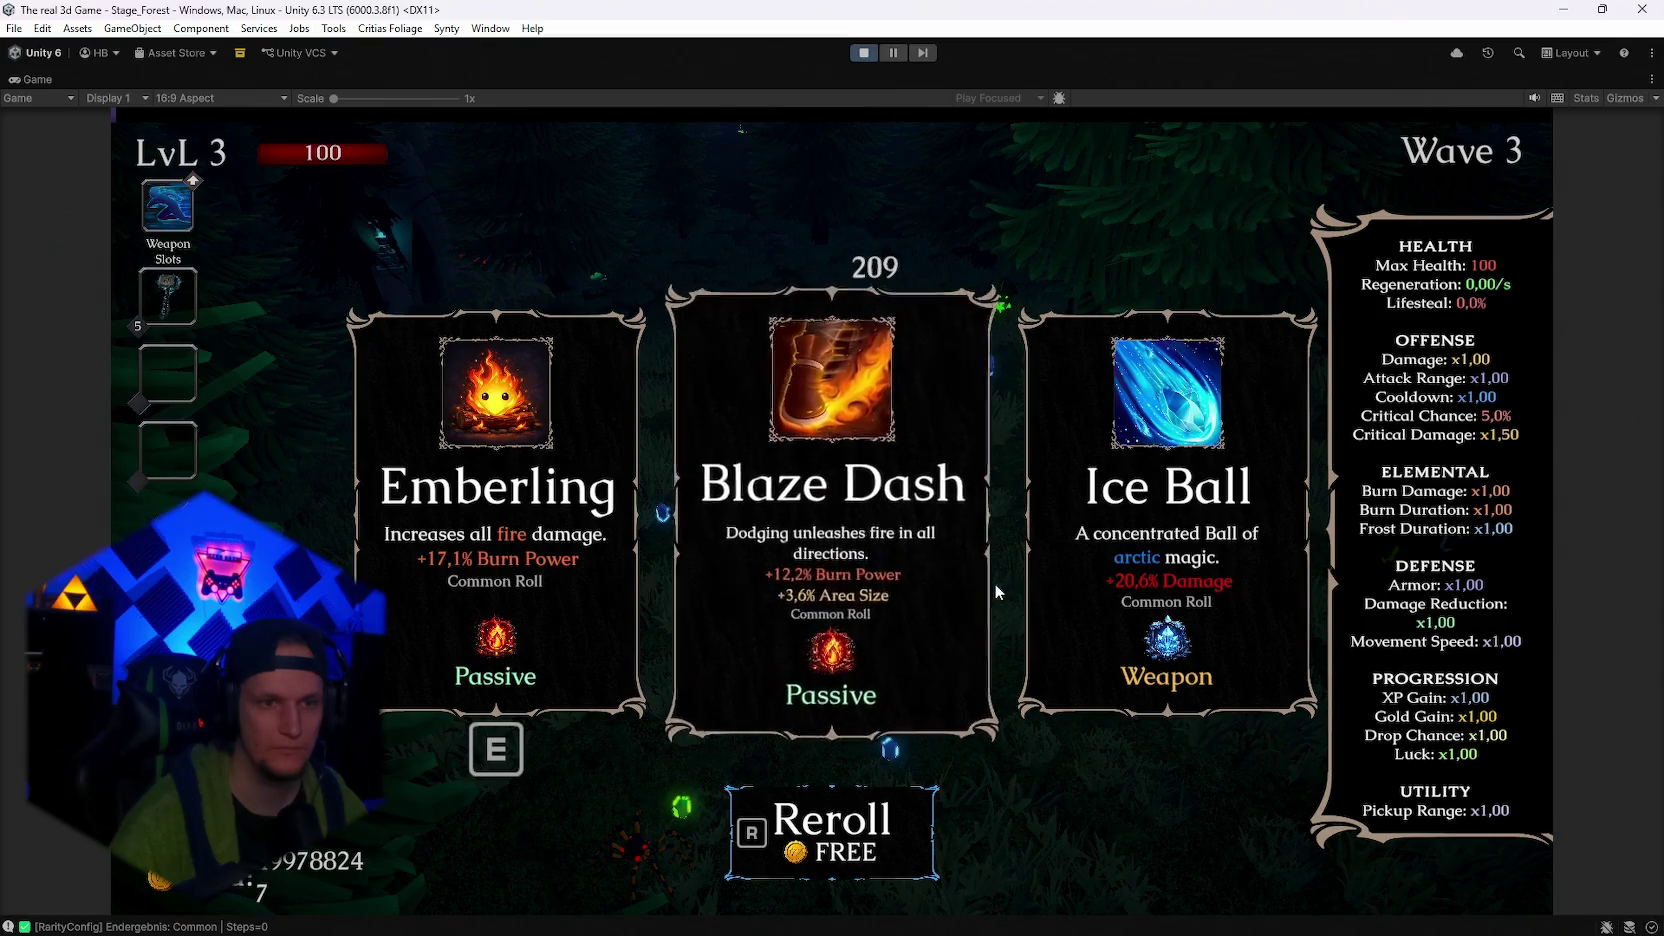
Reroll the level 3 cards, take Flamethrower as the third weapon, and pause
key(r)
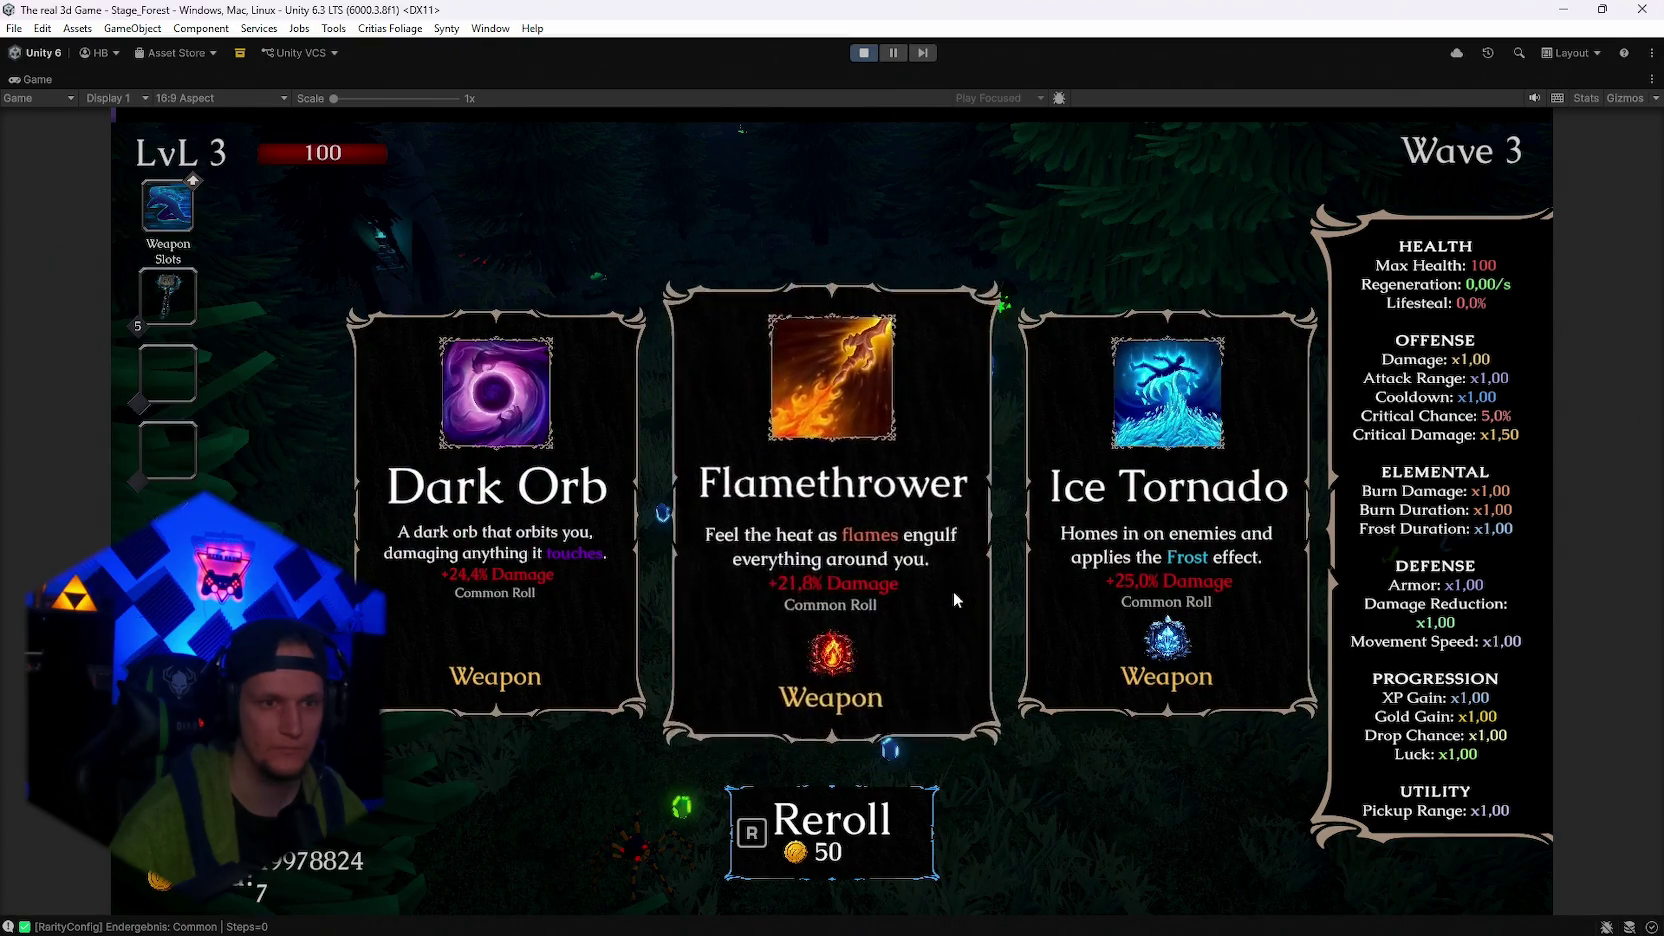
click(940, 586)
key(Escape)
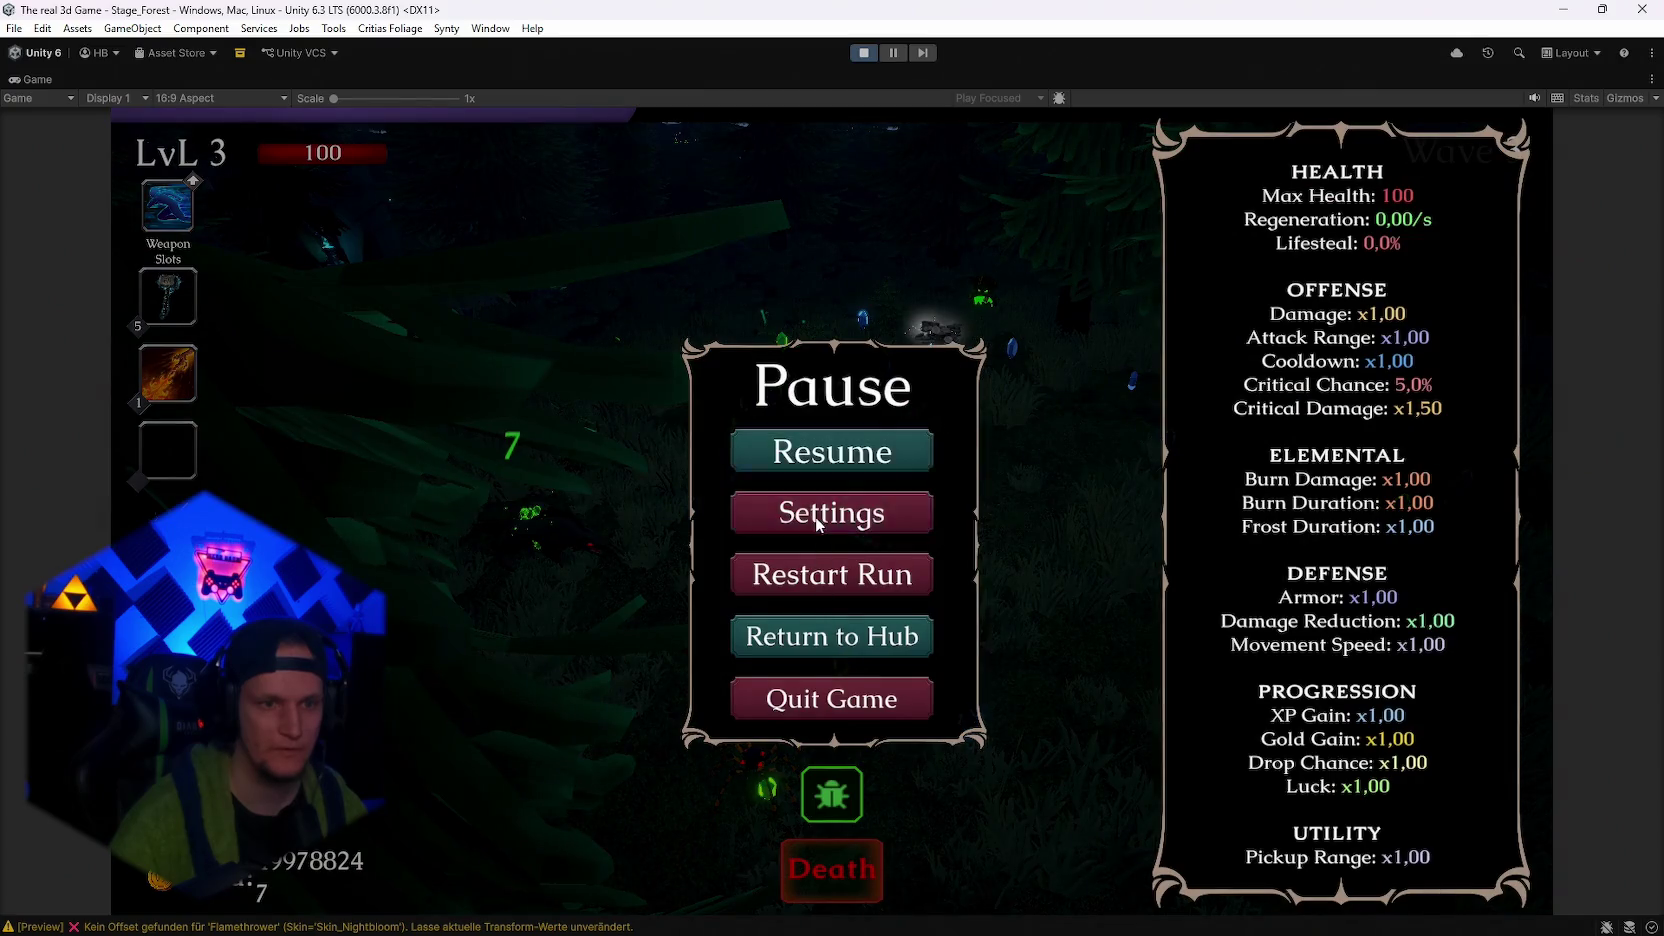
Raise the Brightness slider in the game's Settings and exit back to play
click(817, 514)
drag(1007, 655, 1053, 654)
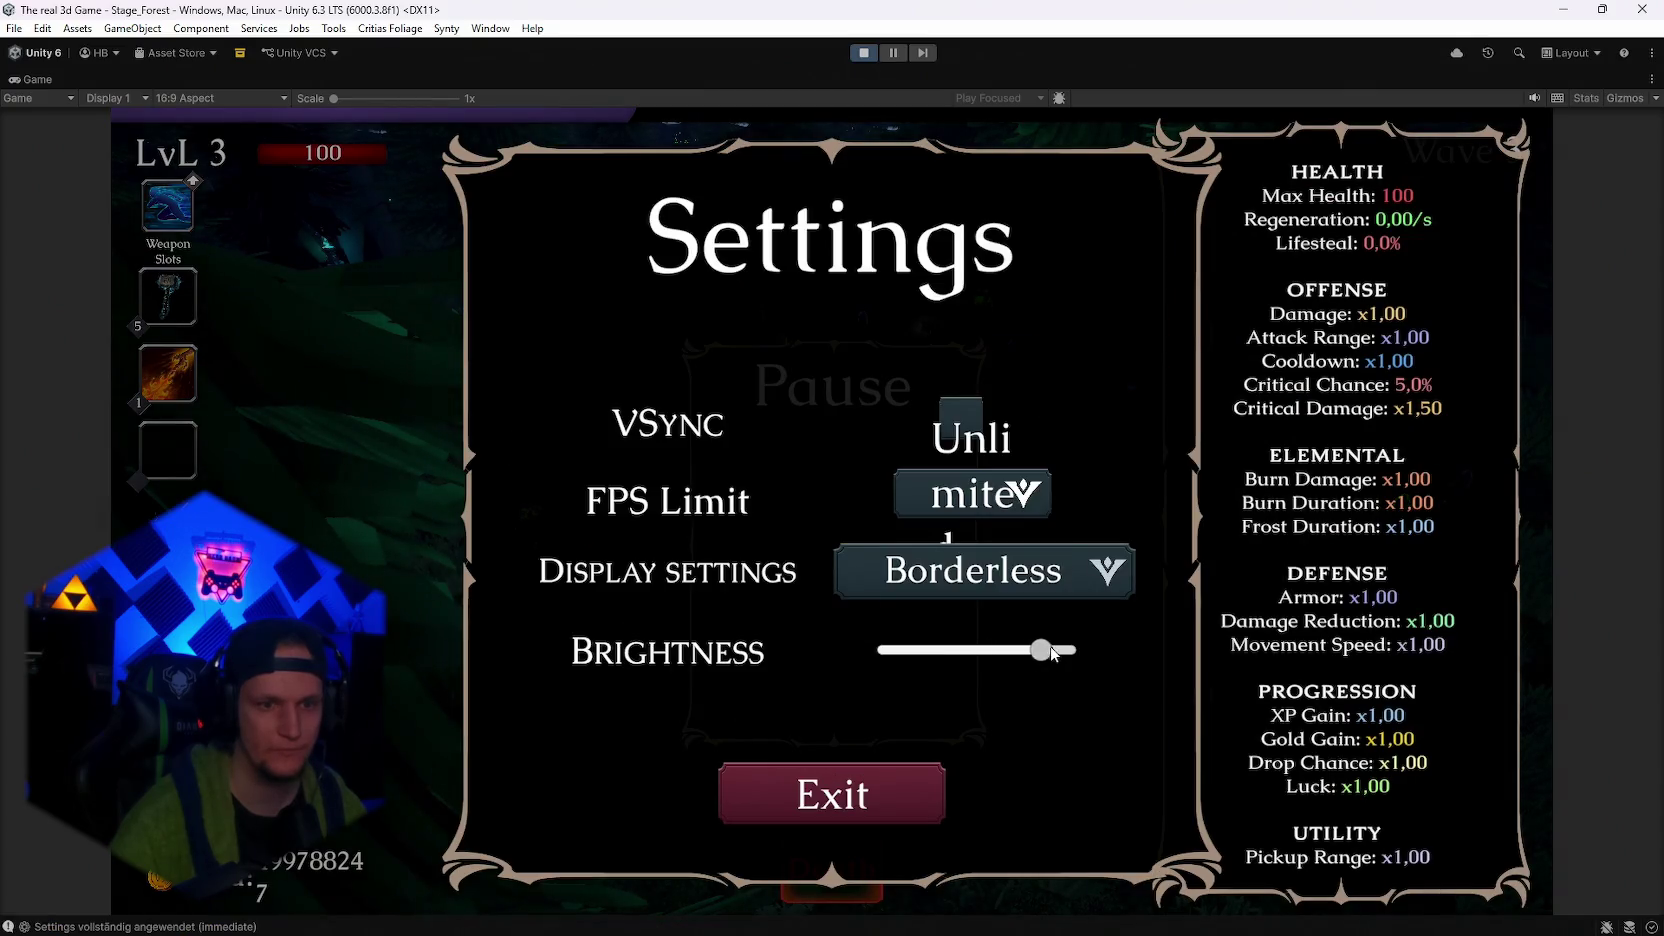
click(824, 778)
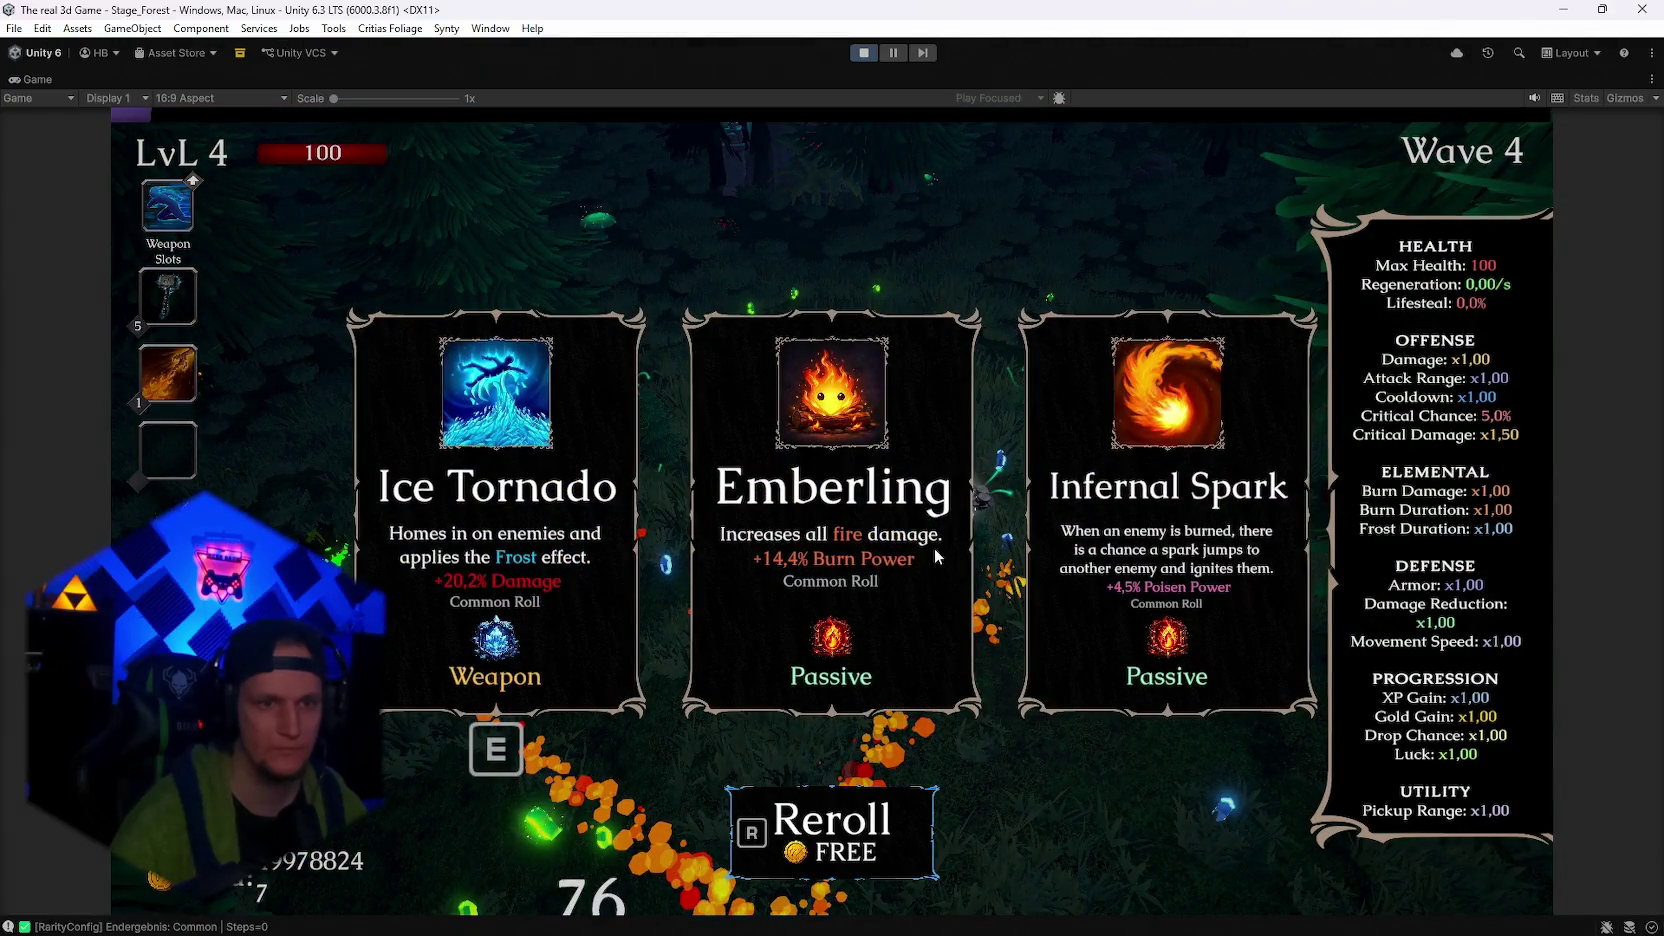
Take Meteor Kill at level 4, then reroll seven times and take it again at level 5
key(r)
key(r)
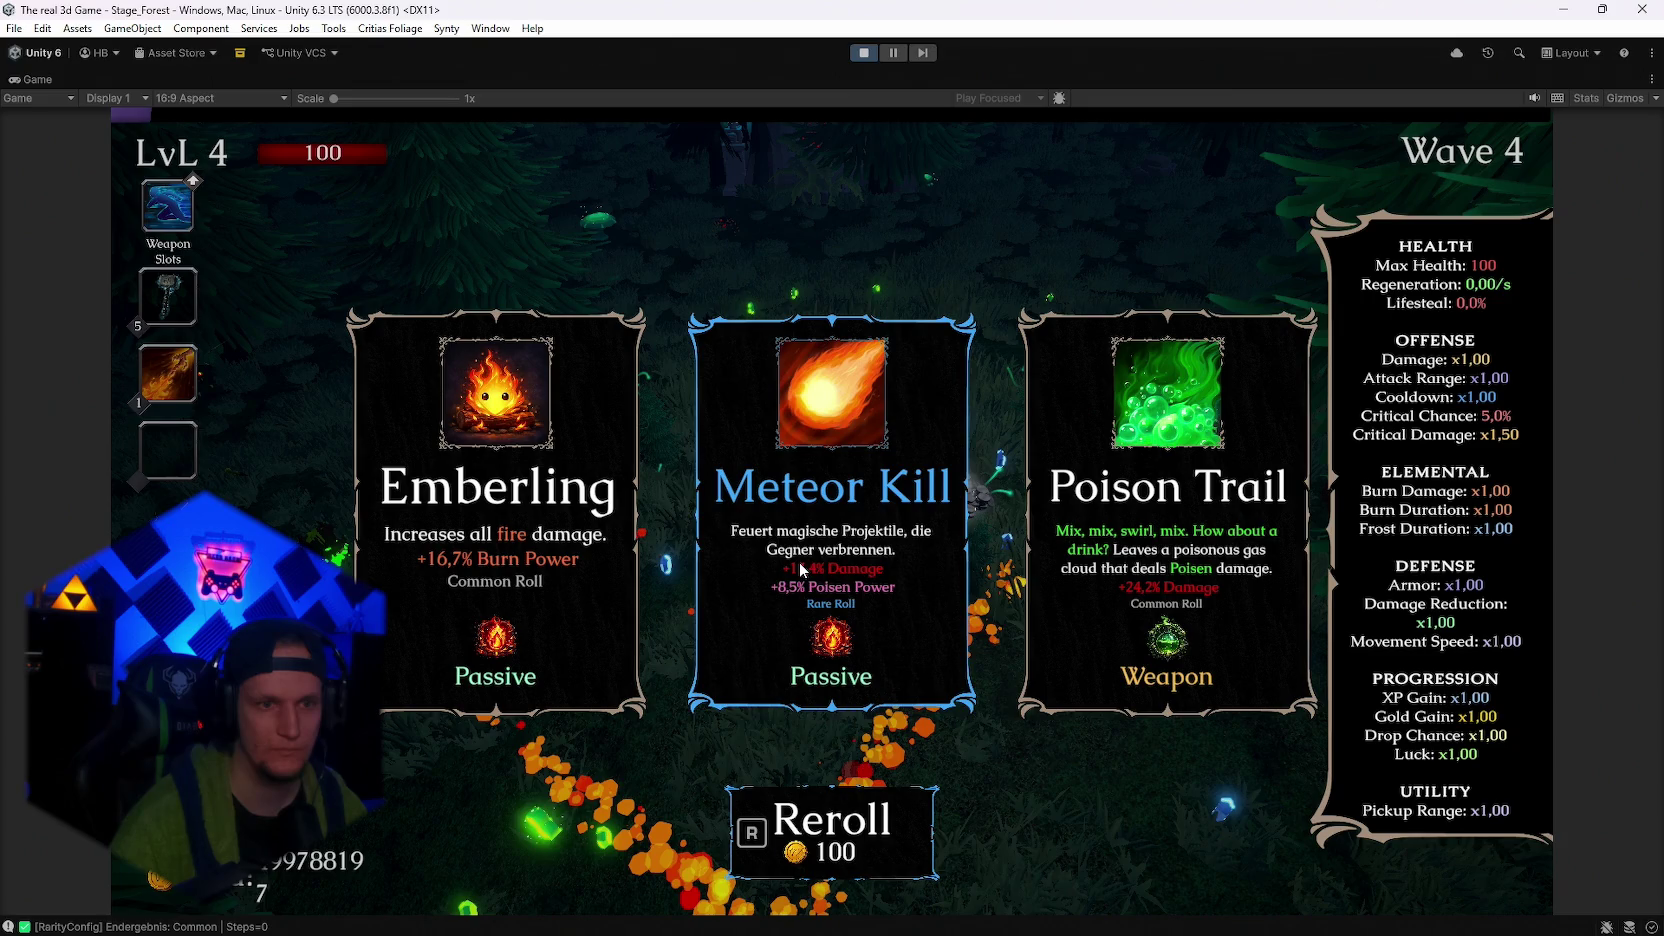
click(801, 569)
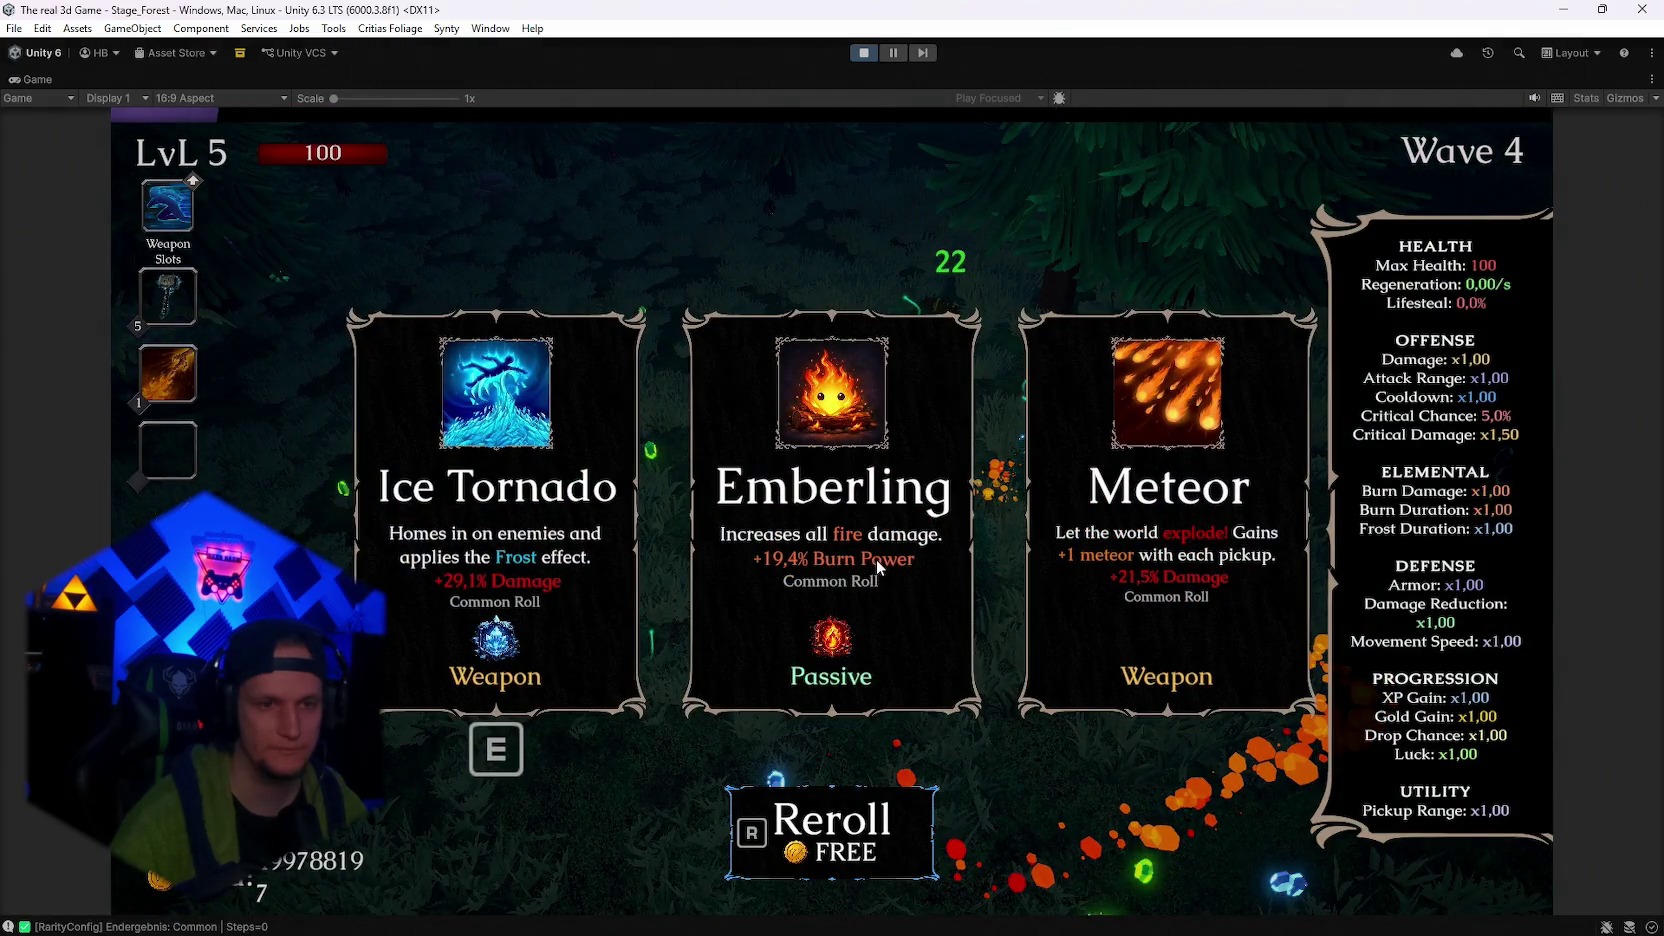
key(r)
key(r)
key(r)
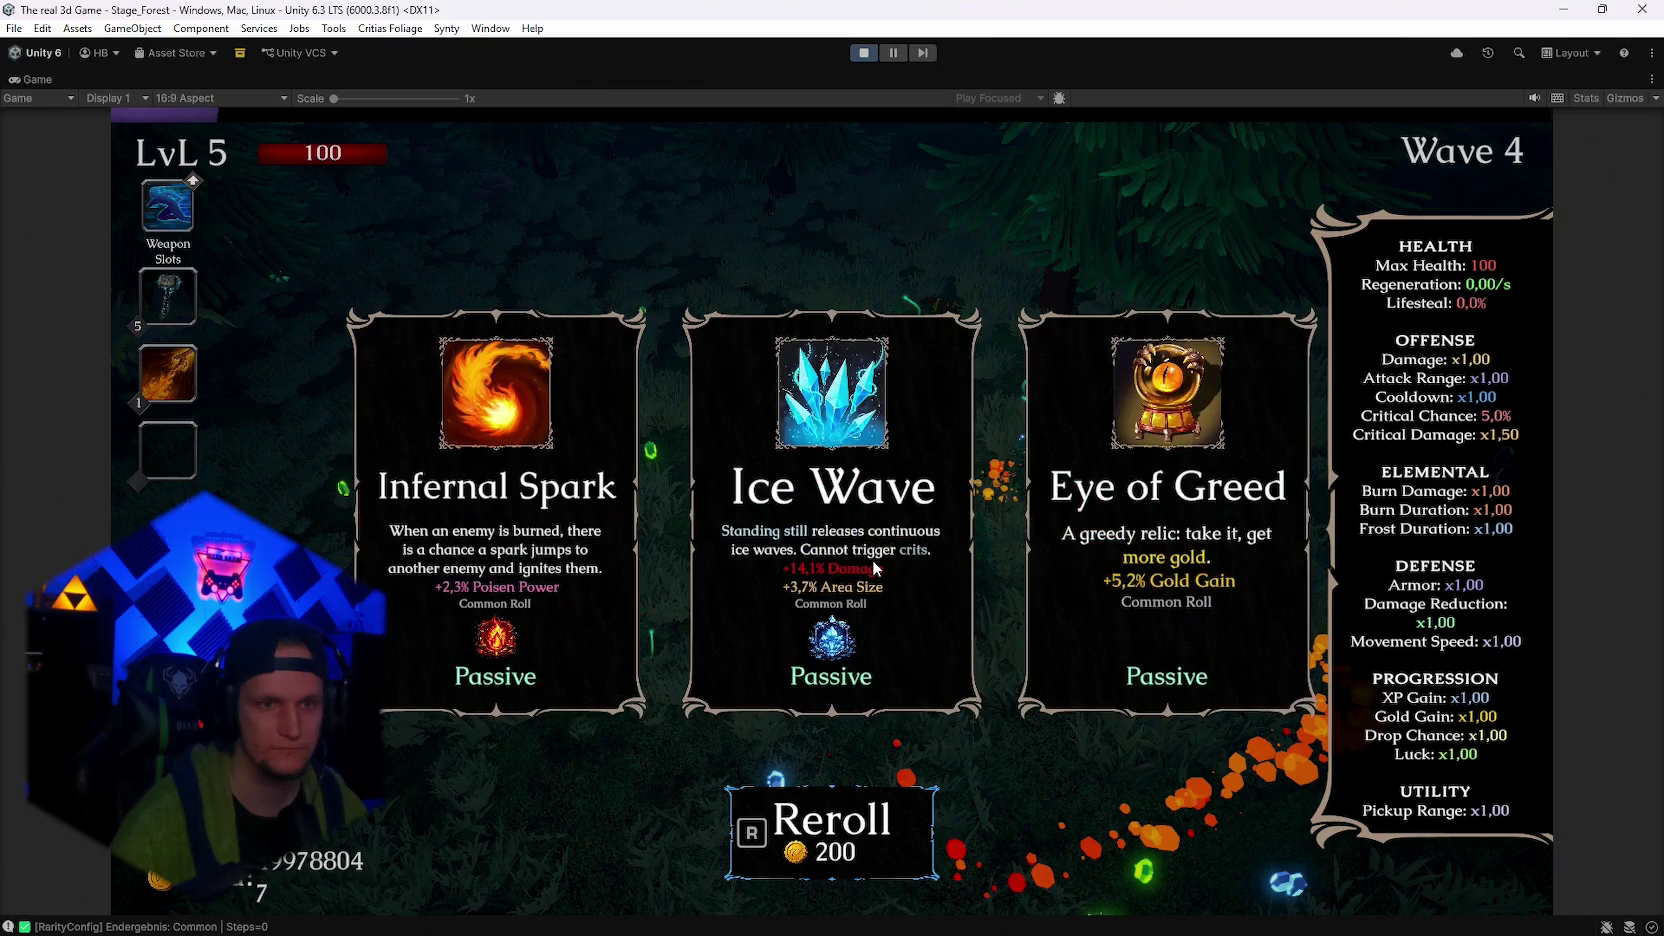
key(r)
key(r)
key(r)
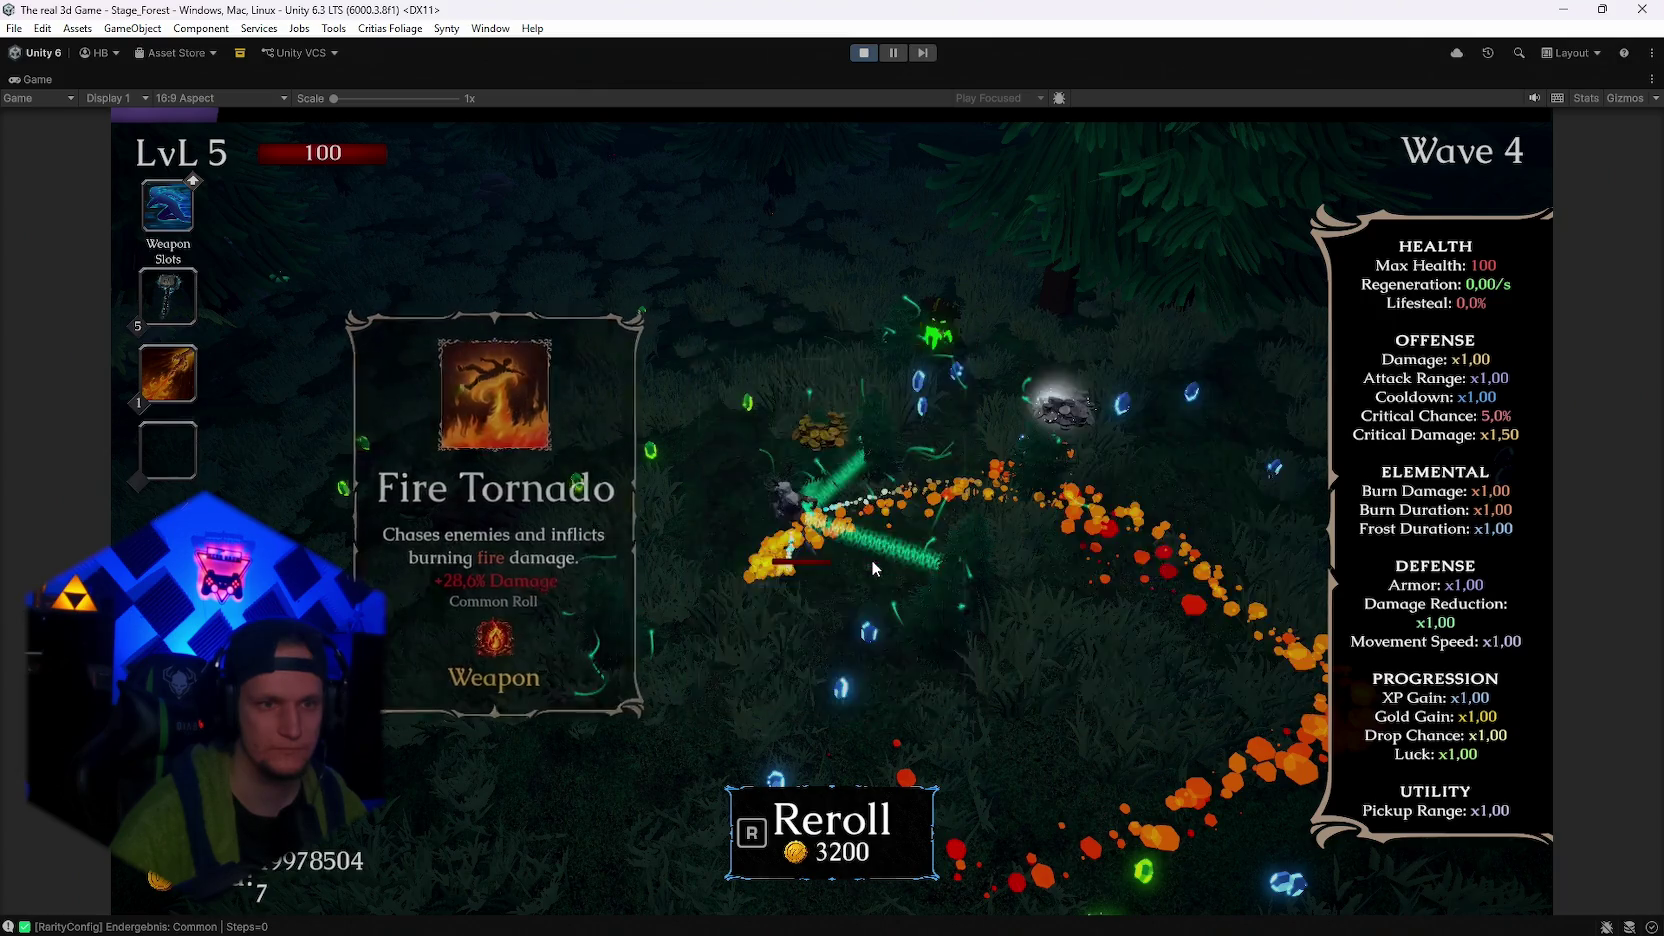
key(r)
key(r)
key(r)
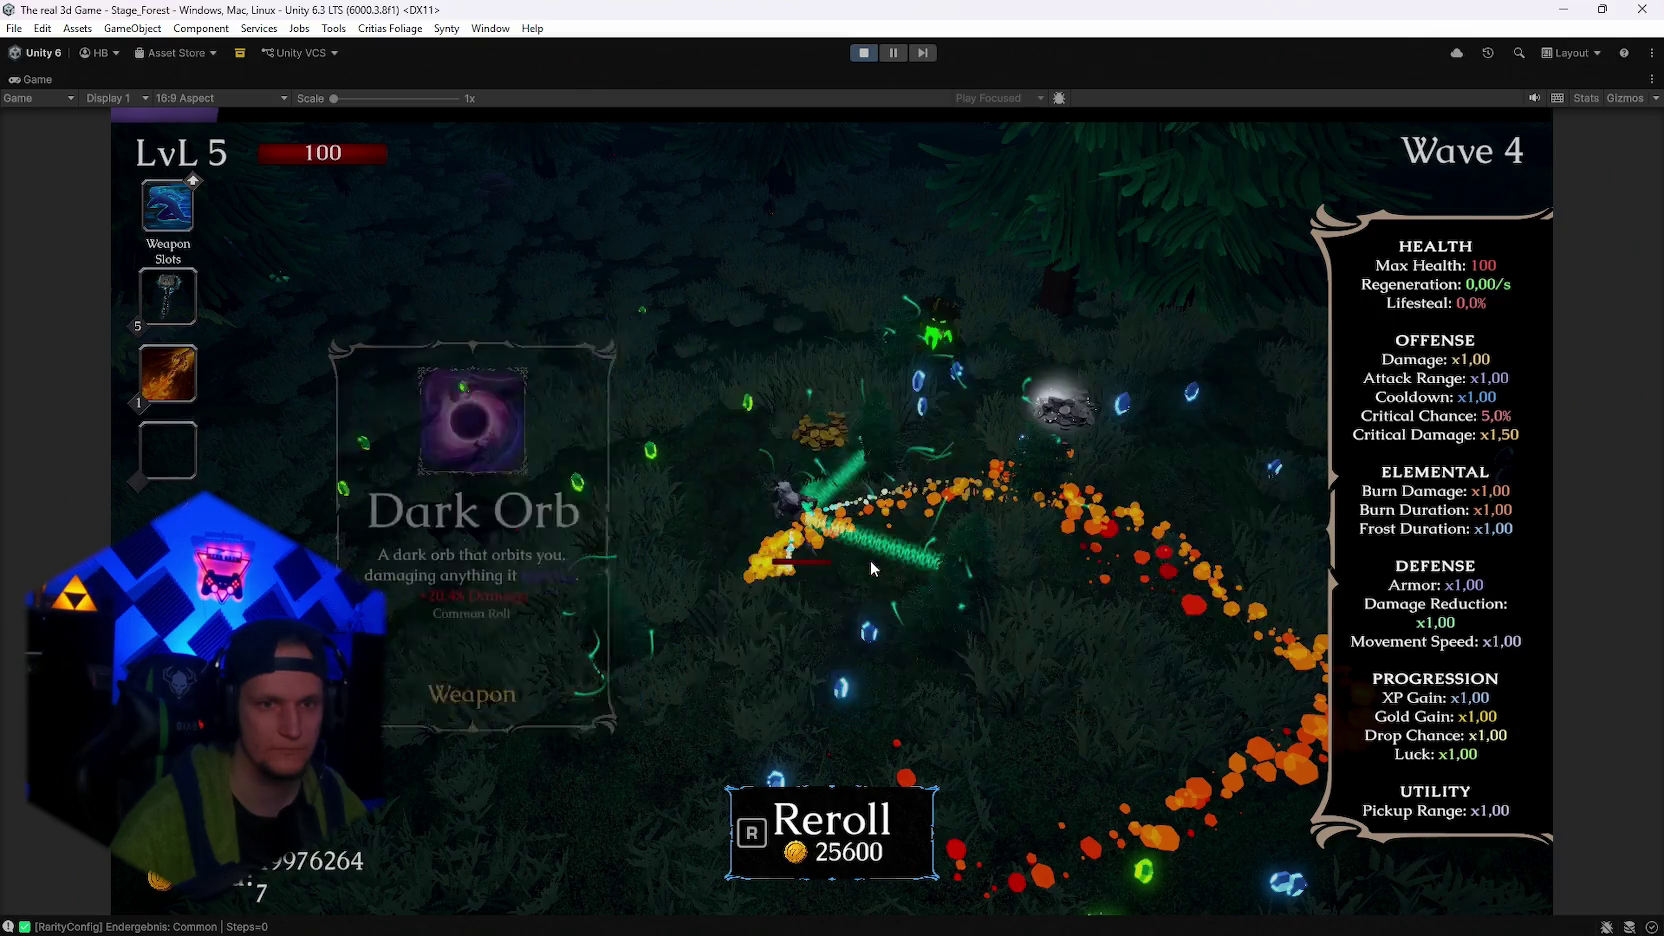
key(r)
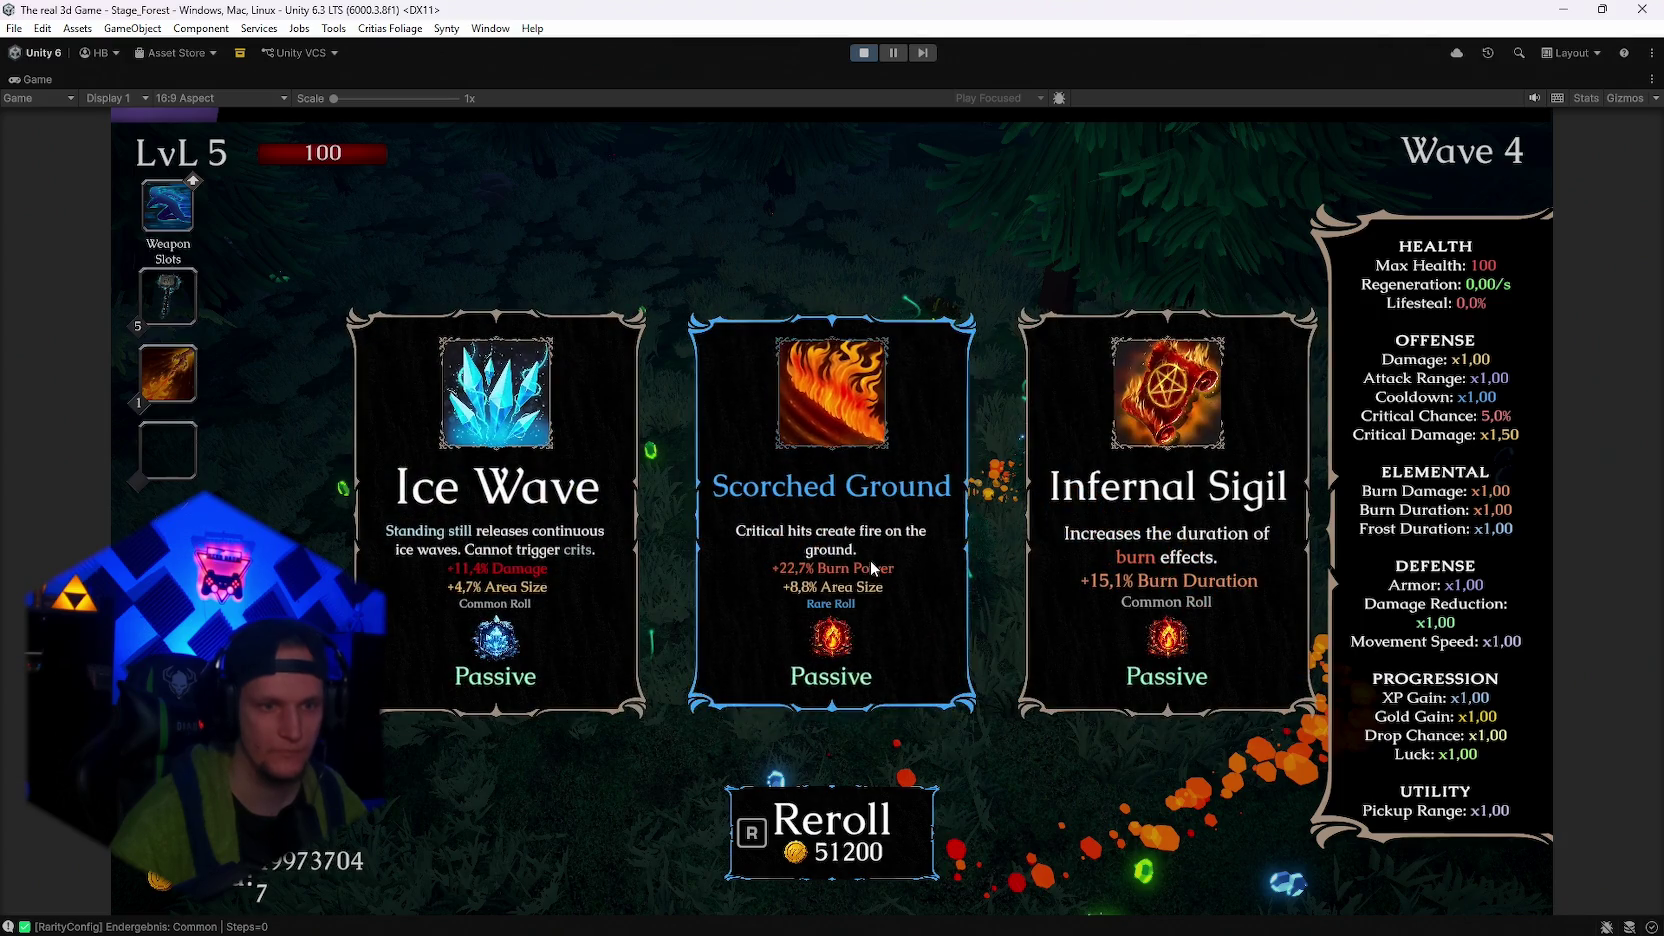
key(r)
key(r)
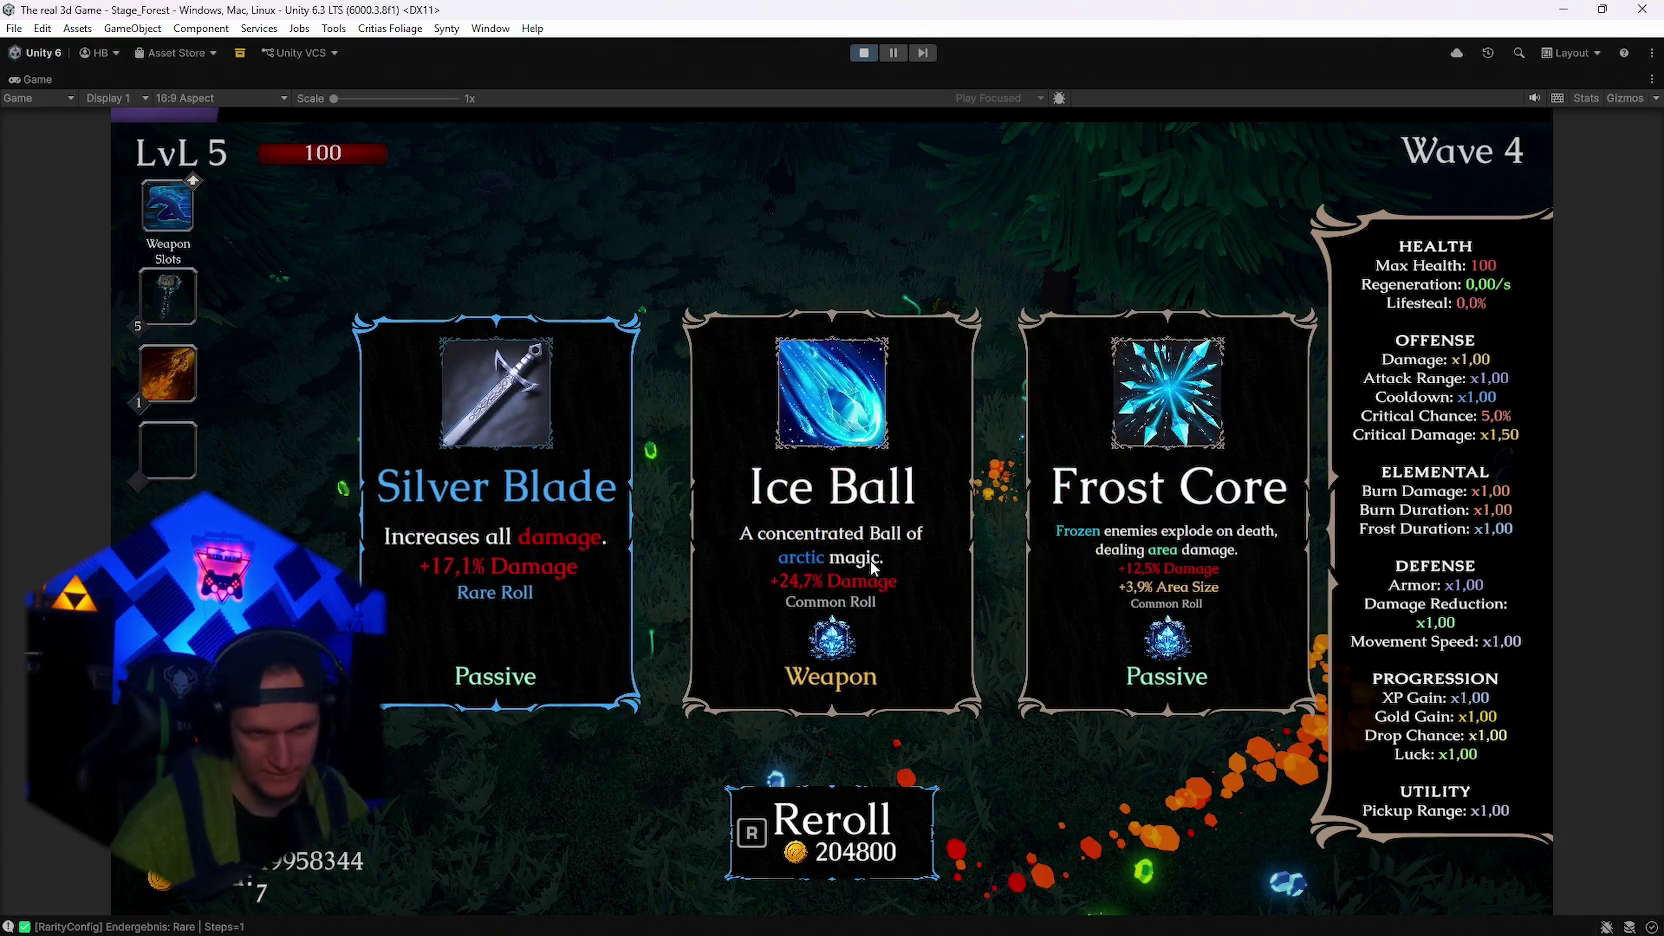
key(r)
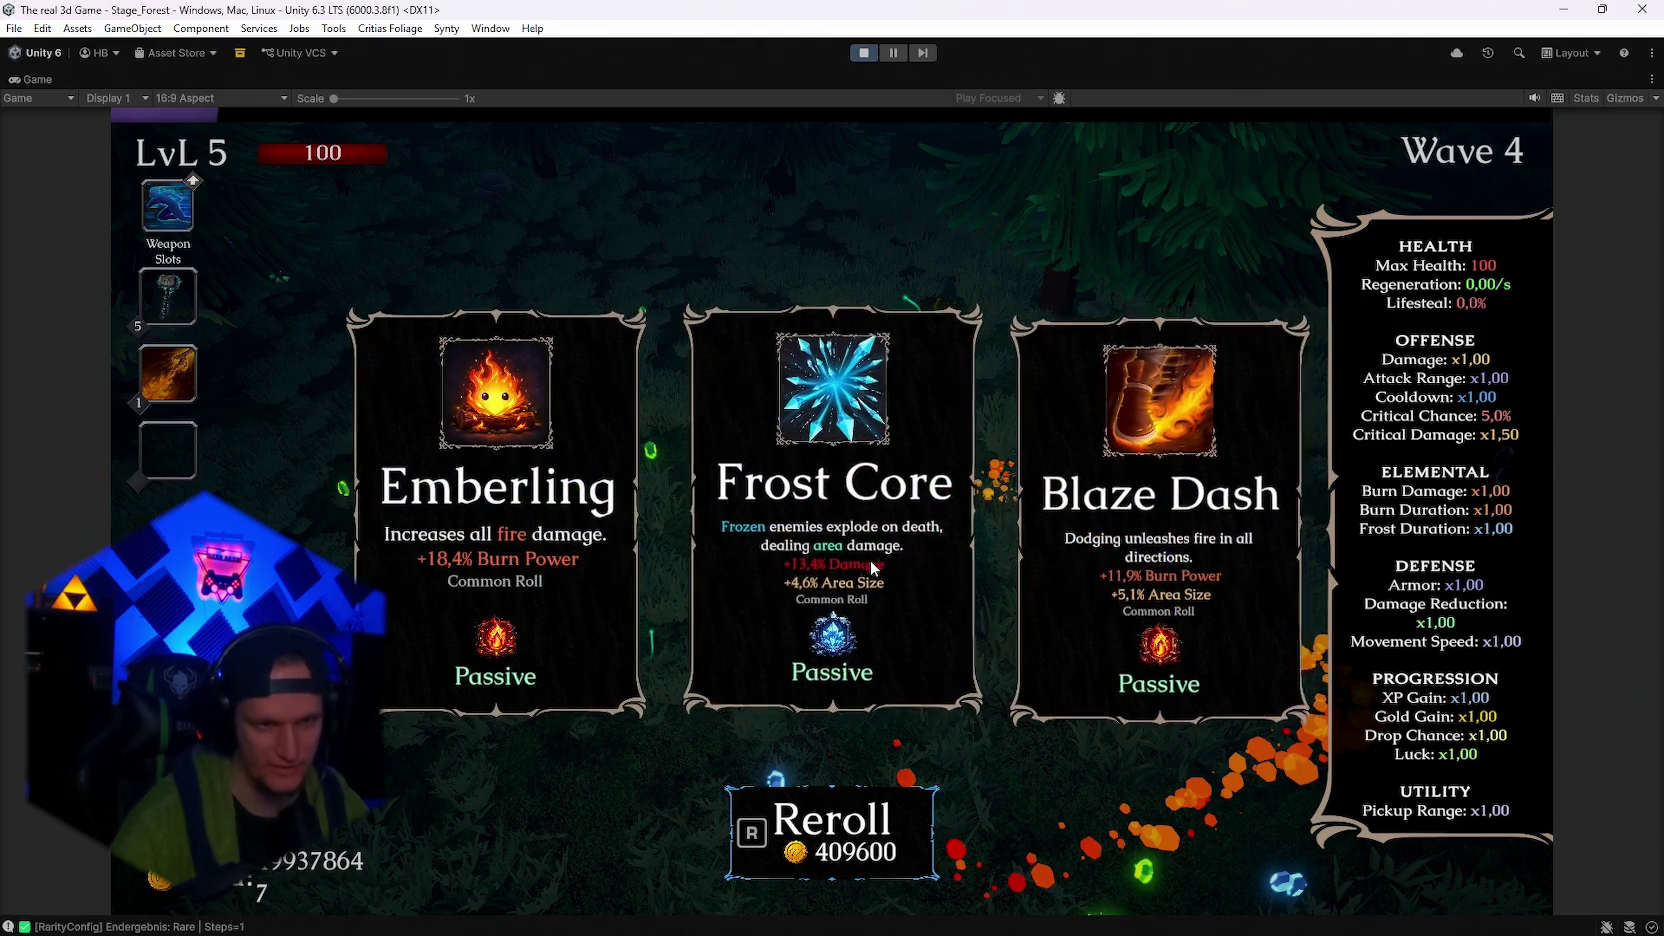
key(r)
key(r)
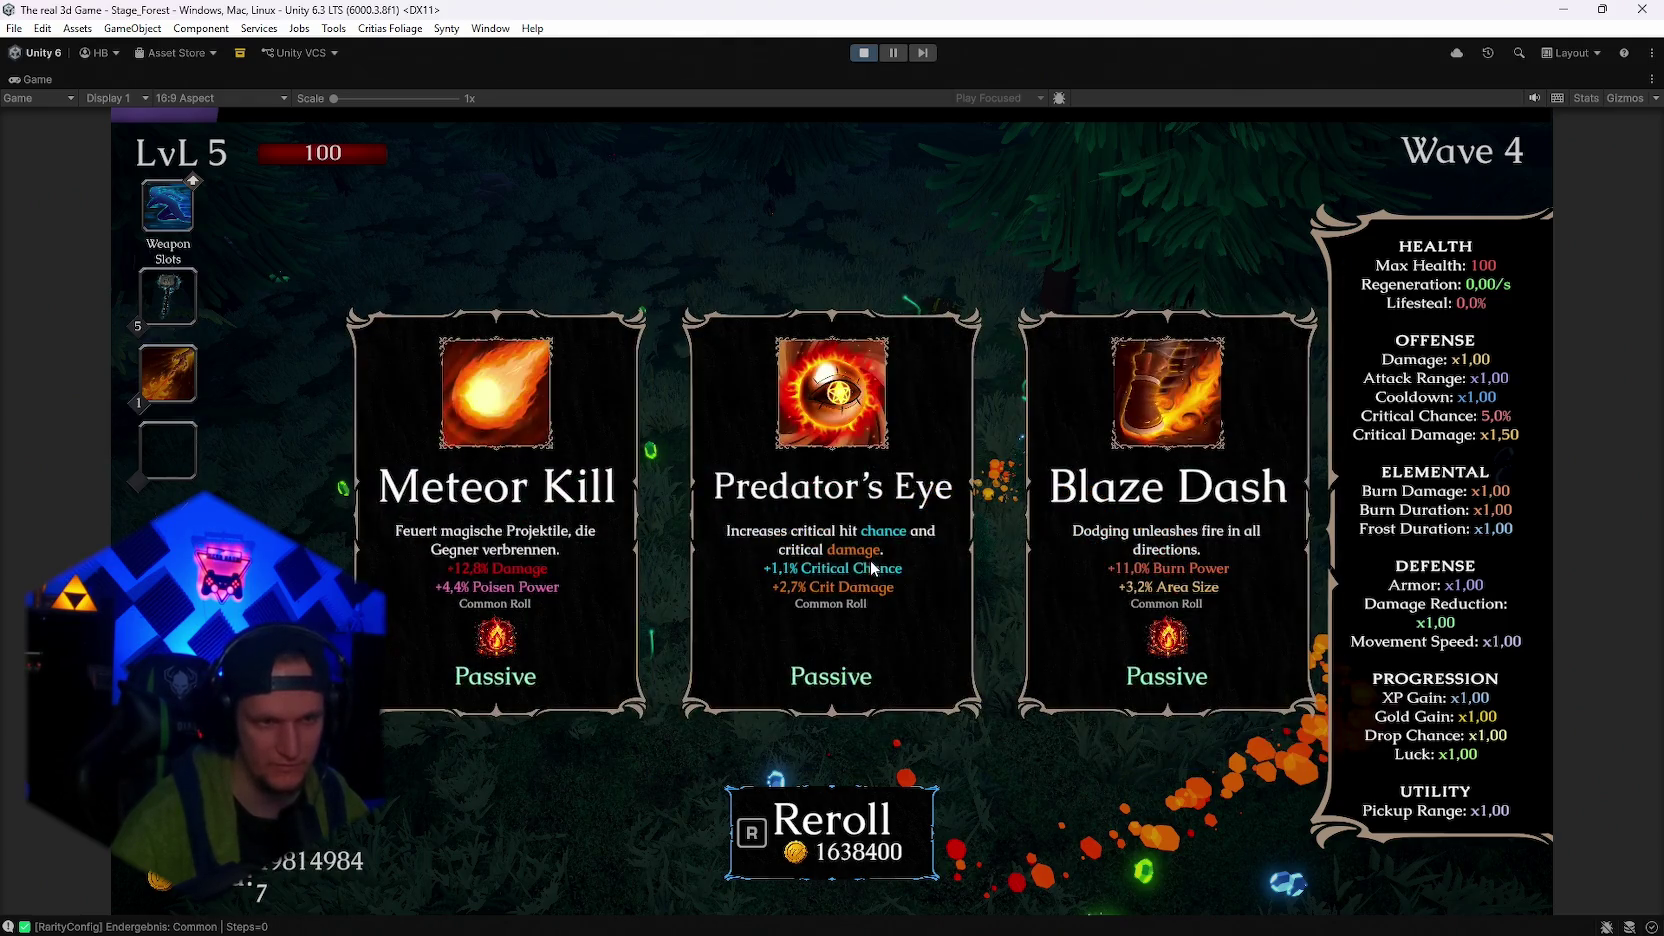
click(525, 507)
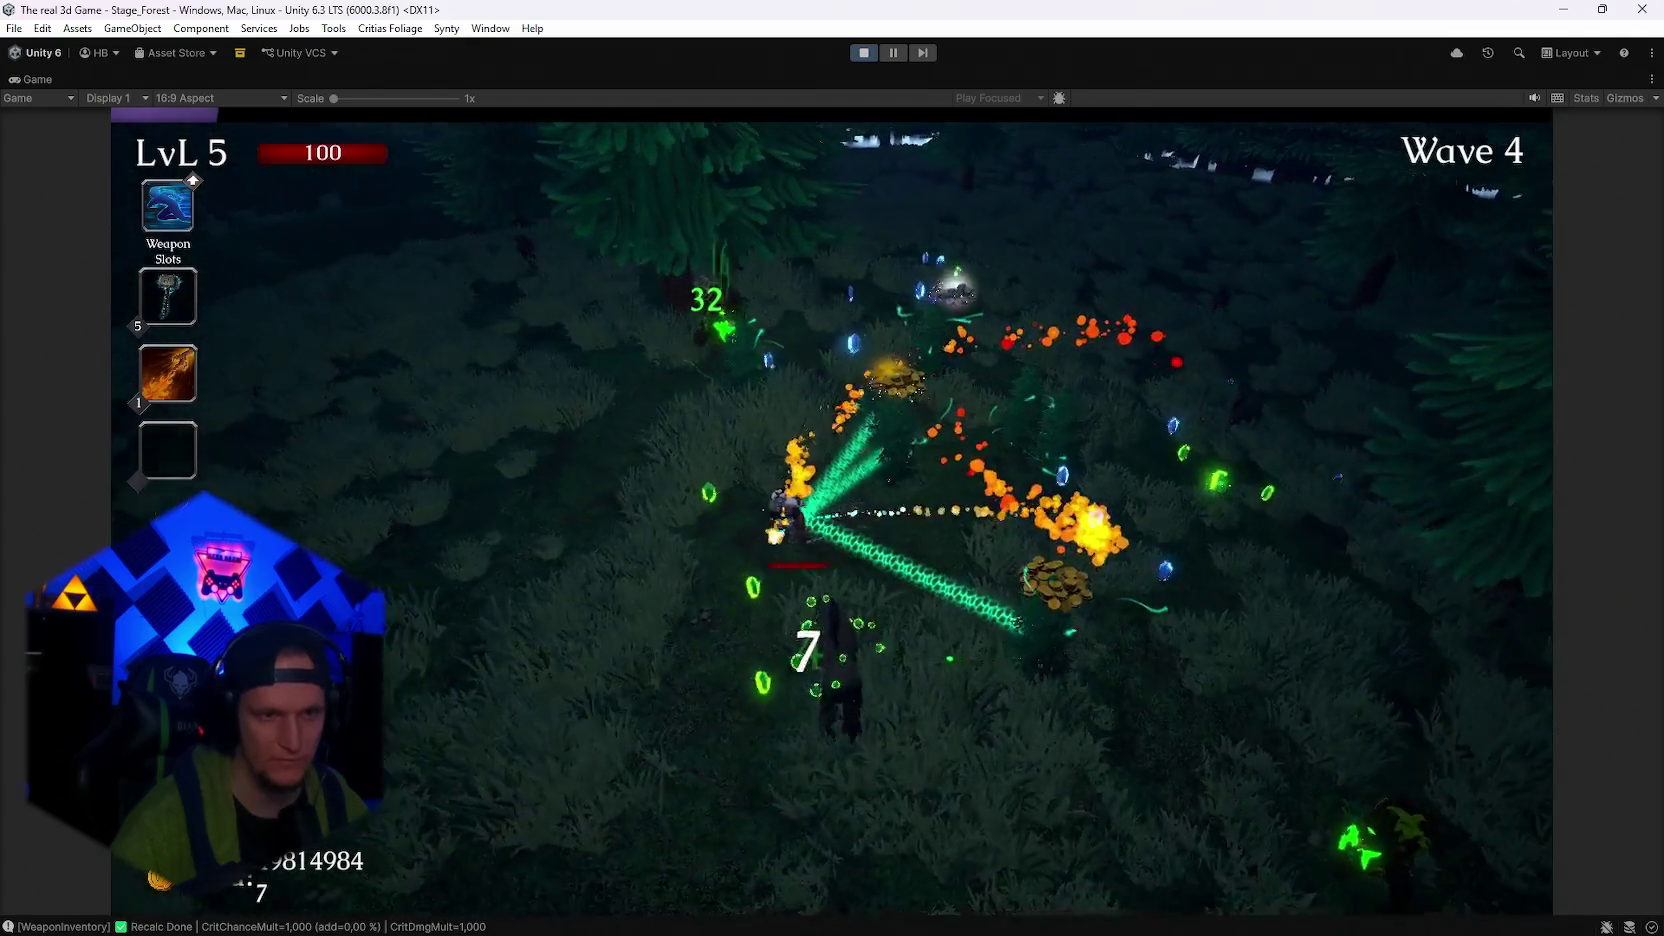
Steer the character around the forest with W, A, S, D until wave 5 level-6 cards appear
key(d)
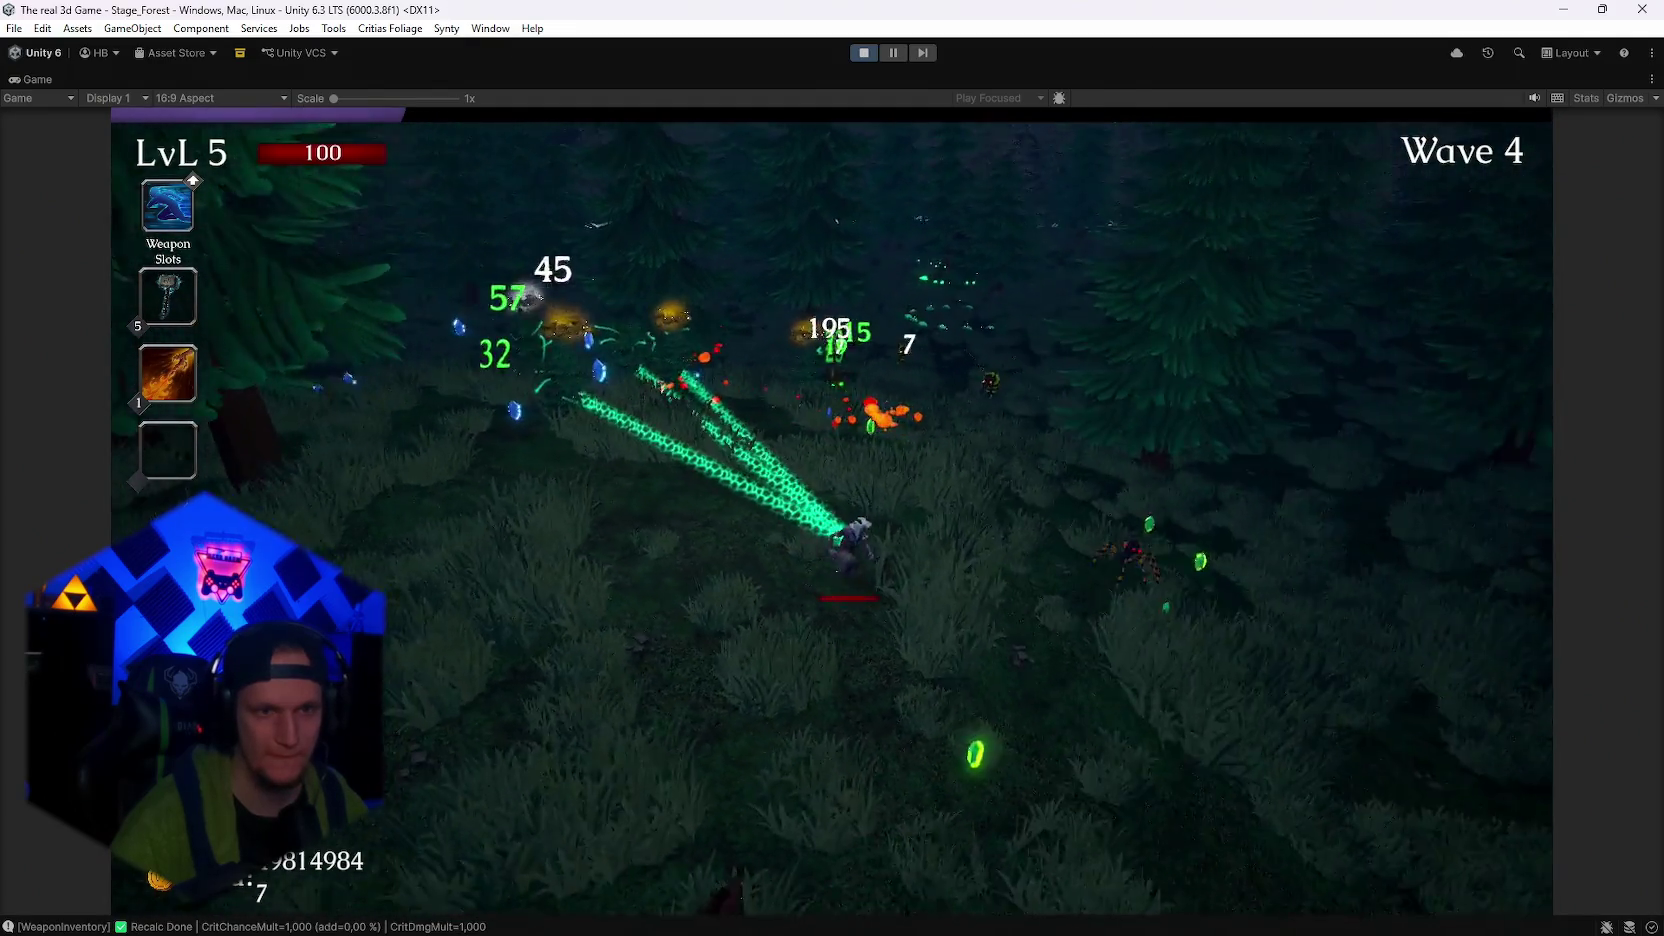
key(d)
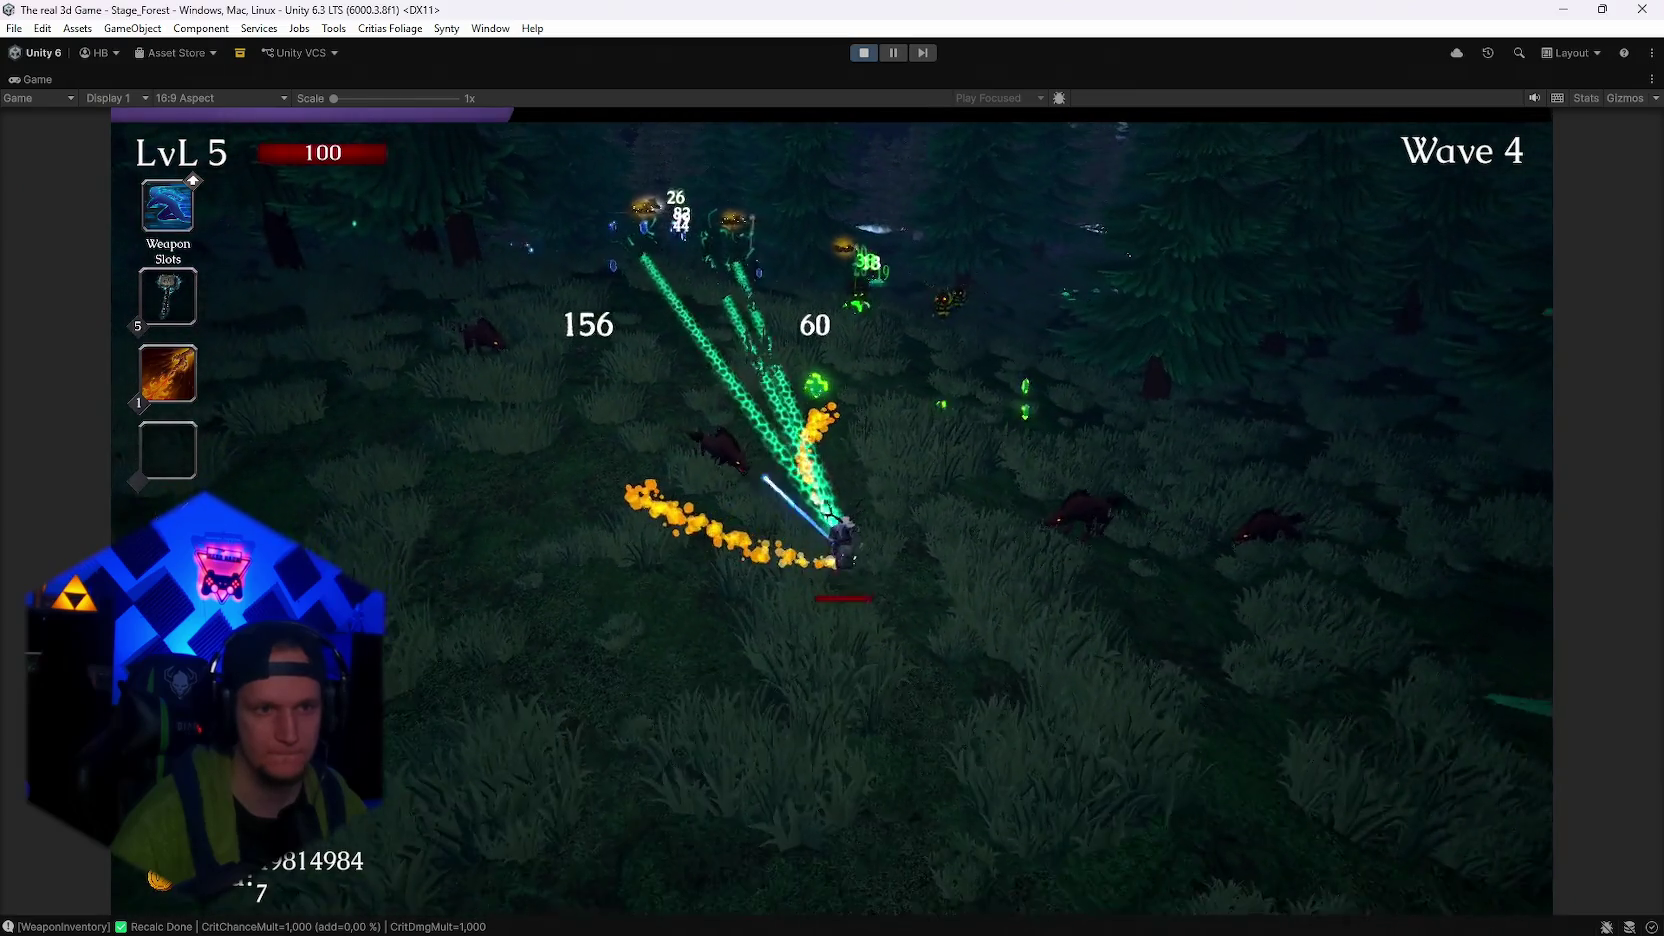
key(a)
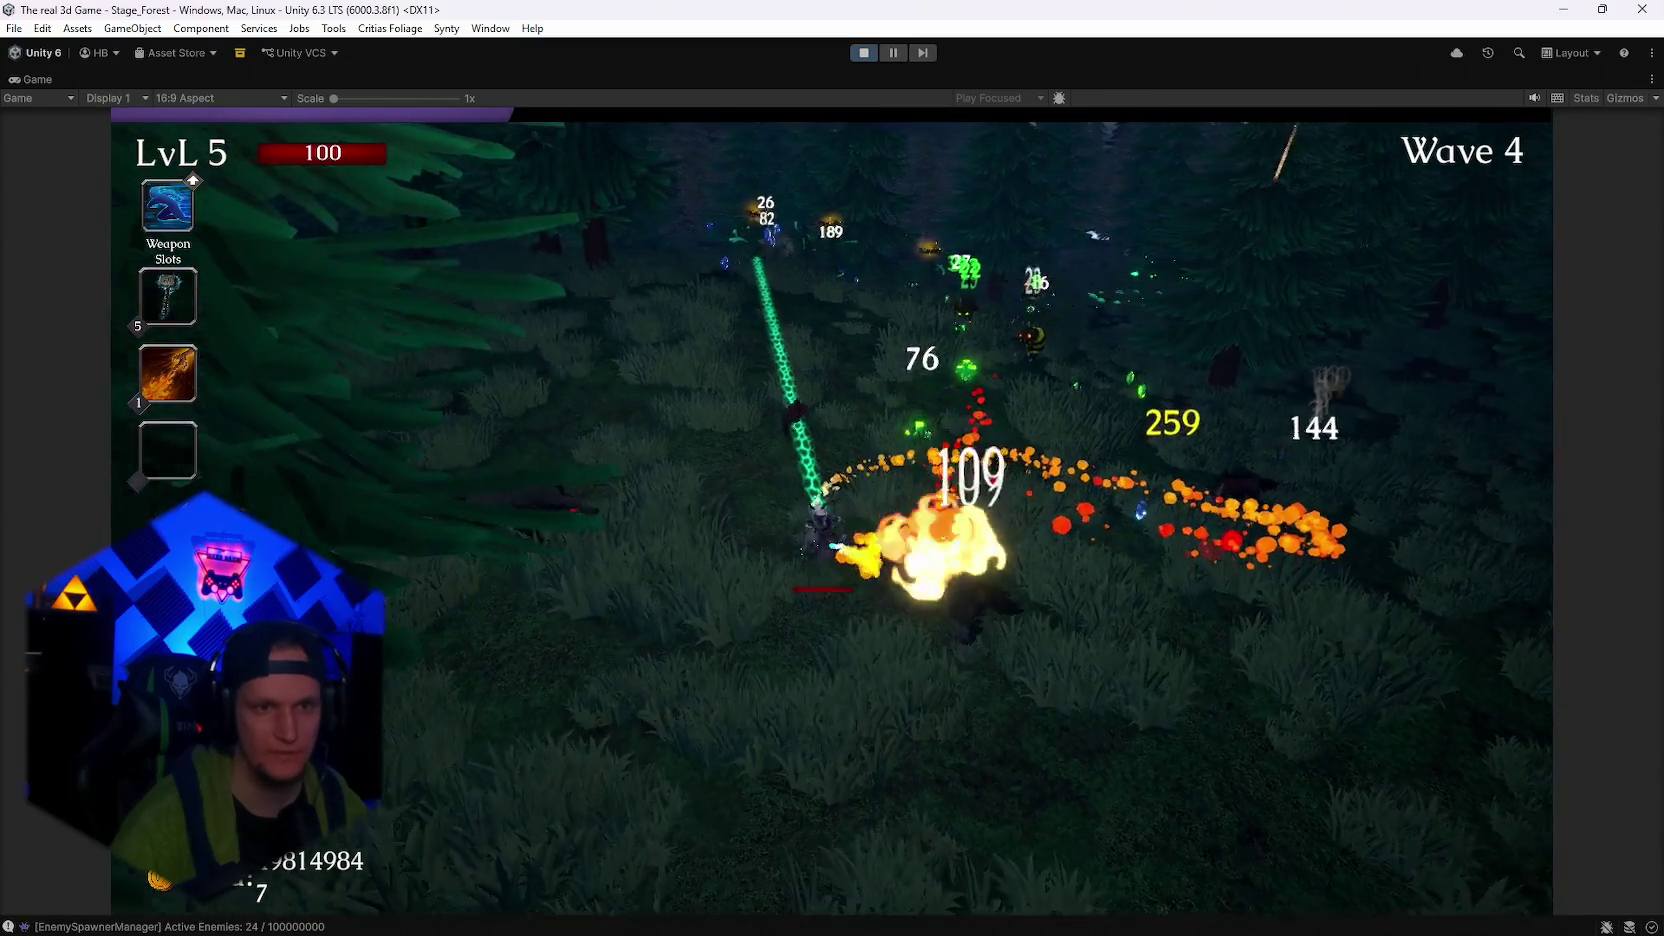
key(d)
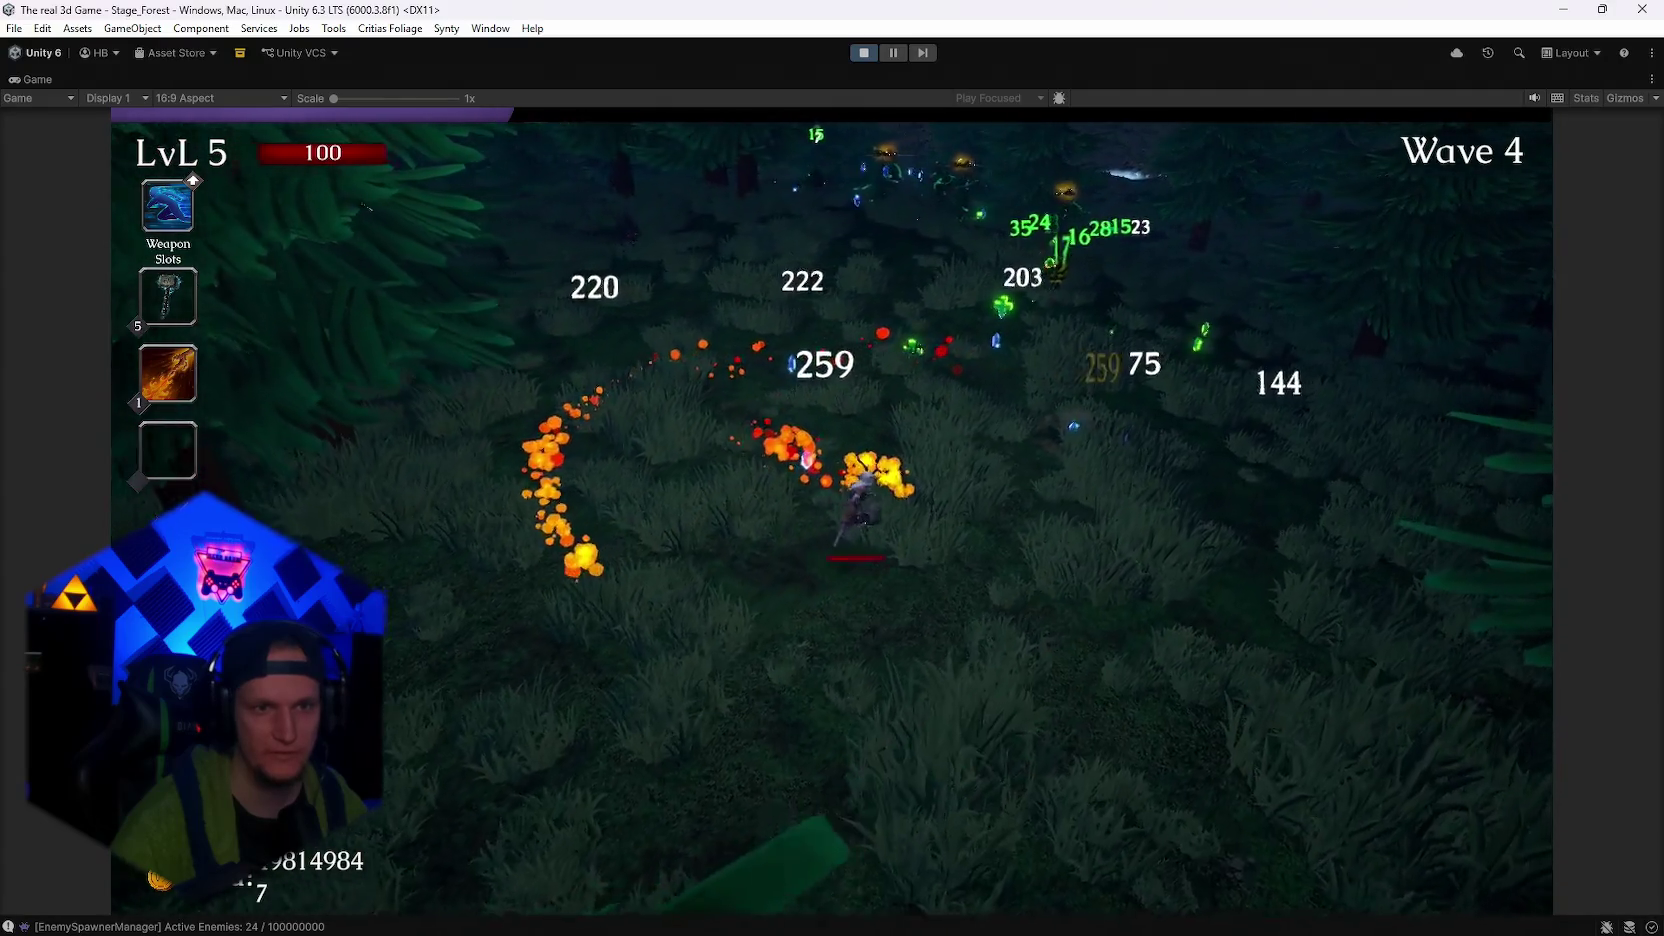
key(w)
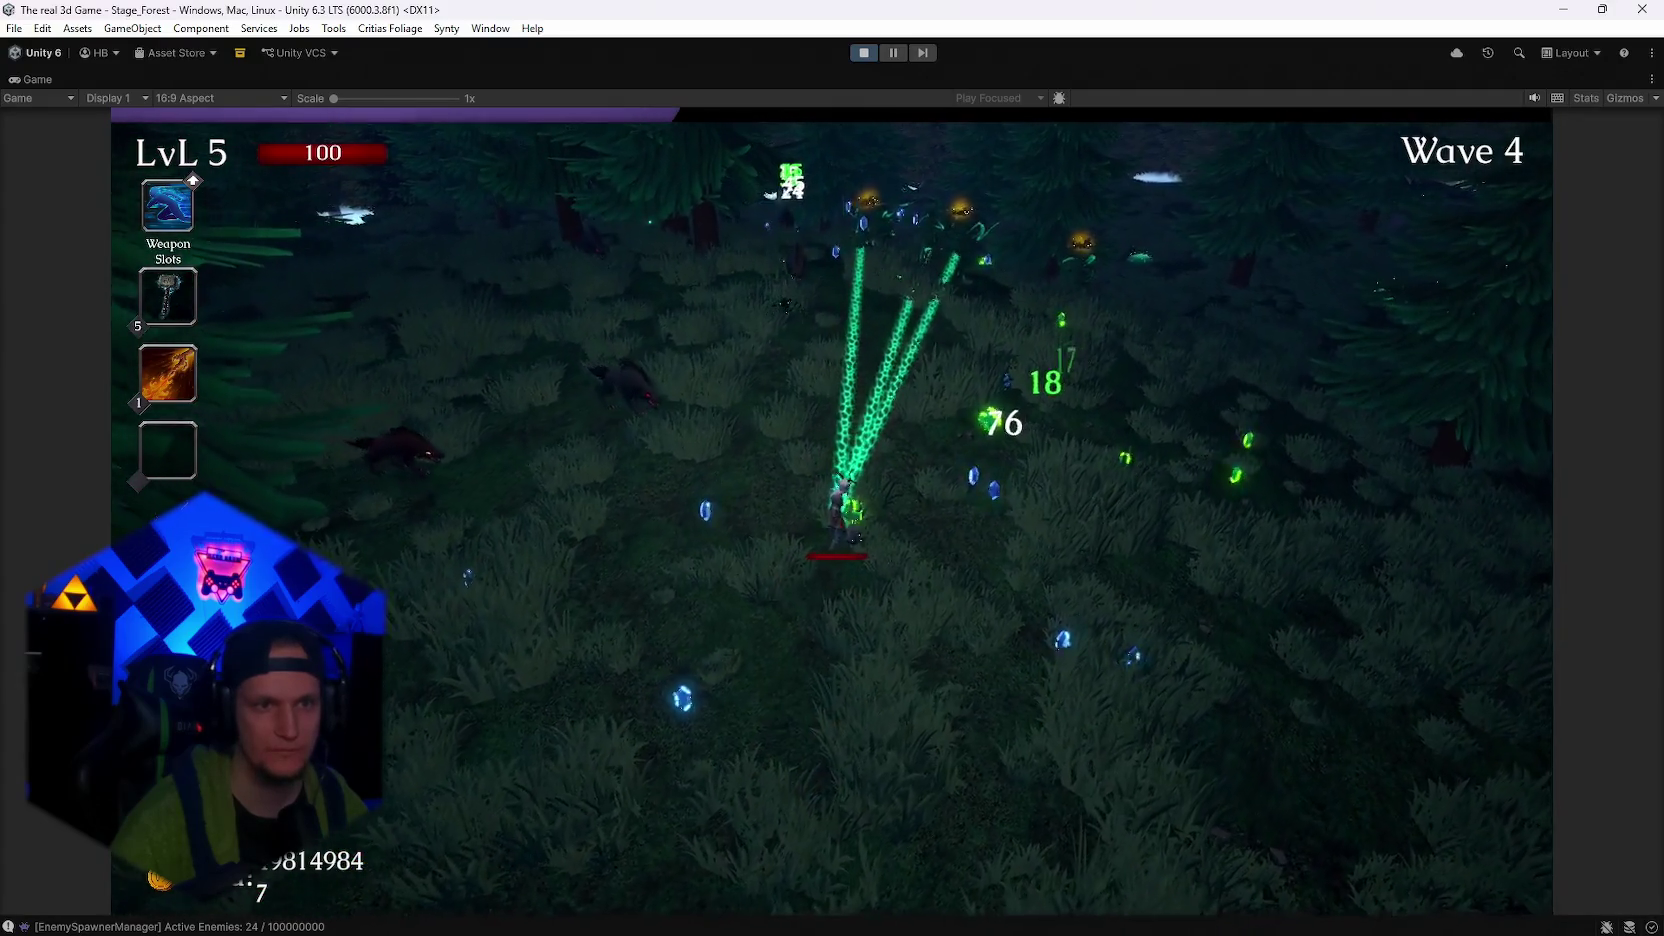
key(s)
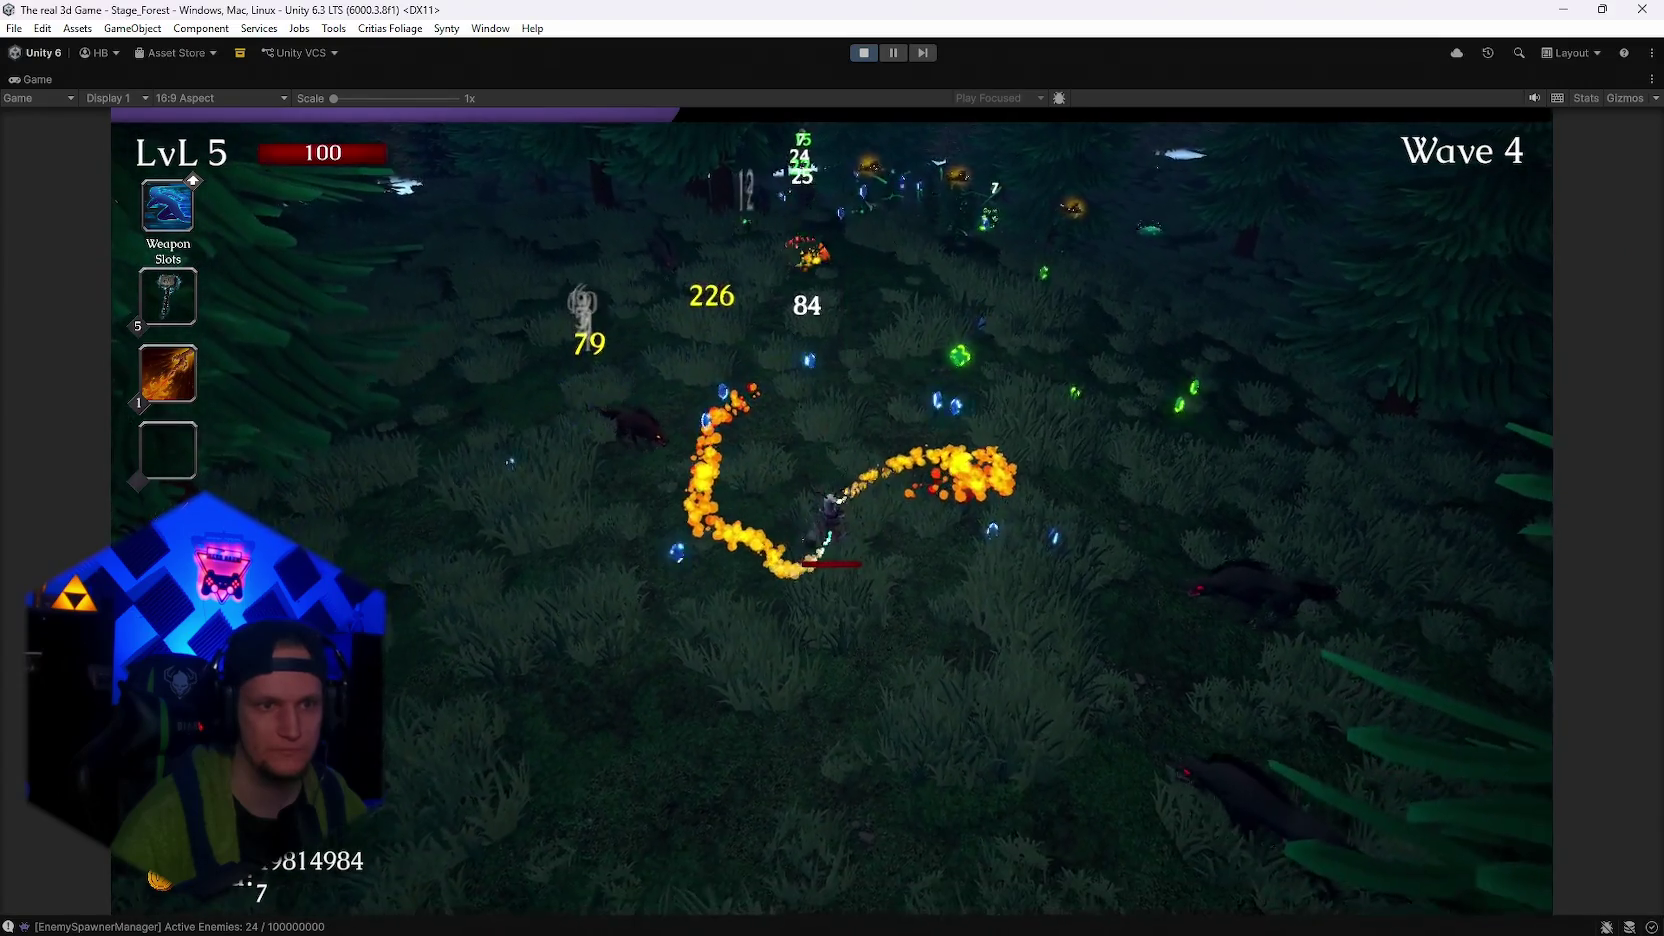
key(w)
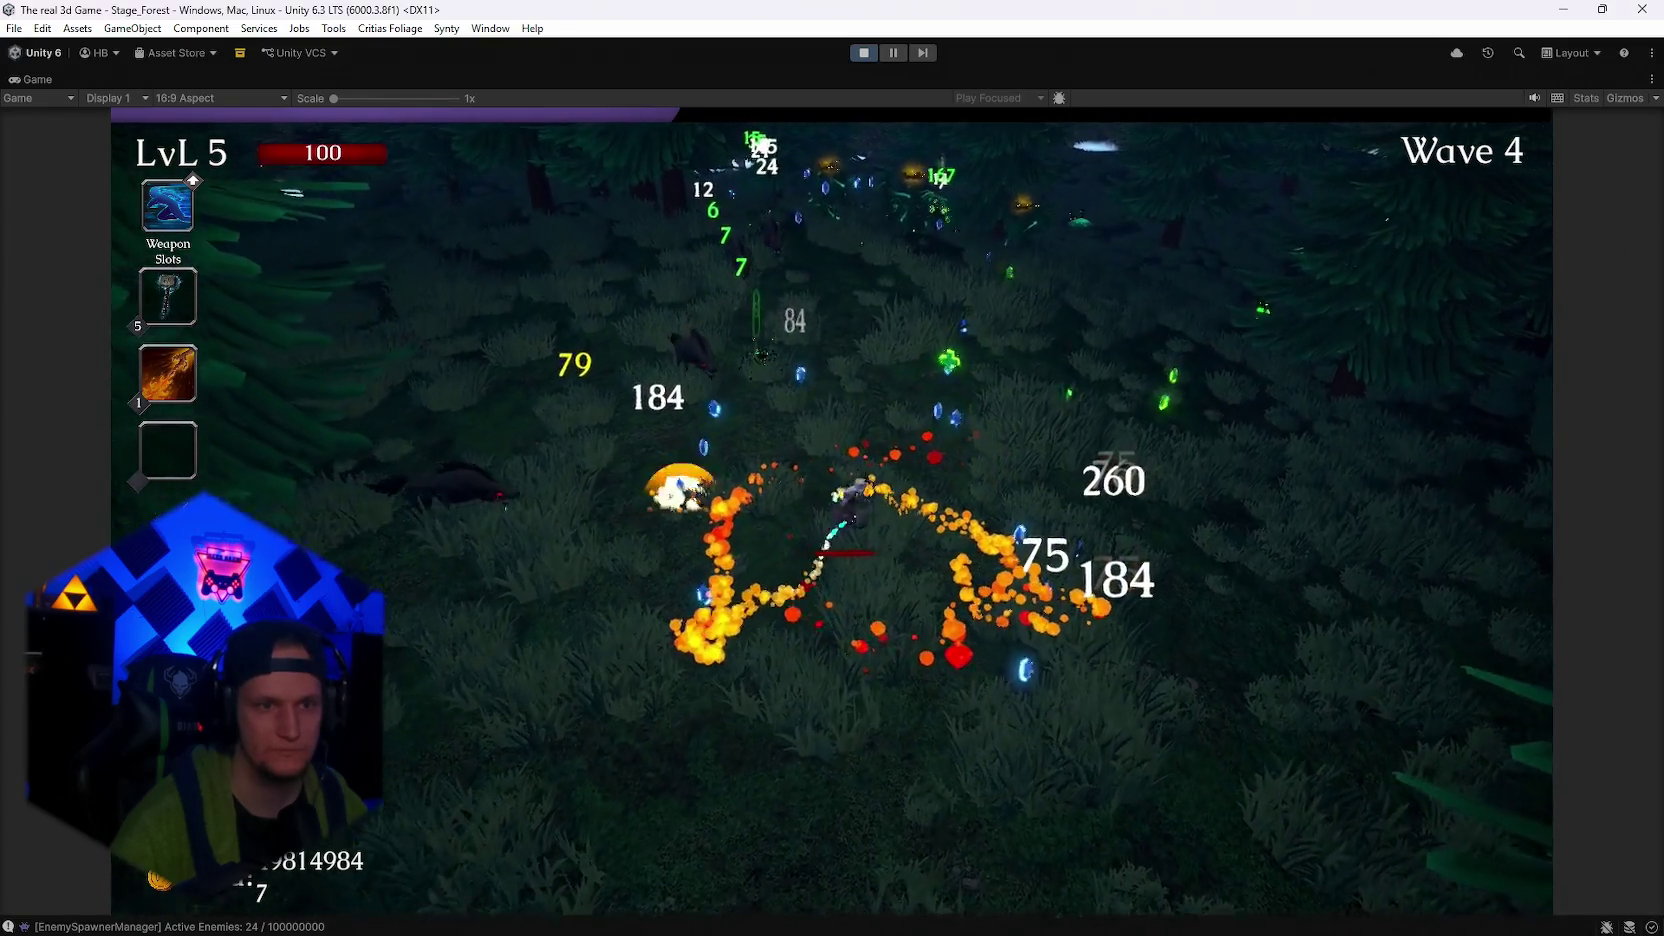
key(d)
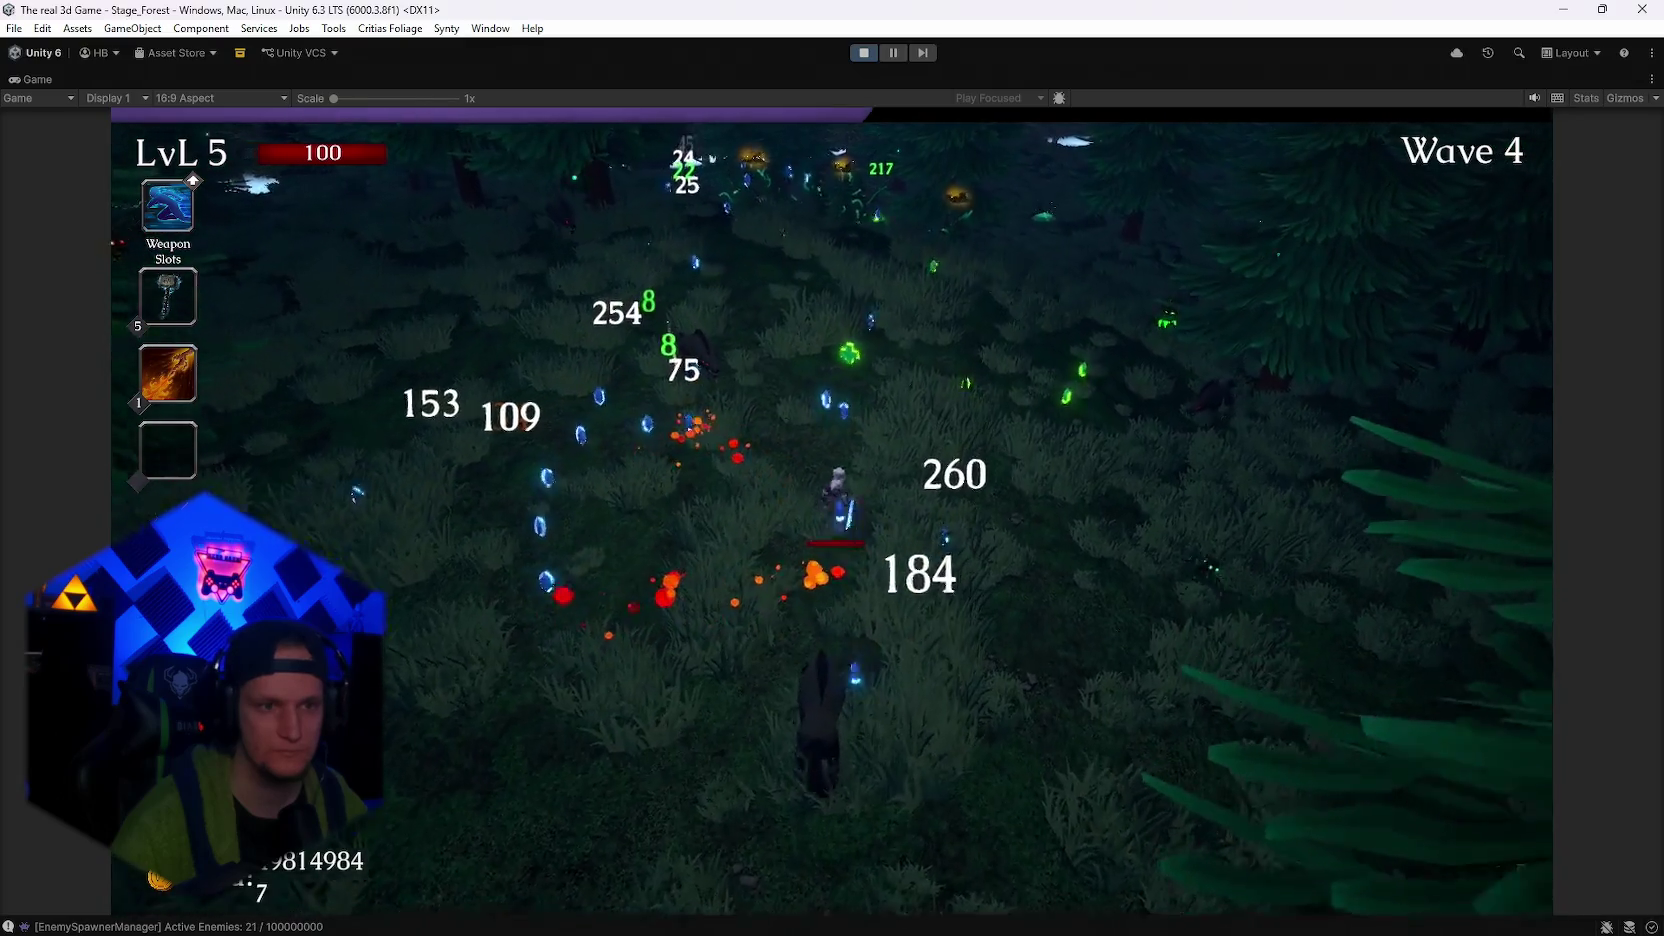
key(w)
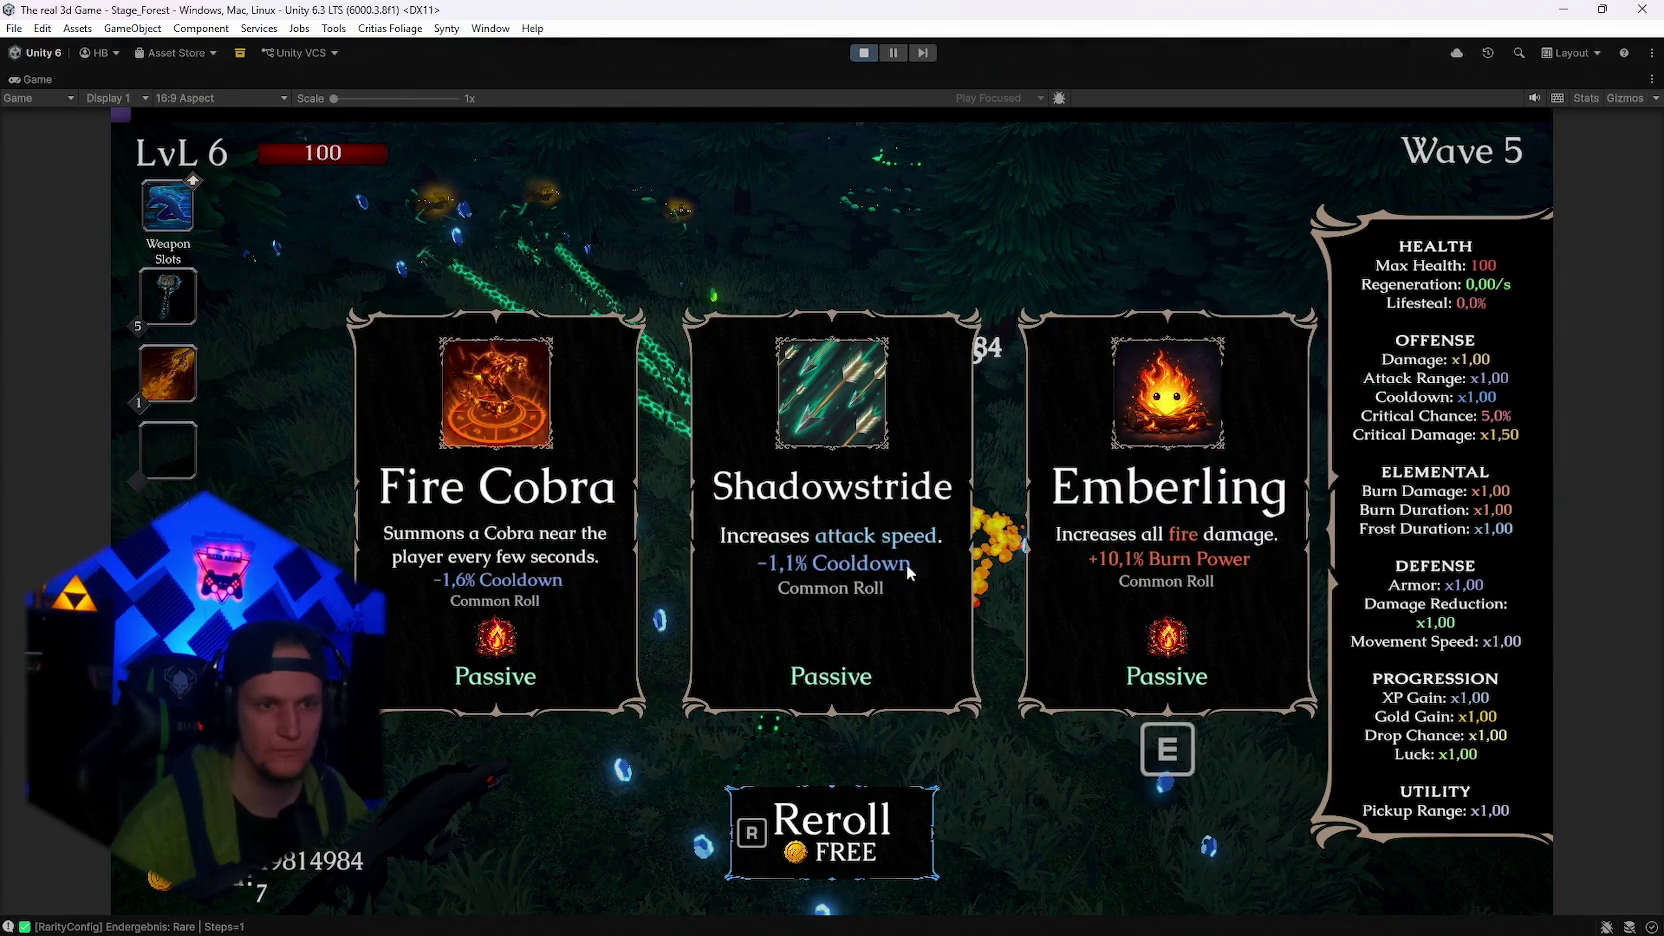
Reroll the level 6 upgrade cards nine times, then accept a card with E and resume
key(r)
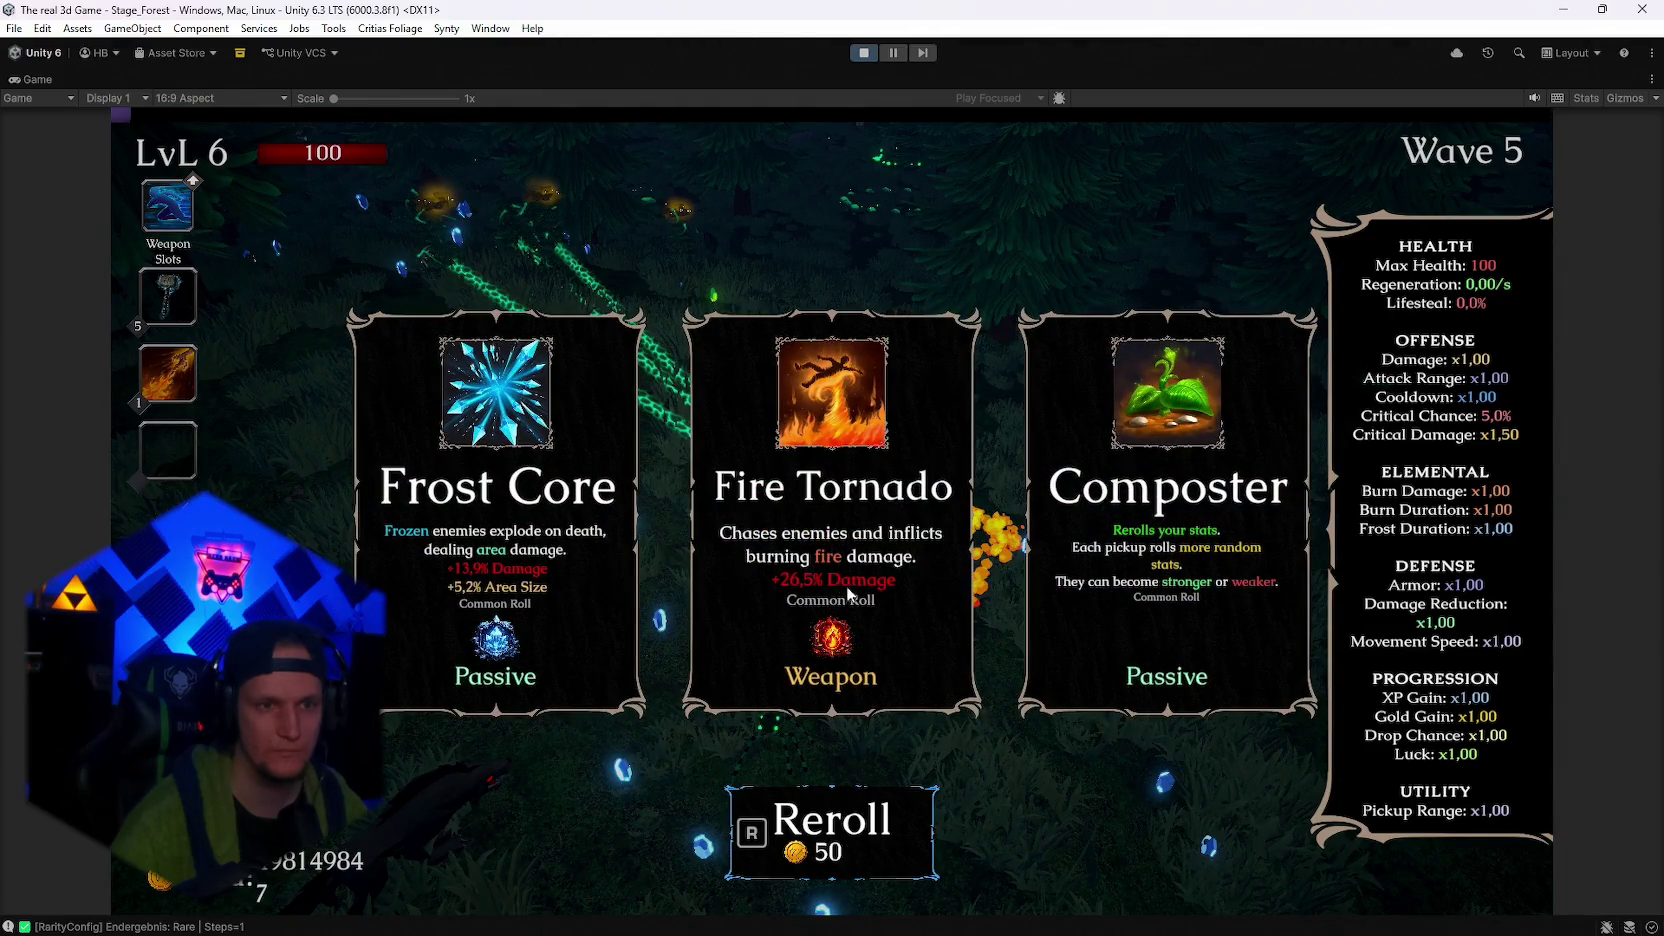
key(r)
key(r)
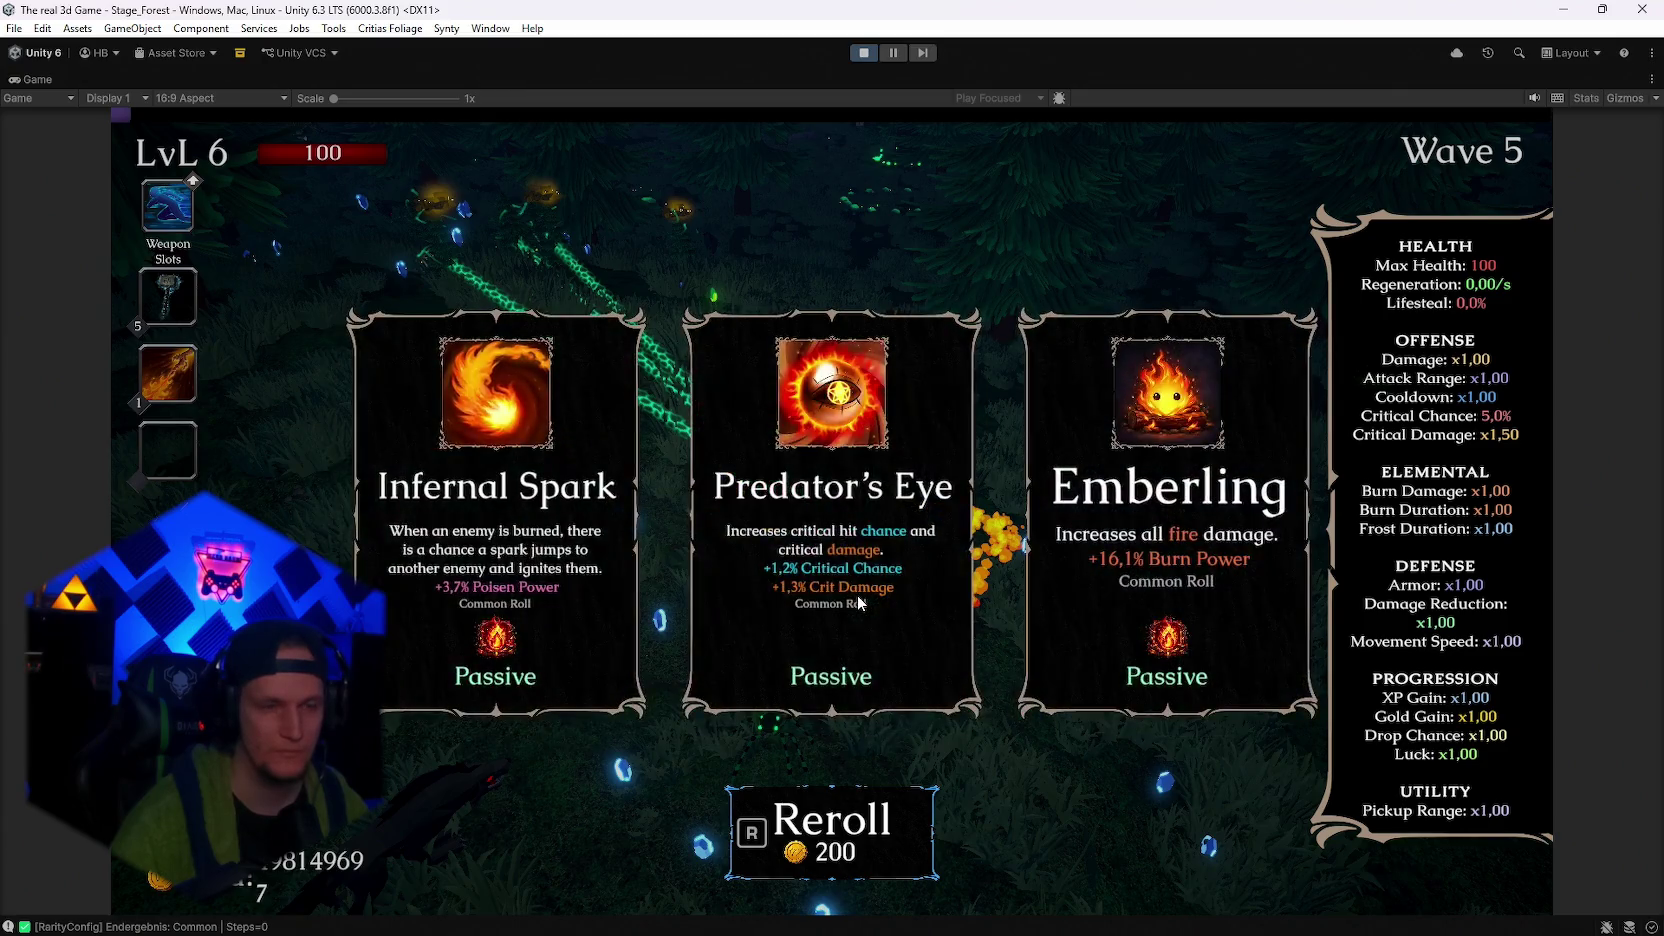
key(r)
key(r)
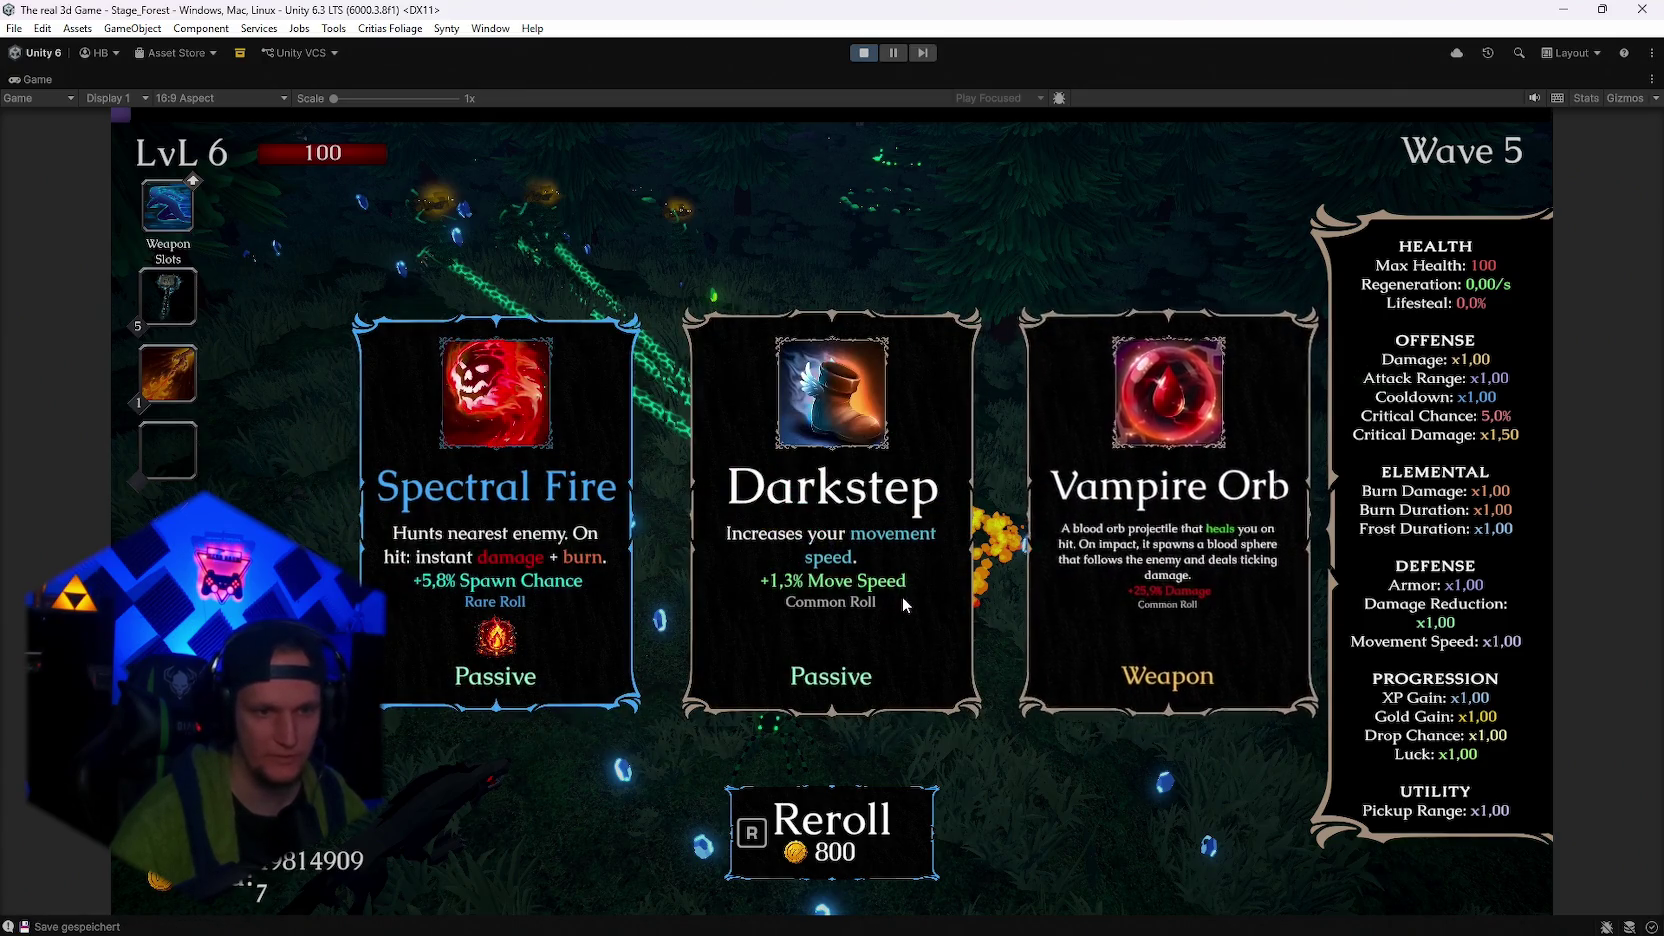
key(r)
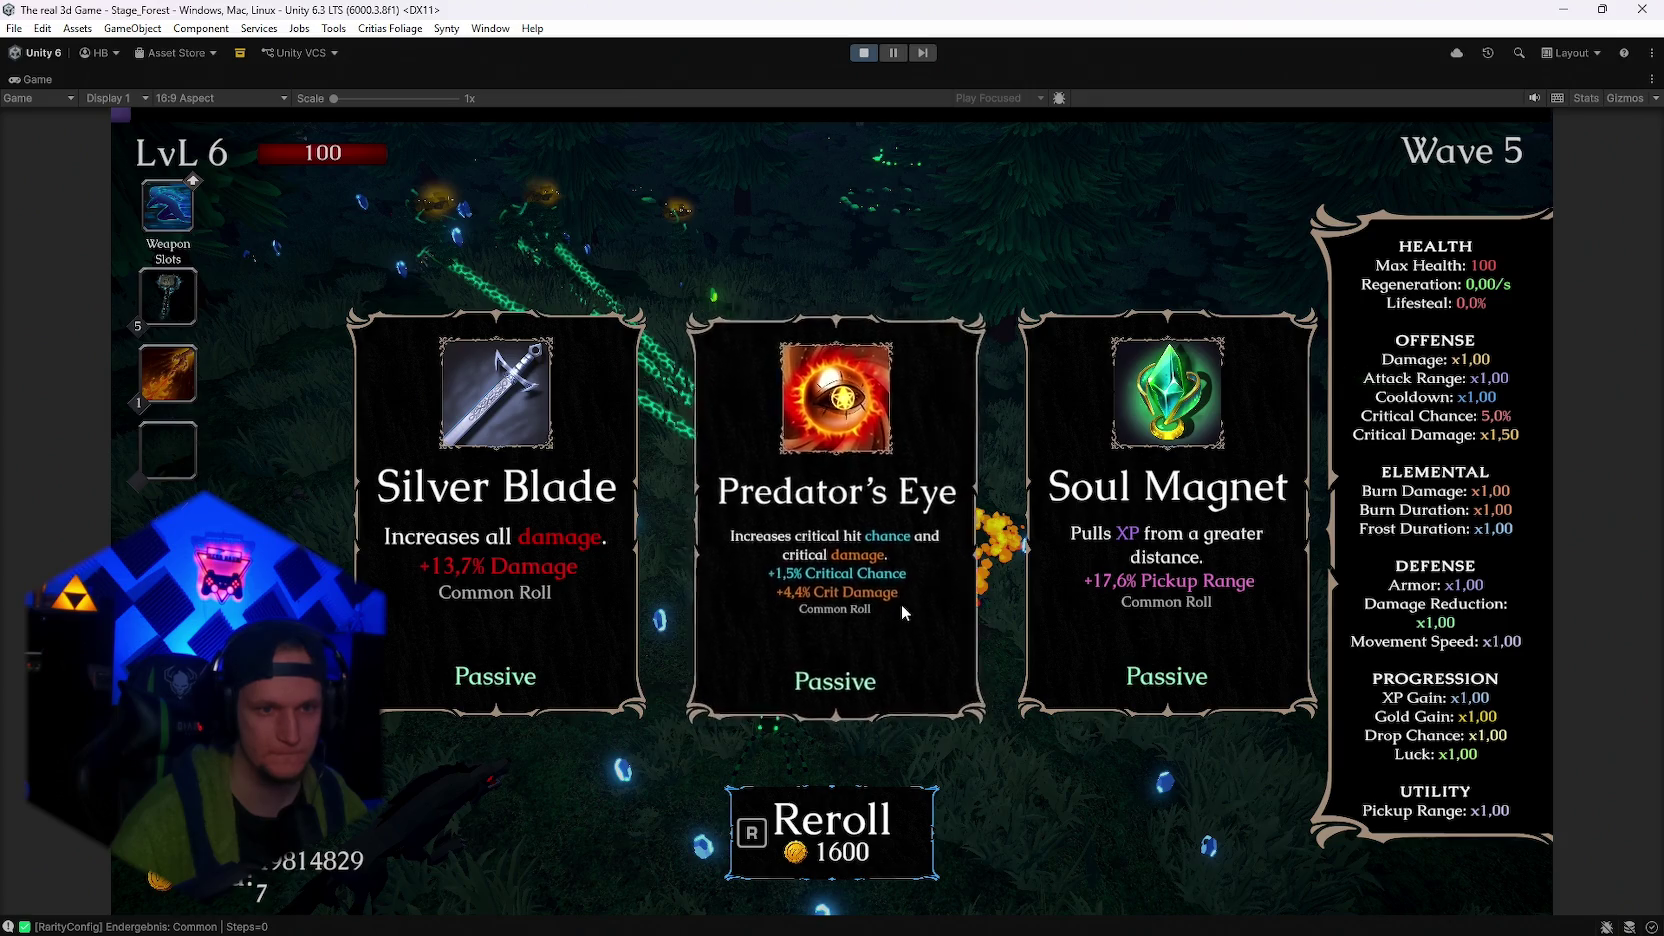
key(r)
key(r)
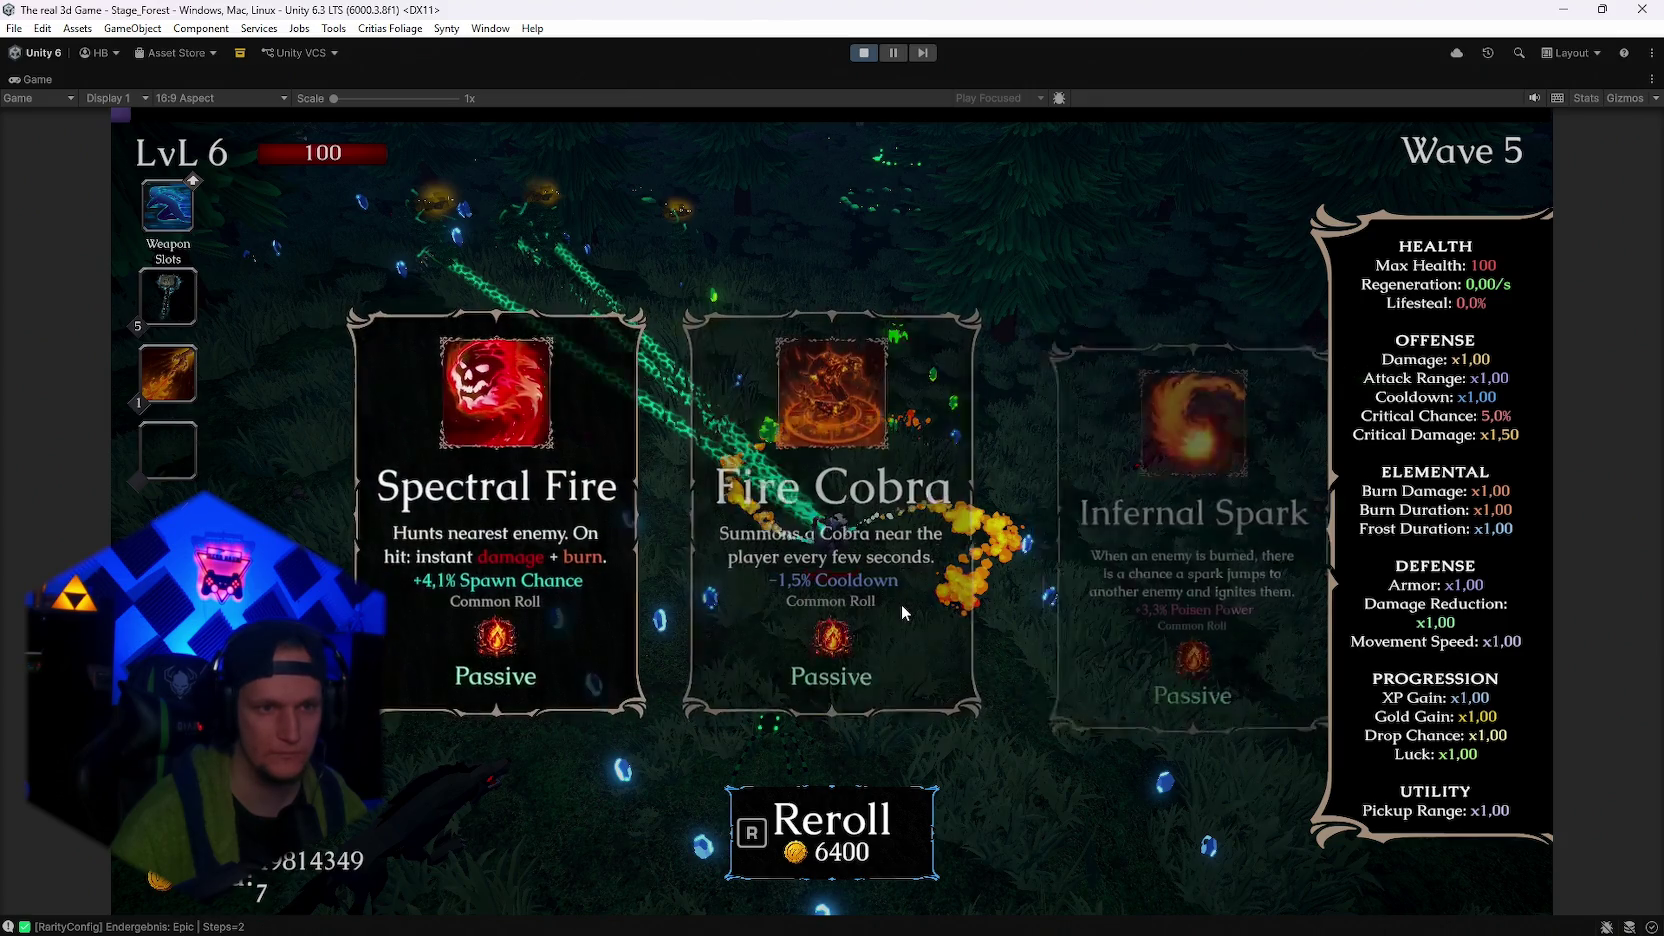
key(r)
key(r)
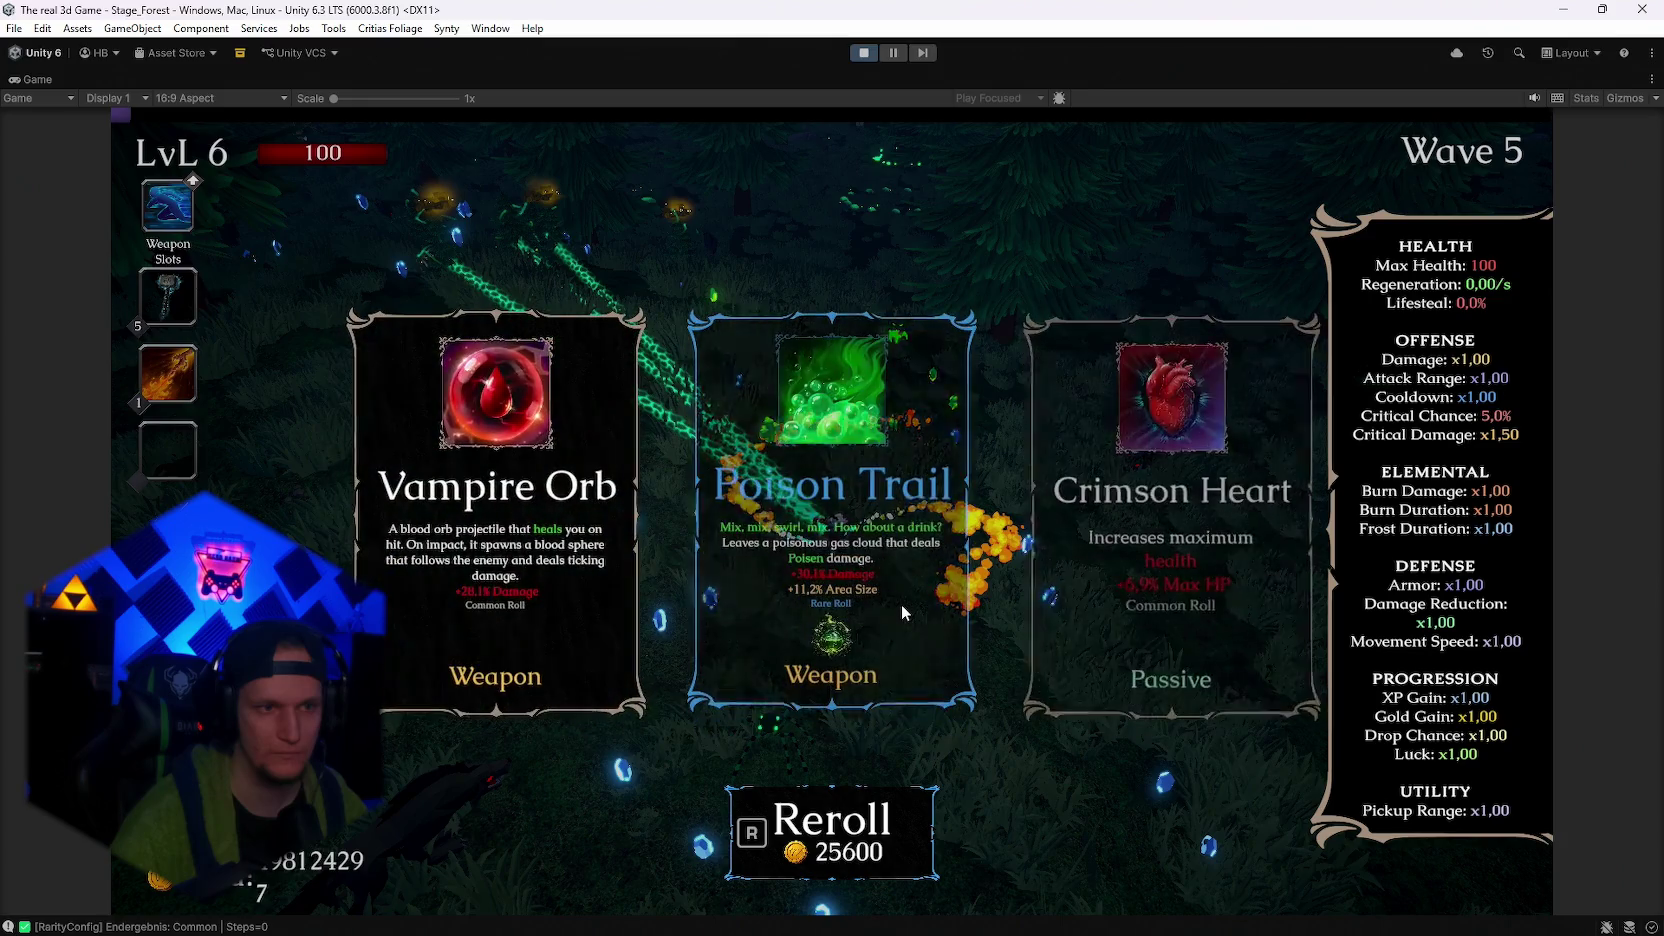
key(r)
key(r)
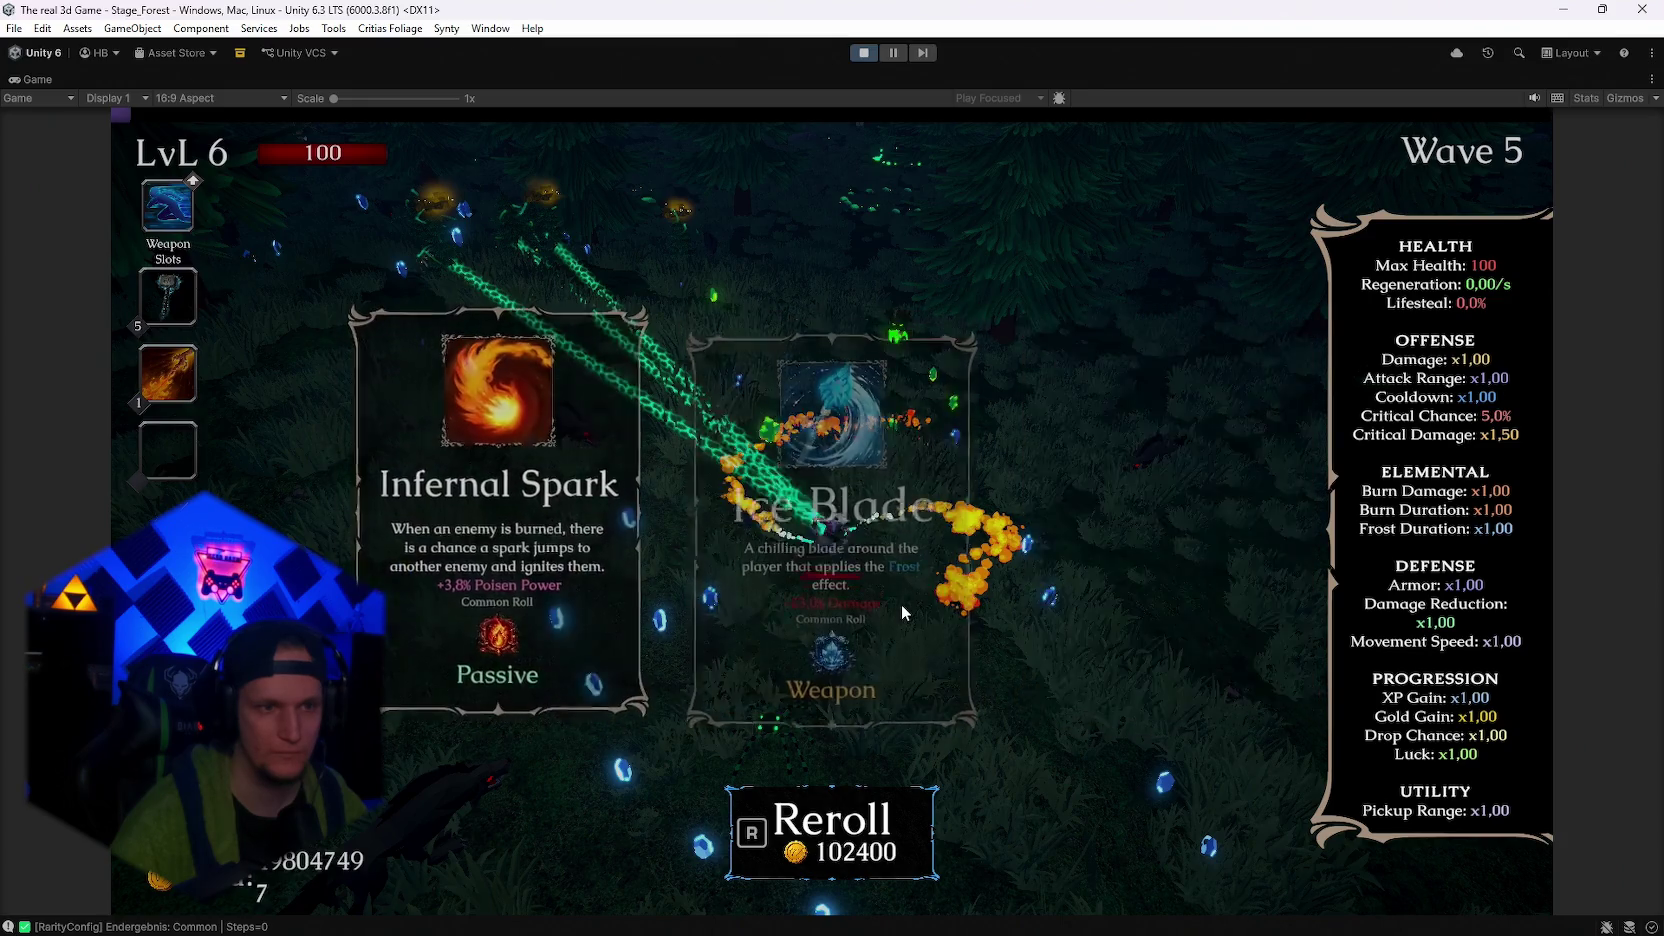
key(r)
key(r)
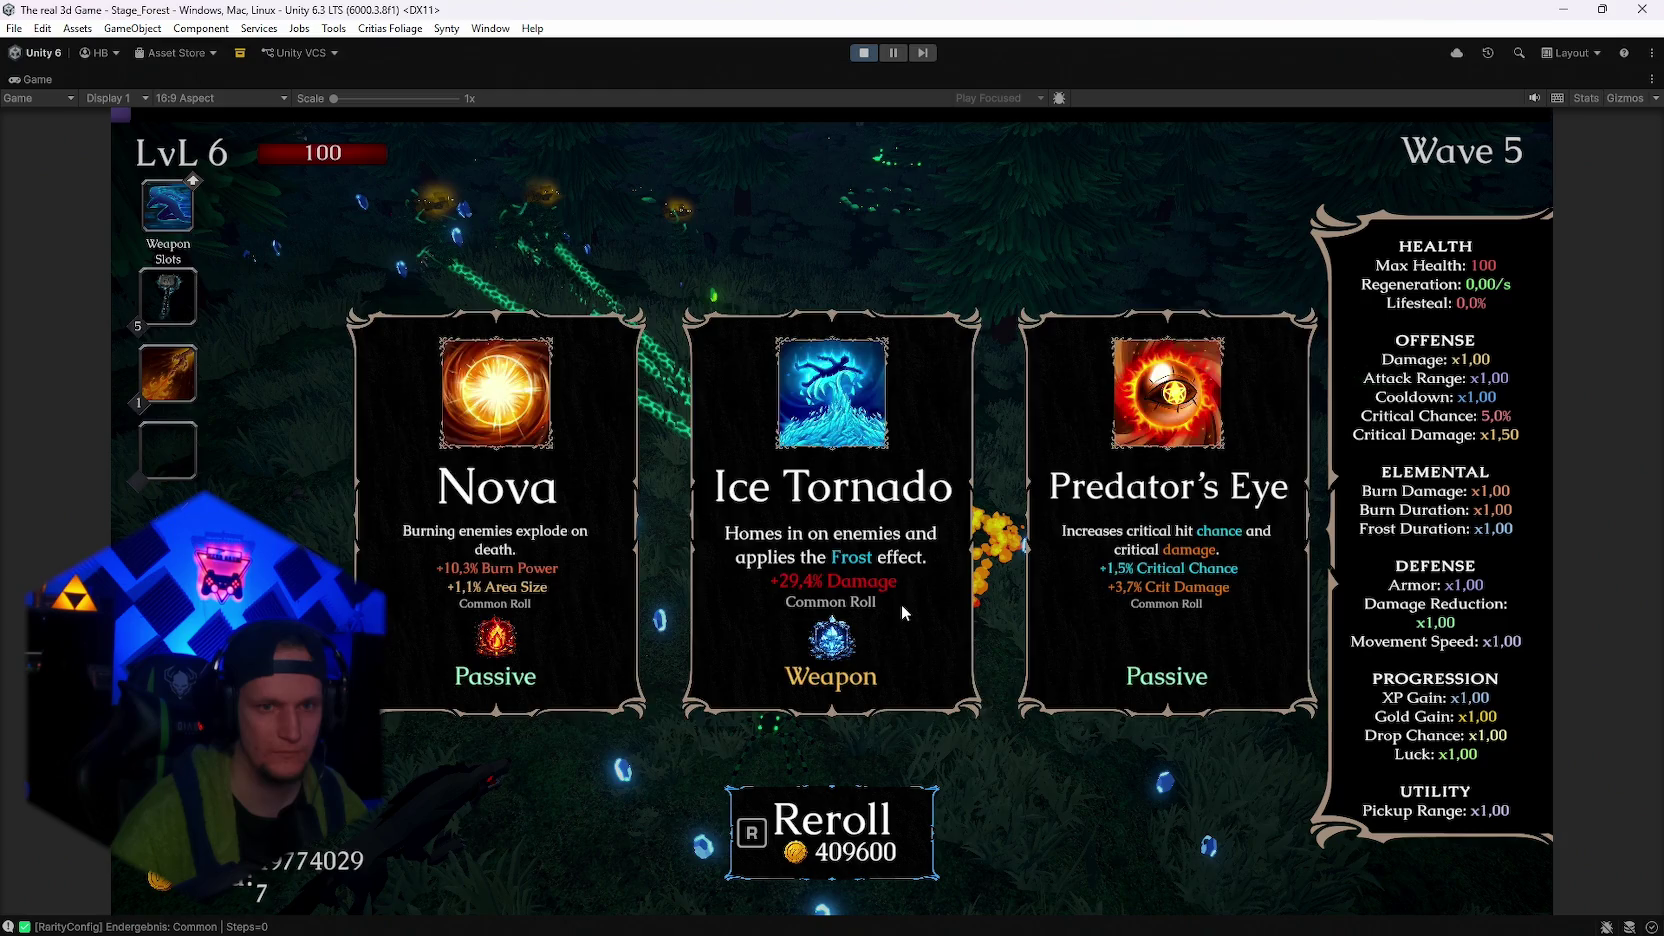
key(r)
key(e)
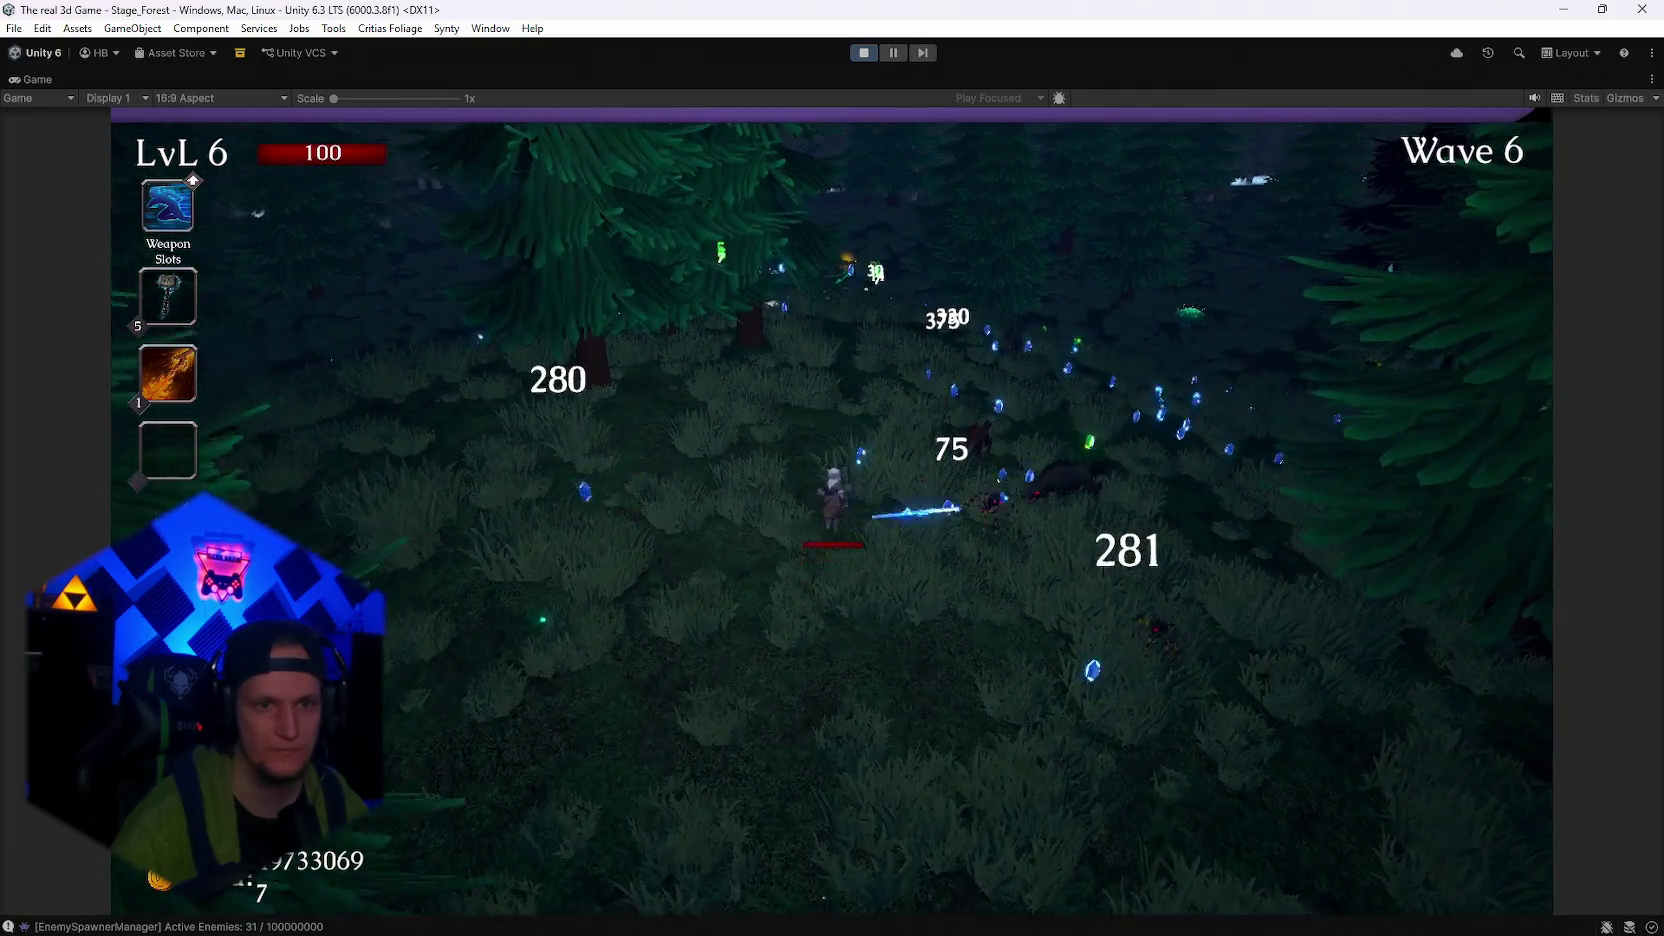
Select Meteor as the fourth weapon on the level-up screen
key(e)
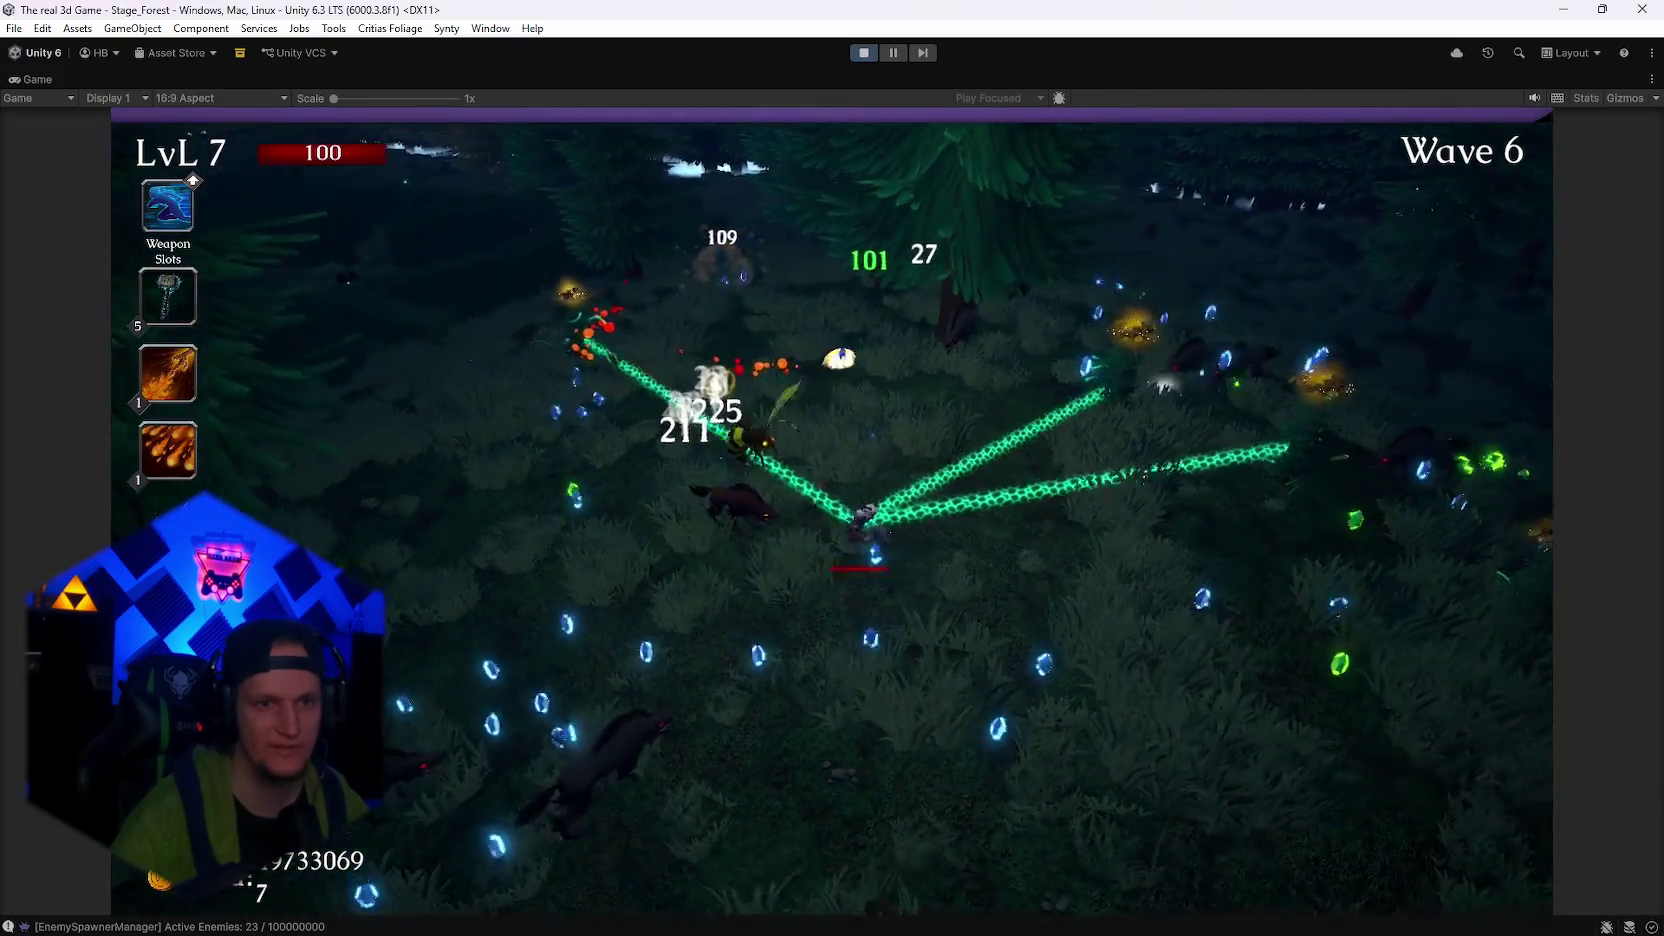
Reroll, then take Meteor Kill, a second Flamethrower level, Emberling, Predator's Eye and Arcane Extension
key(r)
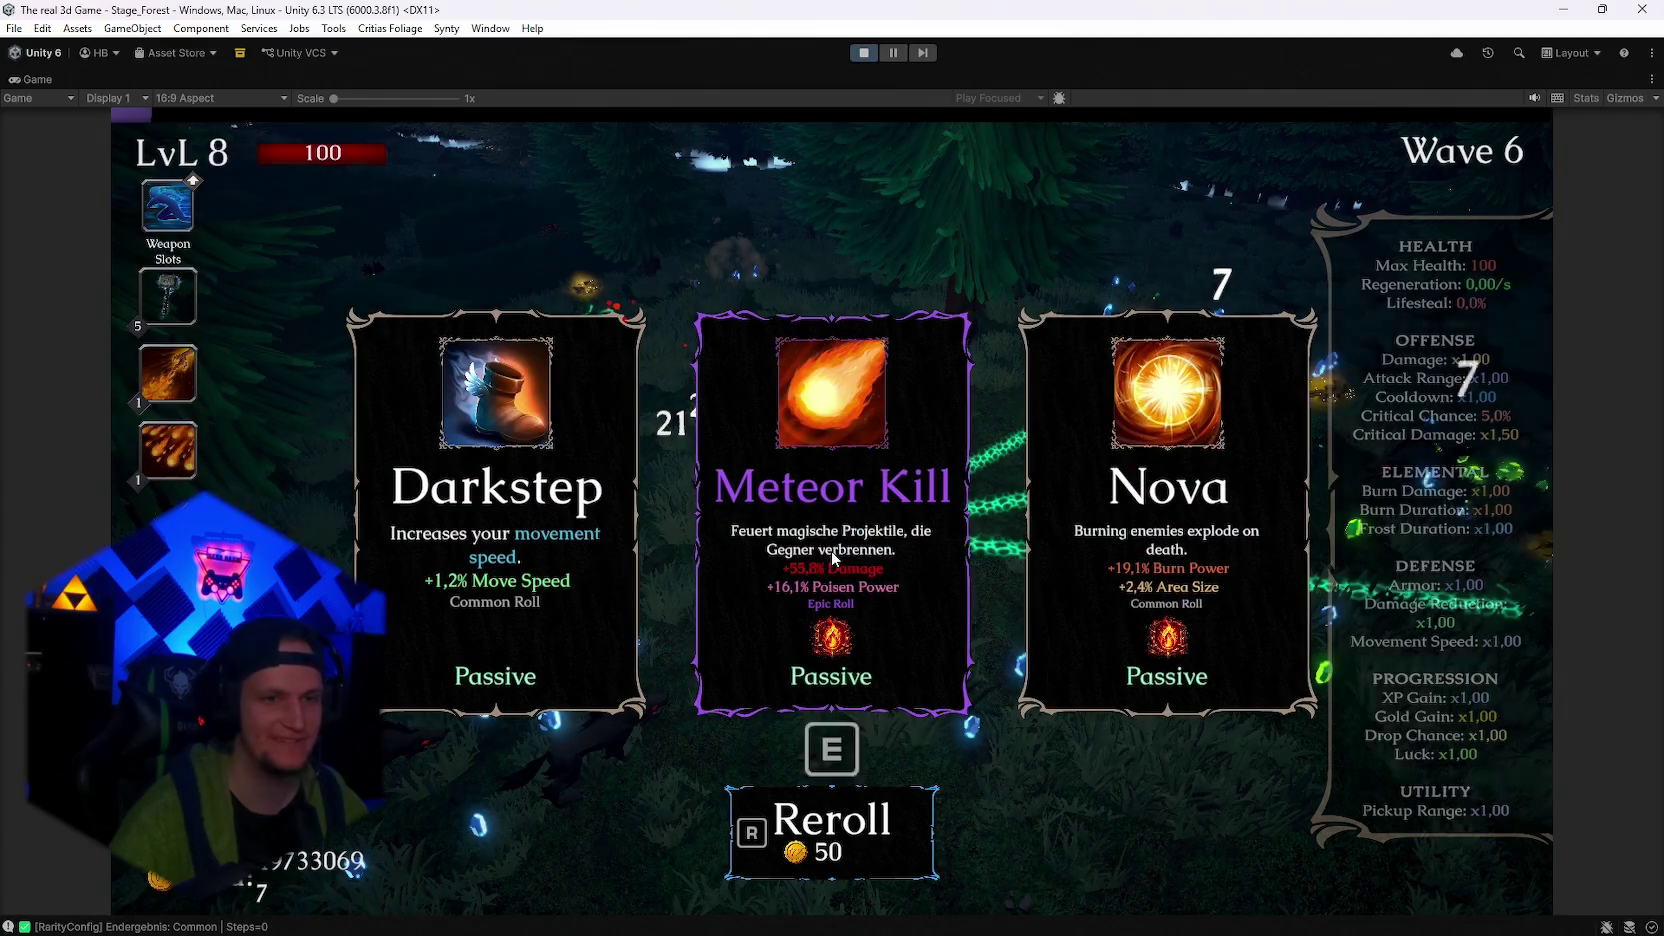
click(831, 551)
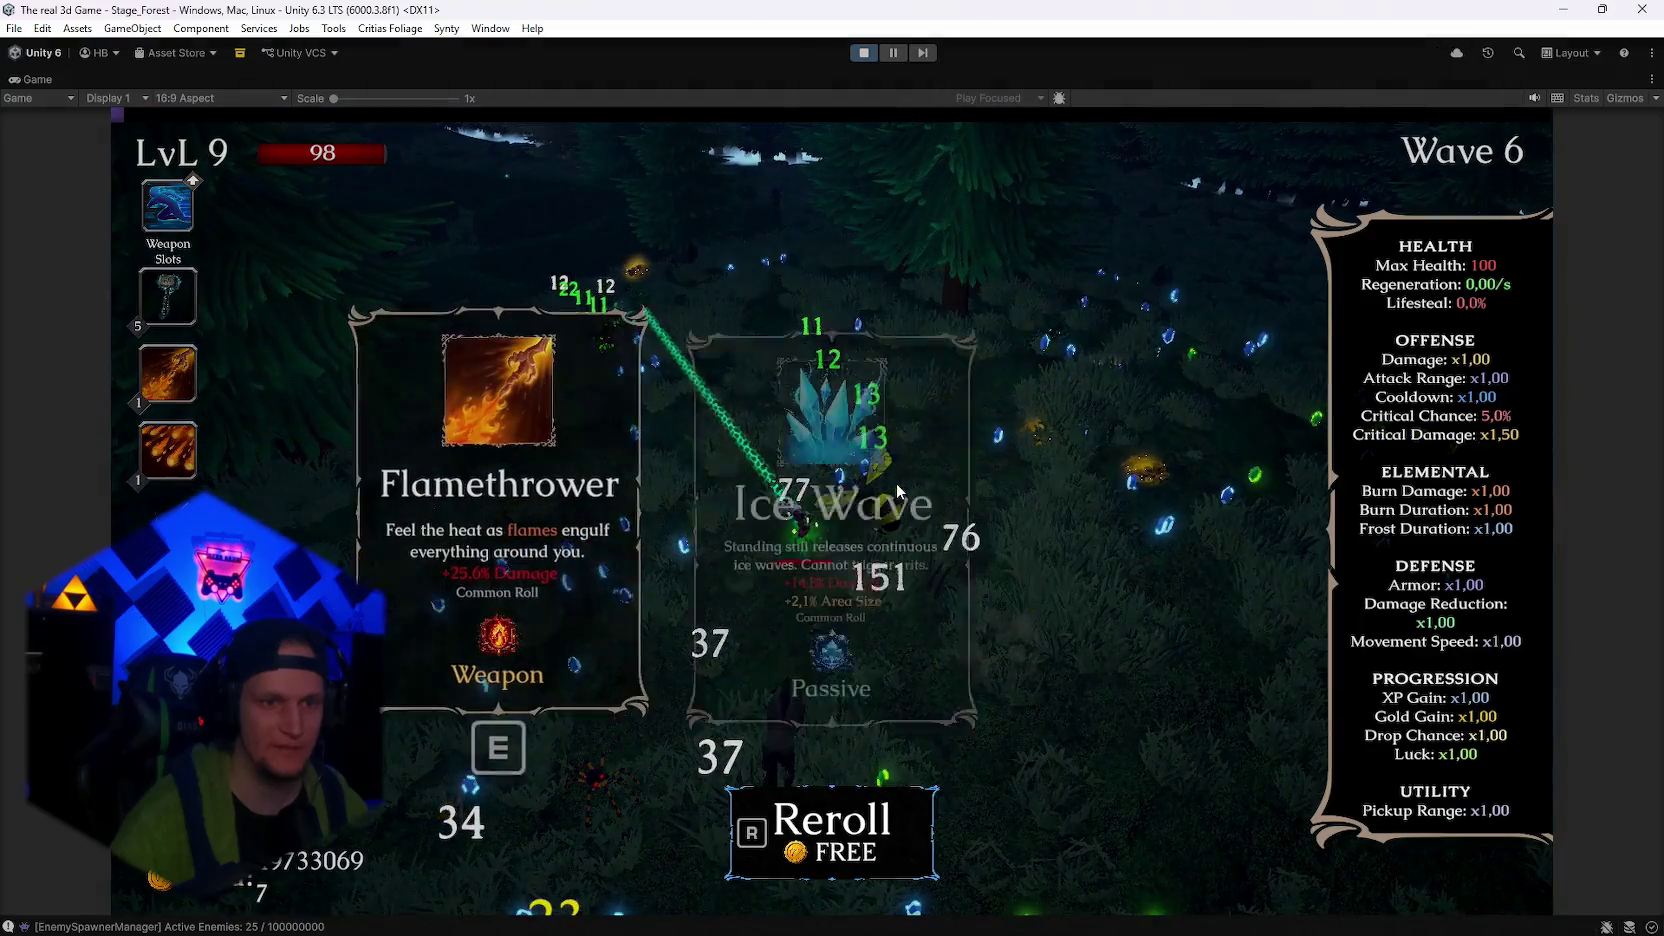
key(e)
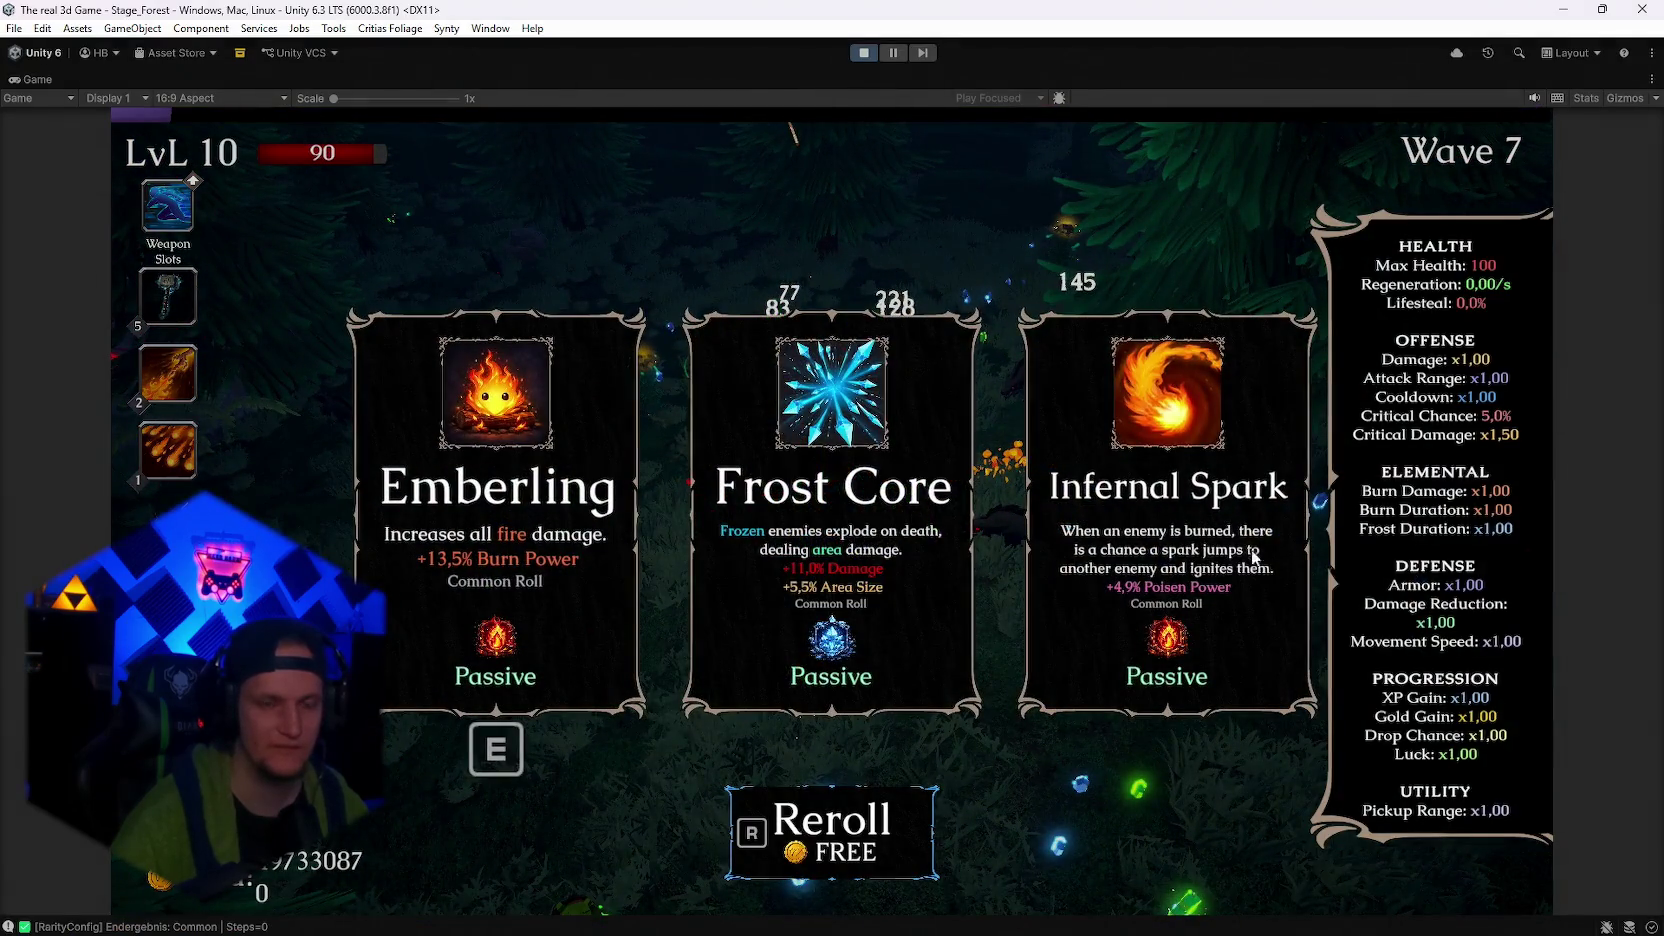
click(571, 549)
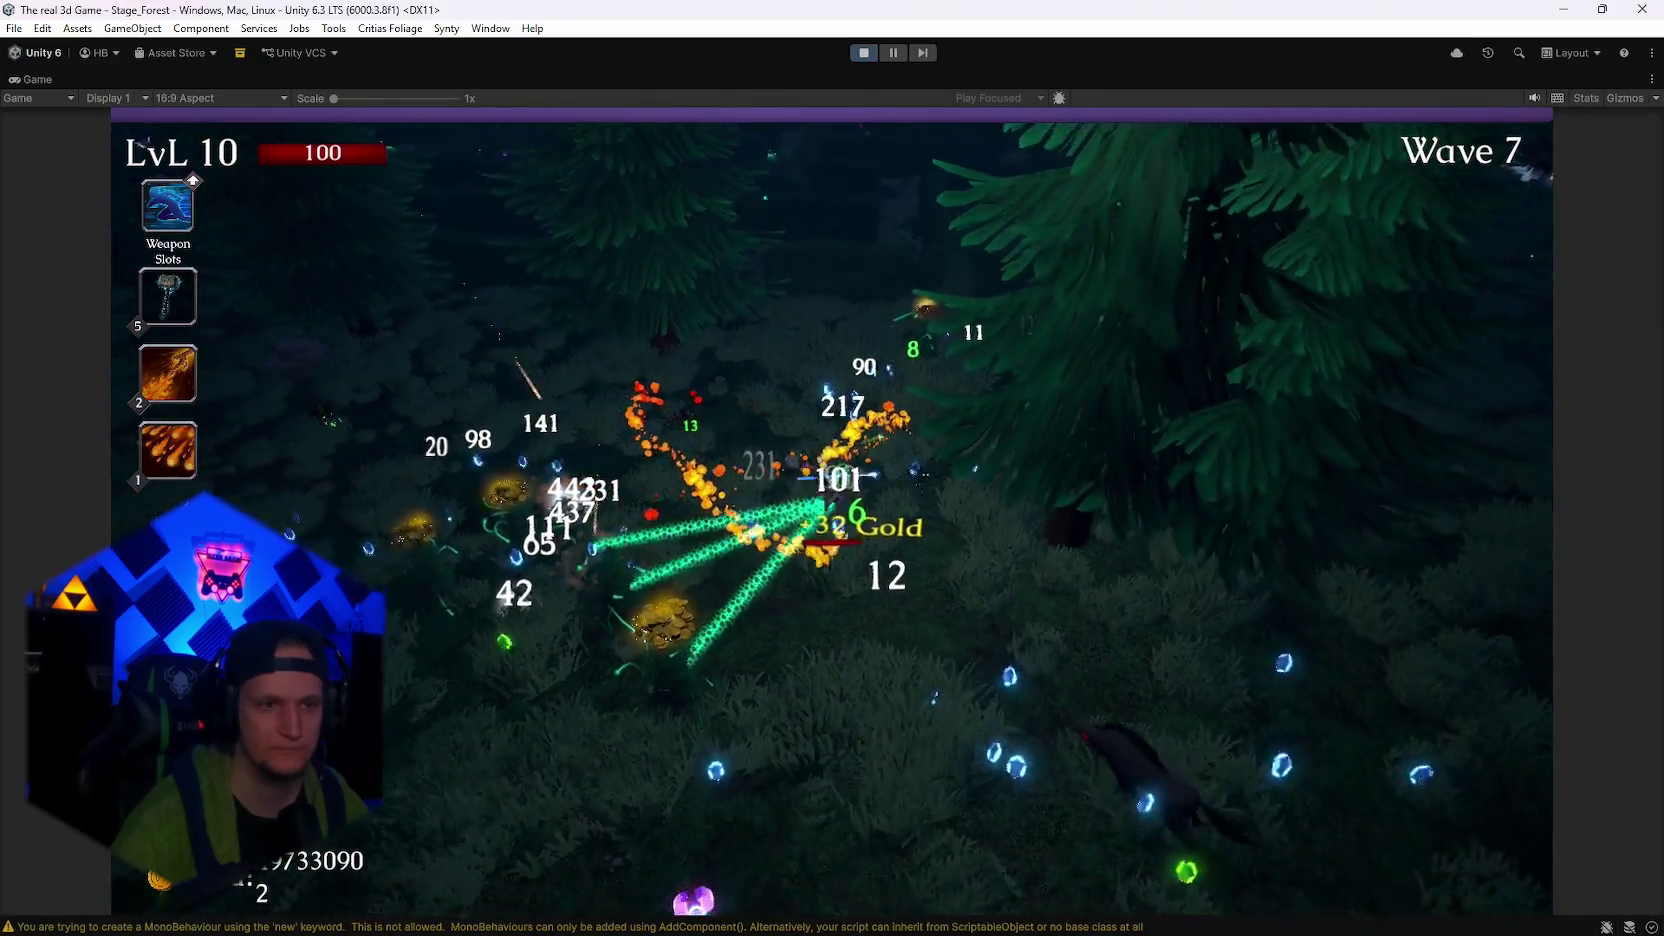
click(1167, 560)
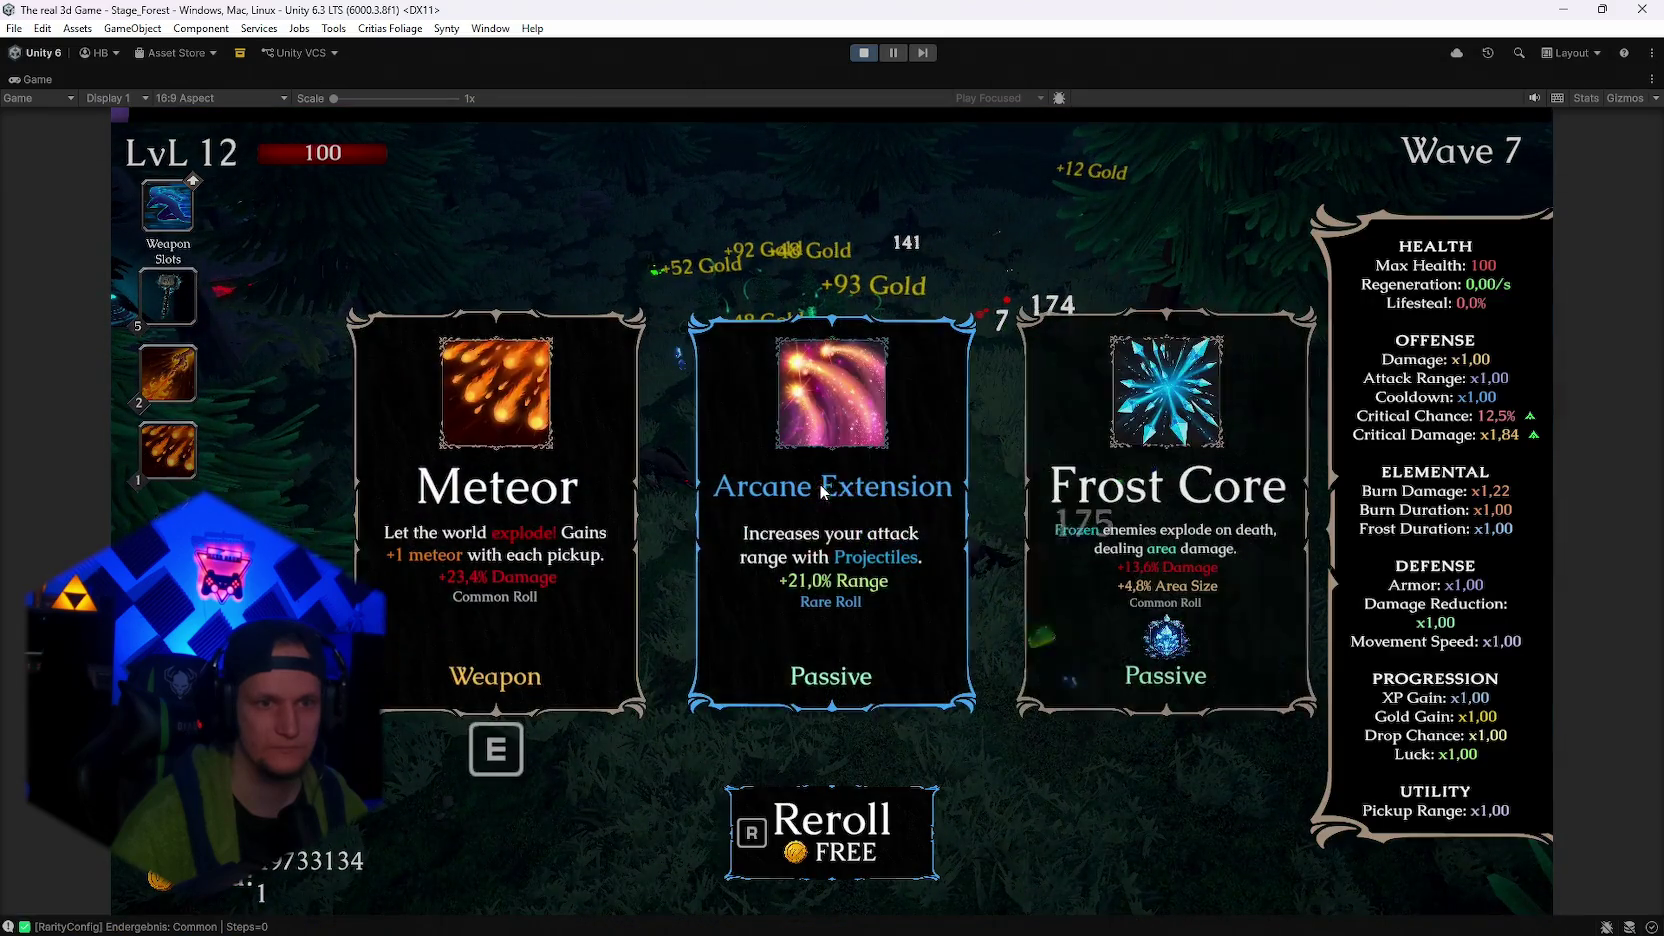
click(894, 508)
Pause the run and stop Play mode to return to the Stage_Hub scene
key(Escape)
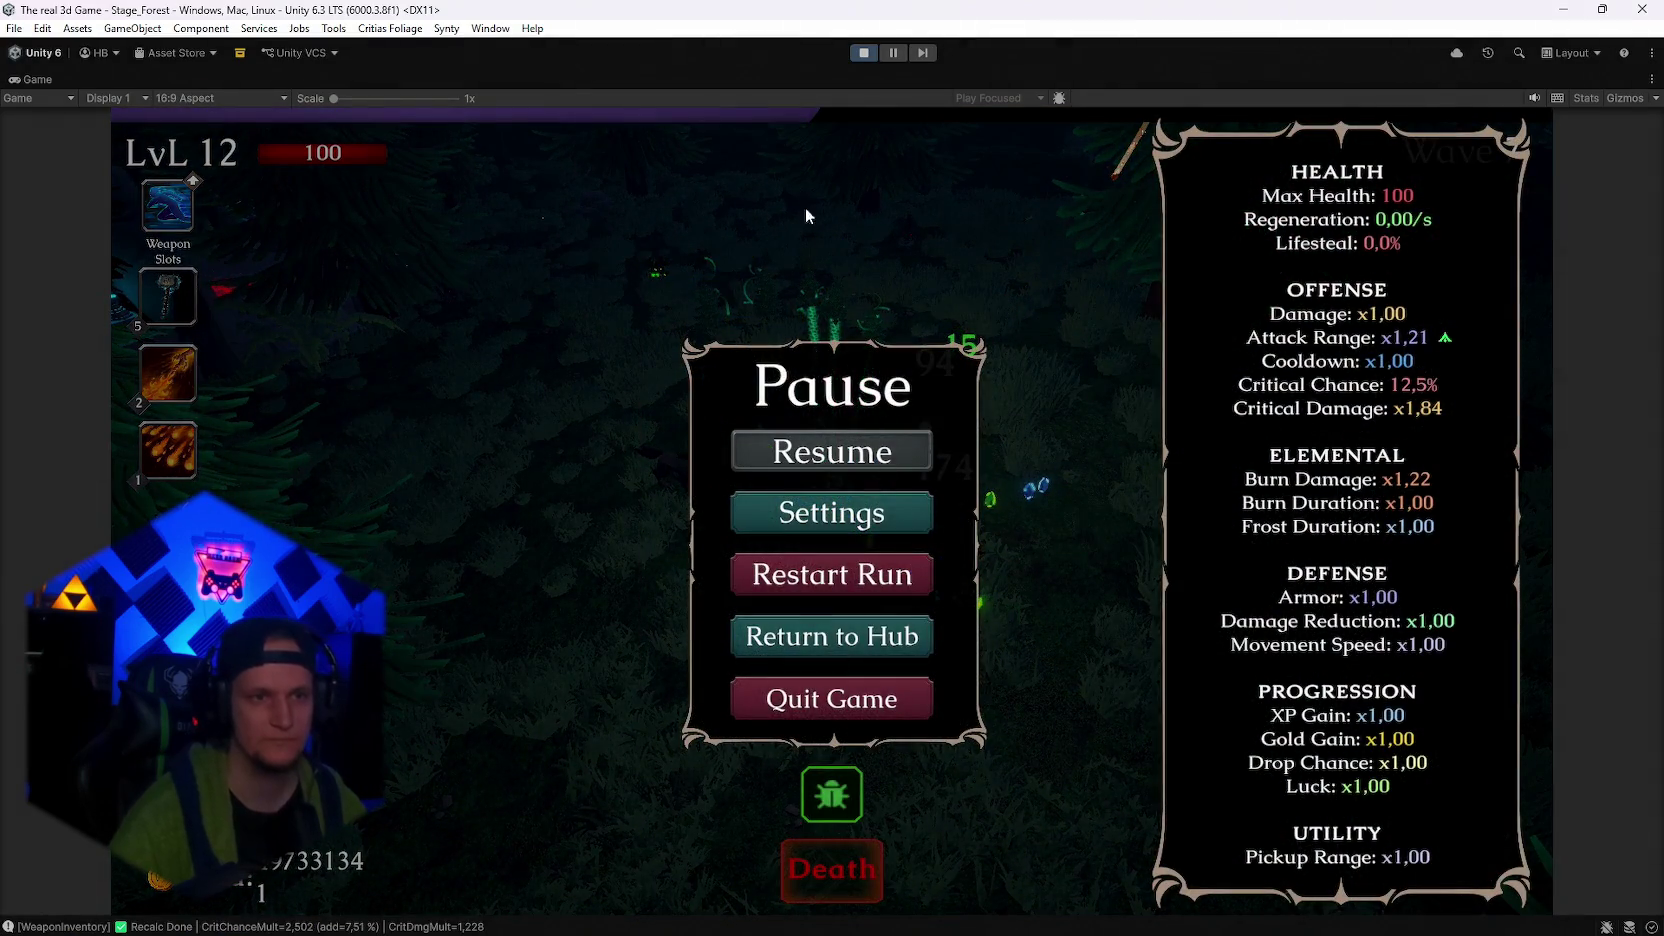
click(862, 56)
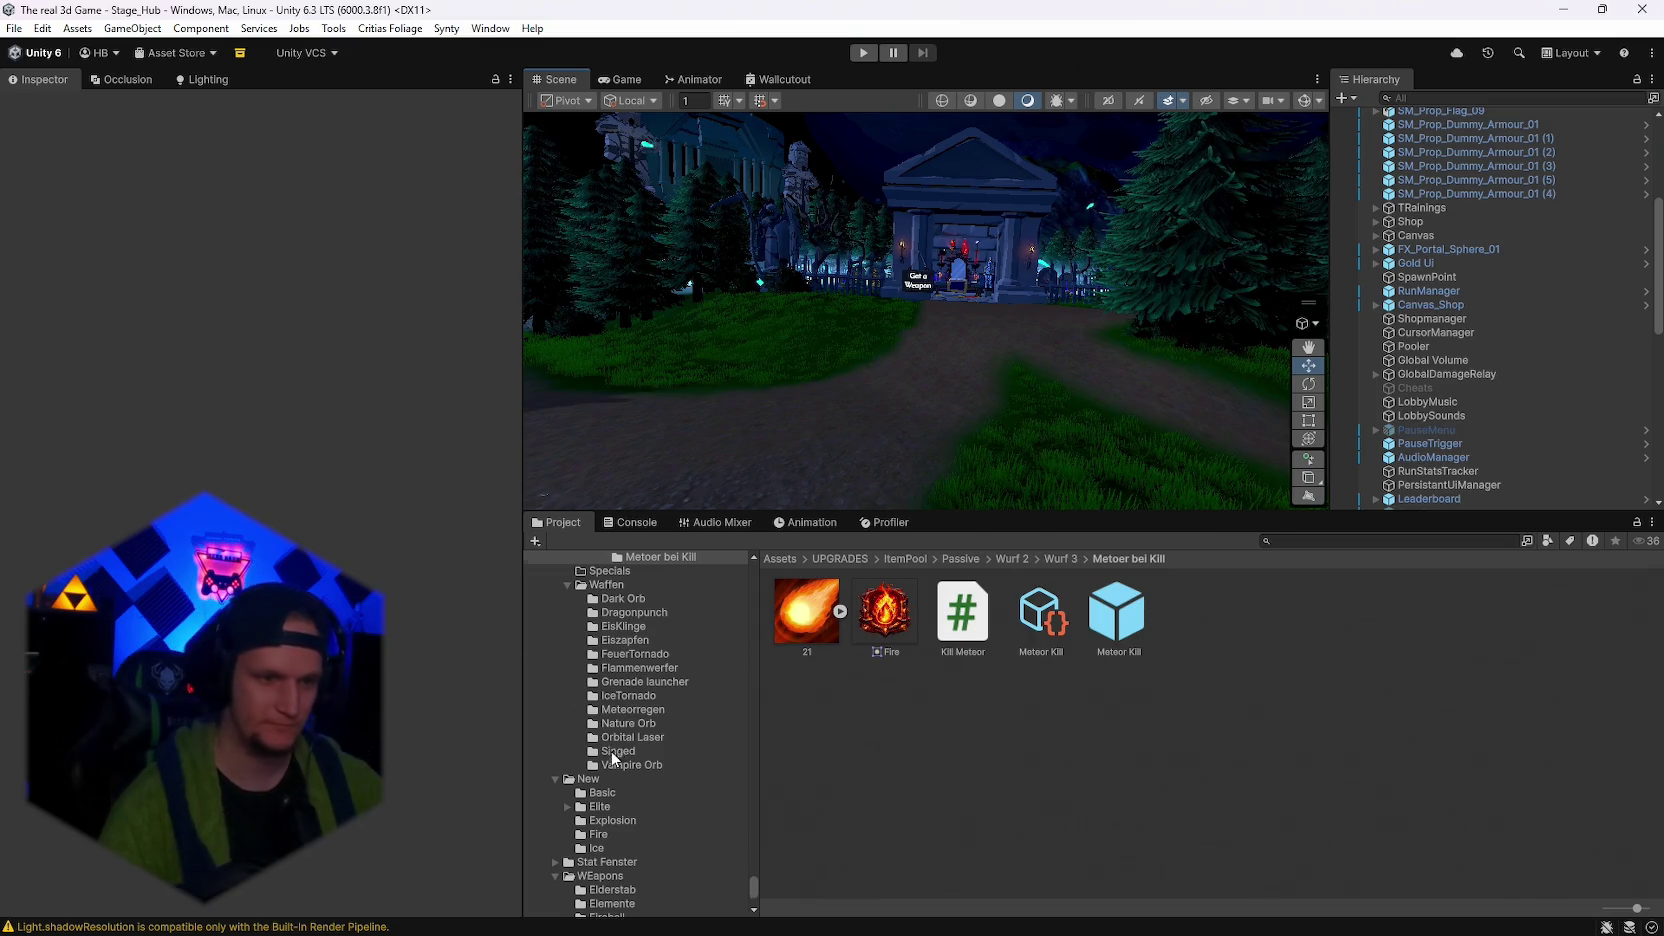
Delete the last entry from MainPool in Assets/UPGRADES/ItemPool, leaving 34 upgrades
scroll(613, 757, up, 10)
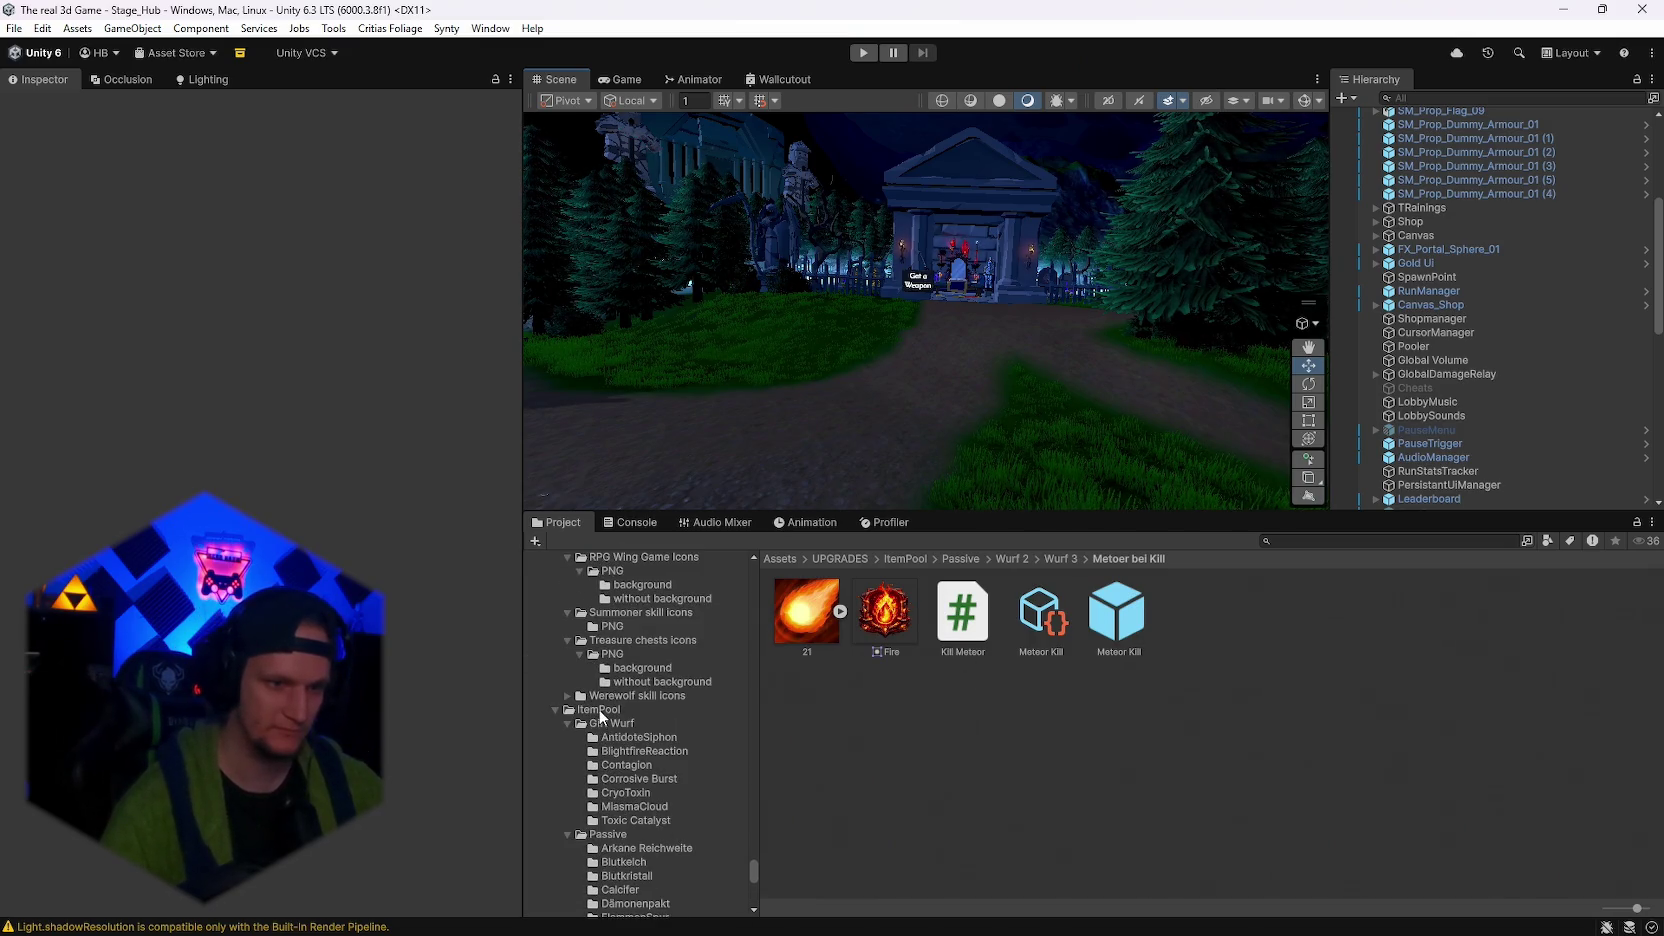
click(601, 711)
click(967, 712)
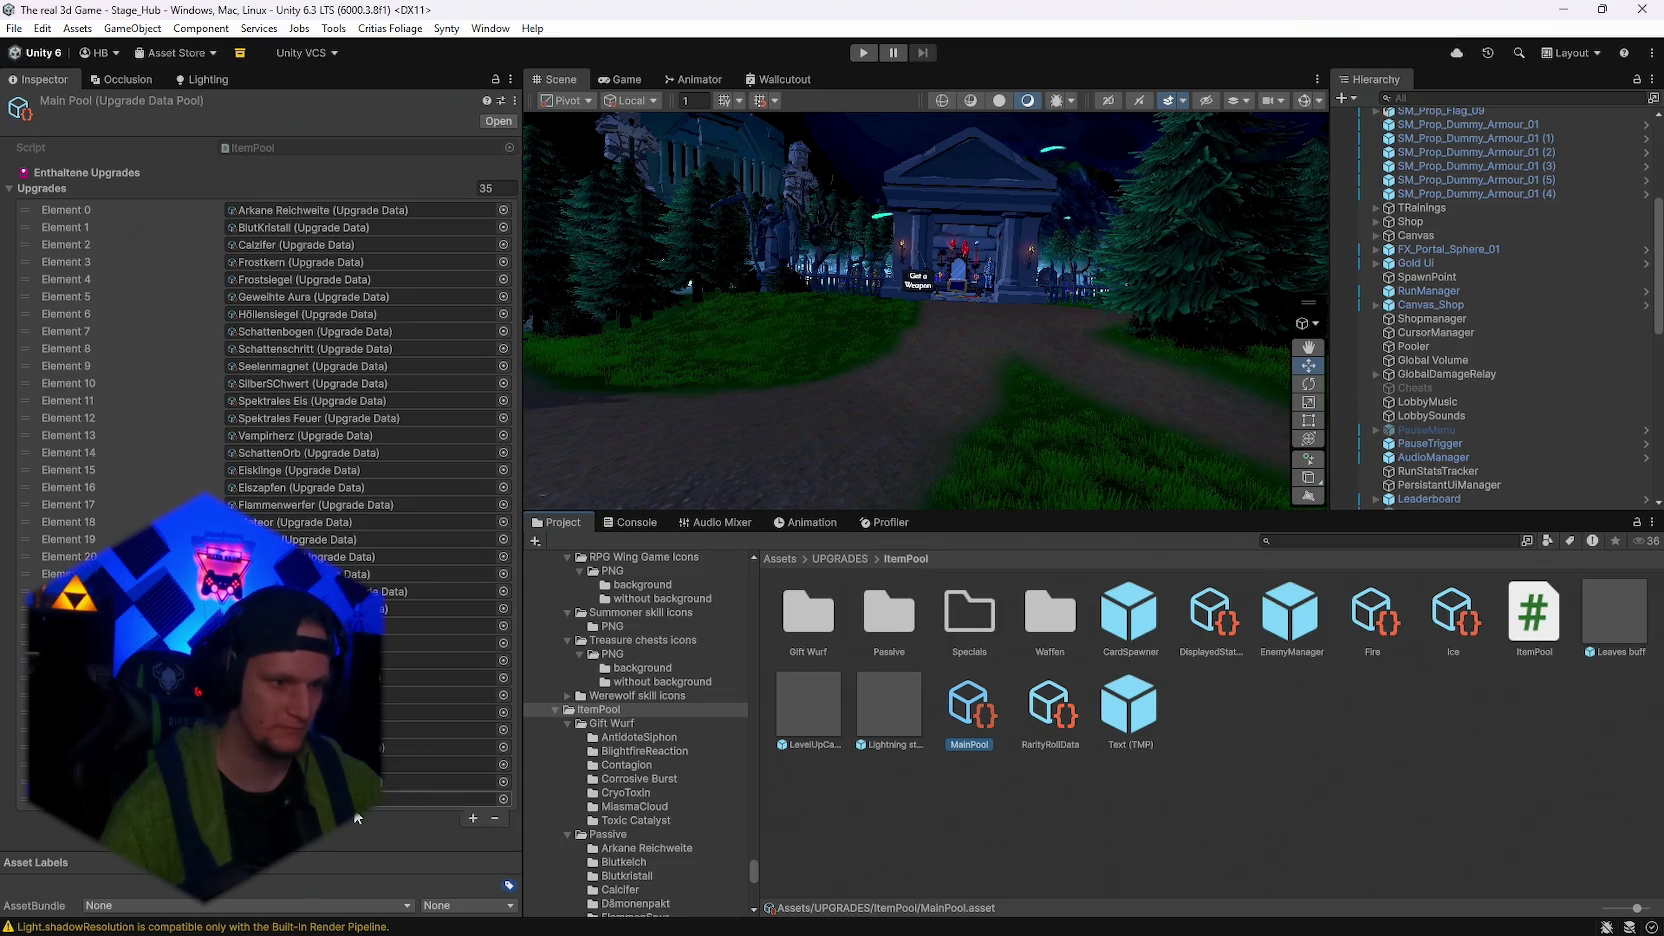
click(494, 818)
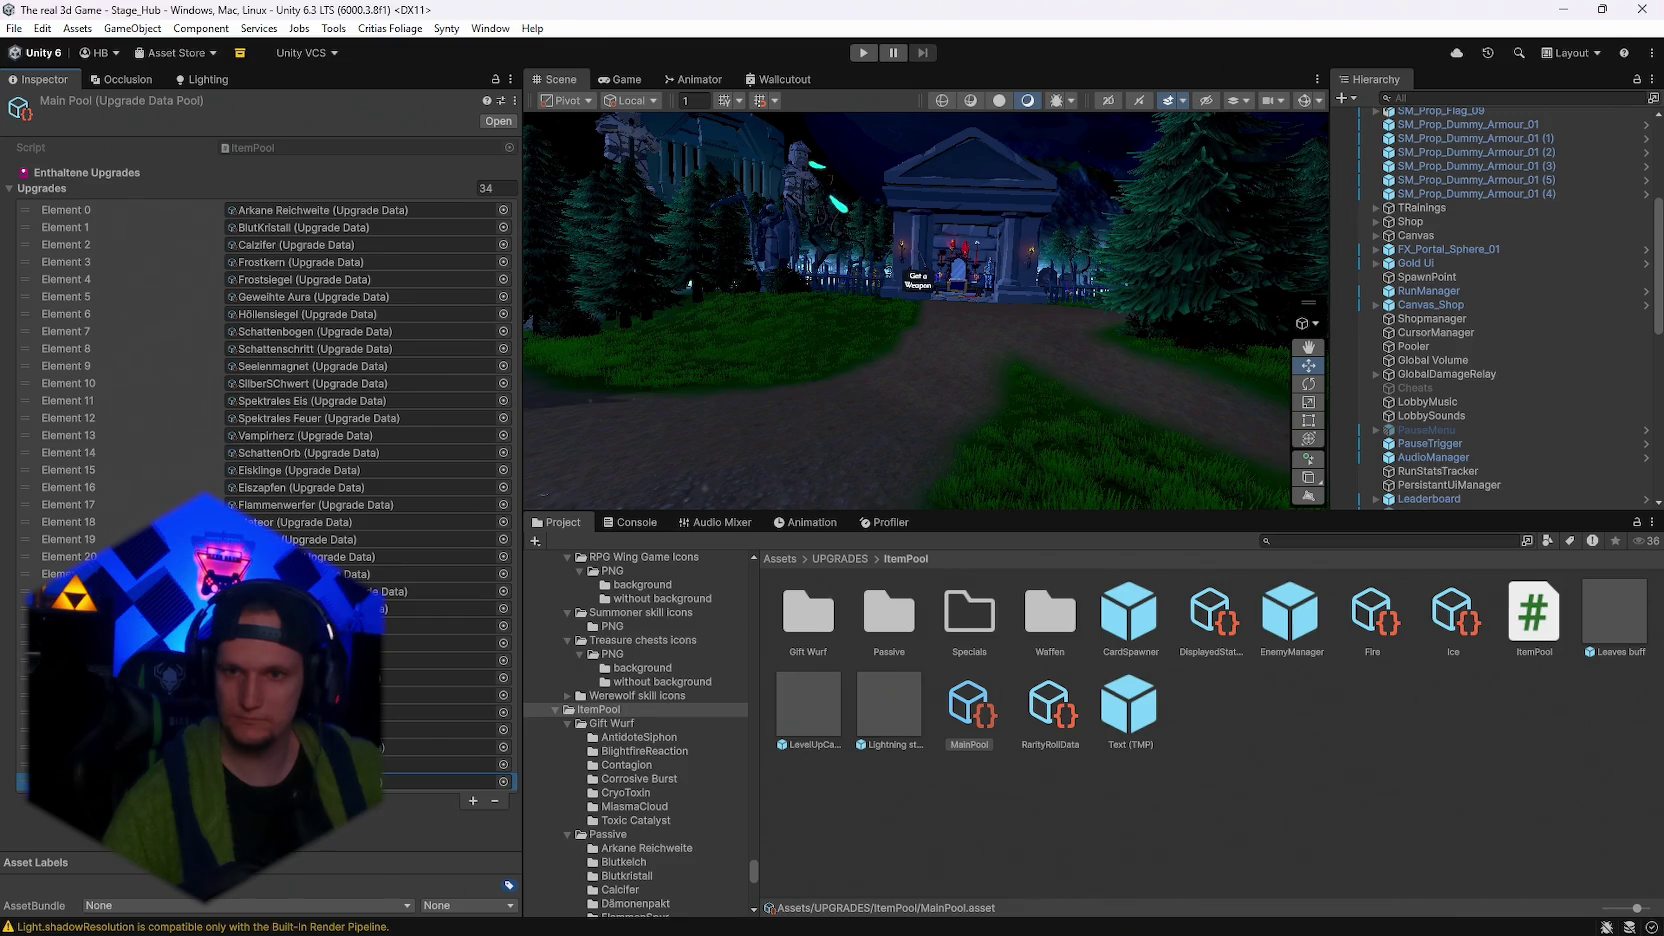
mouse_move(1087, 931)
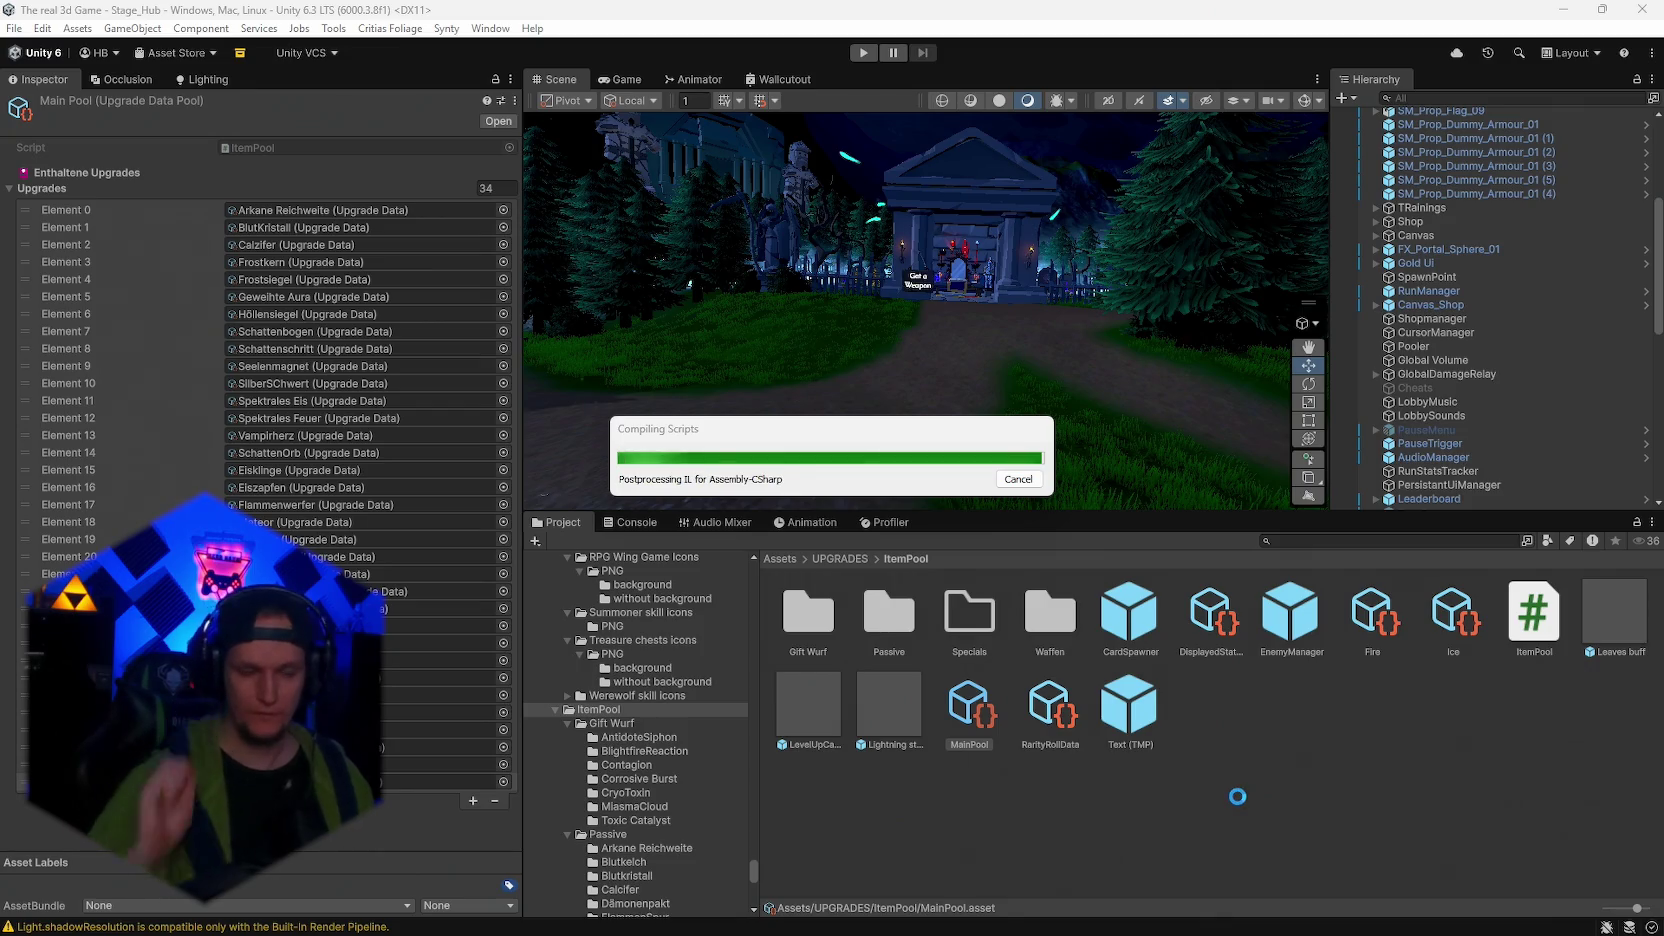
Bring the game notes up in Notepad and scroll through the Probleme to-do list
click(1178, 927)
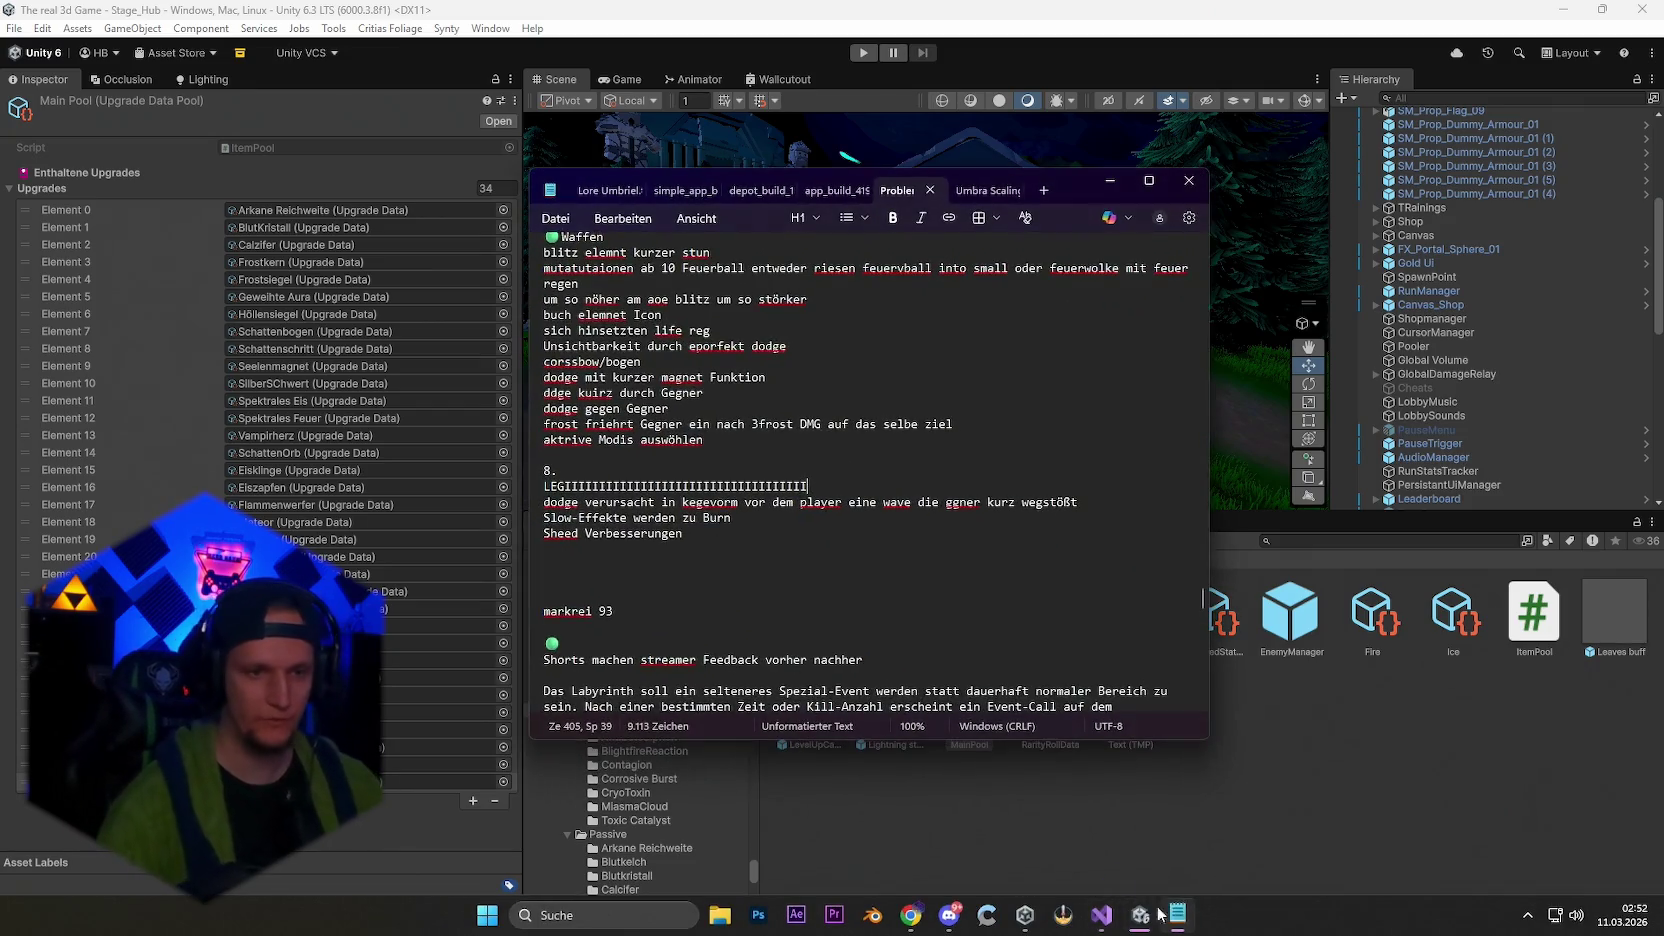
scroll(763, 529, down, 20)
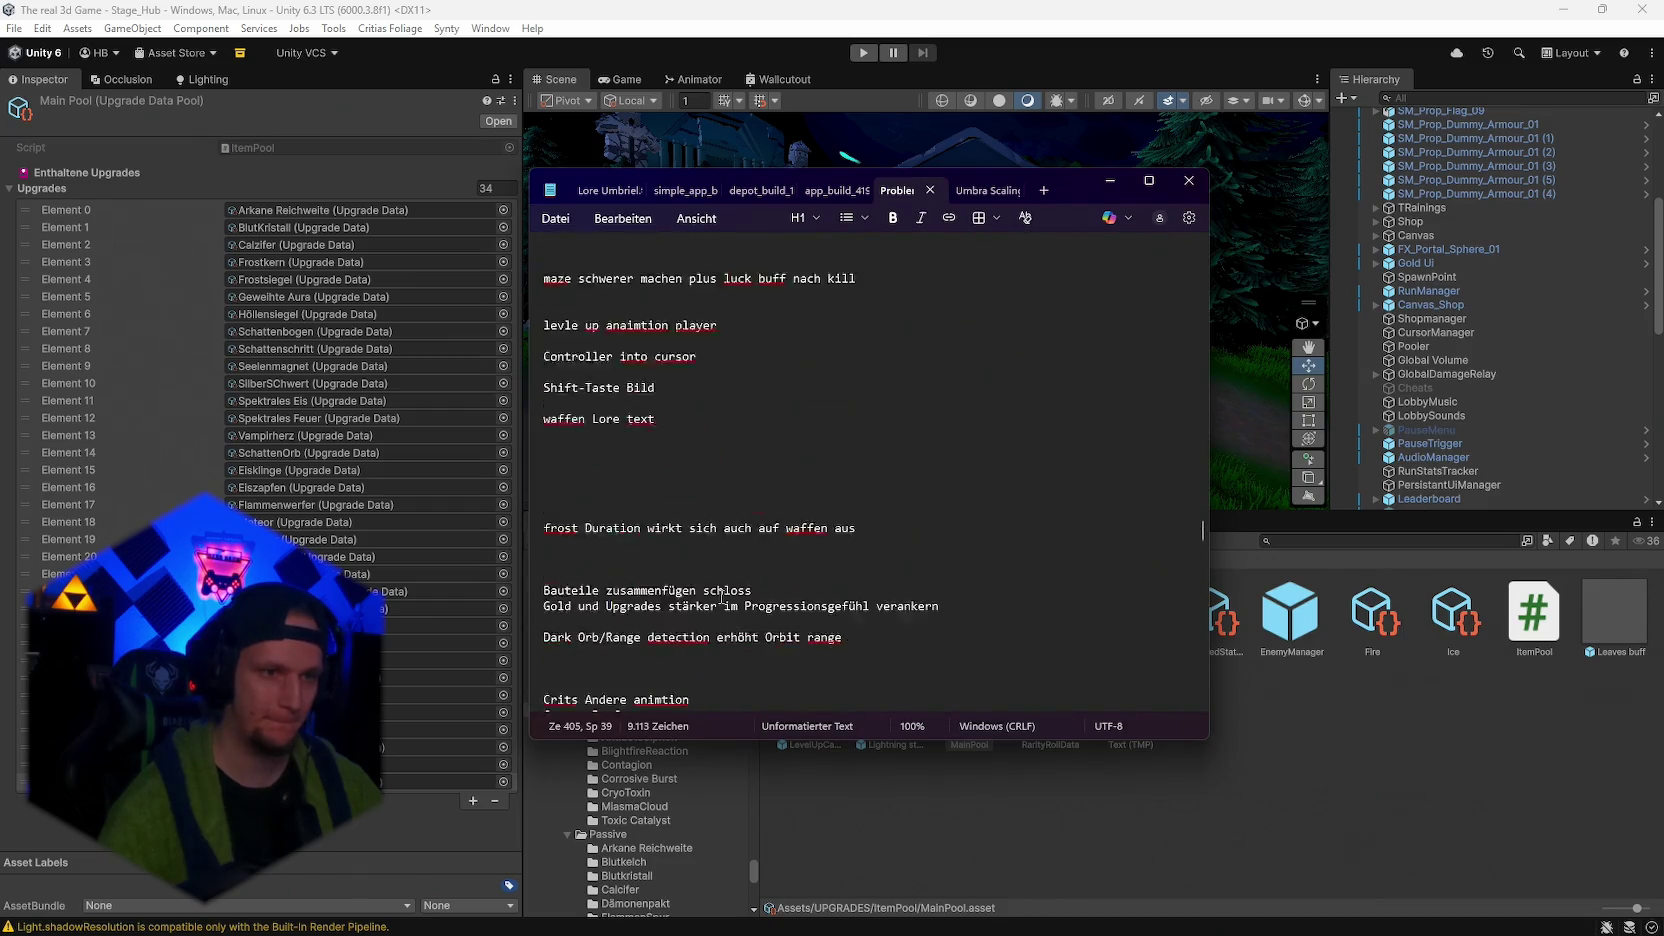
scroll(721, 598, down, 10)
scroll(700, 590, up, 4)
scroll(690, 585, down, 7)
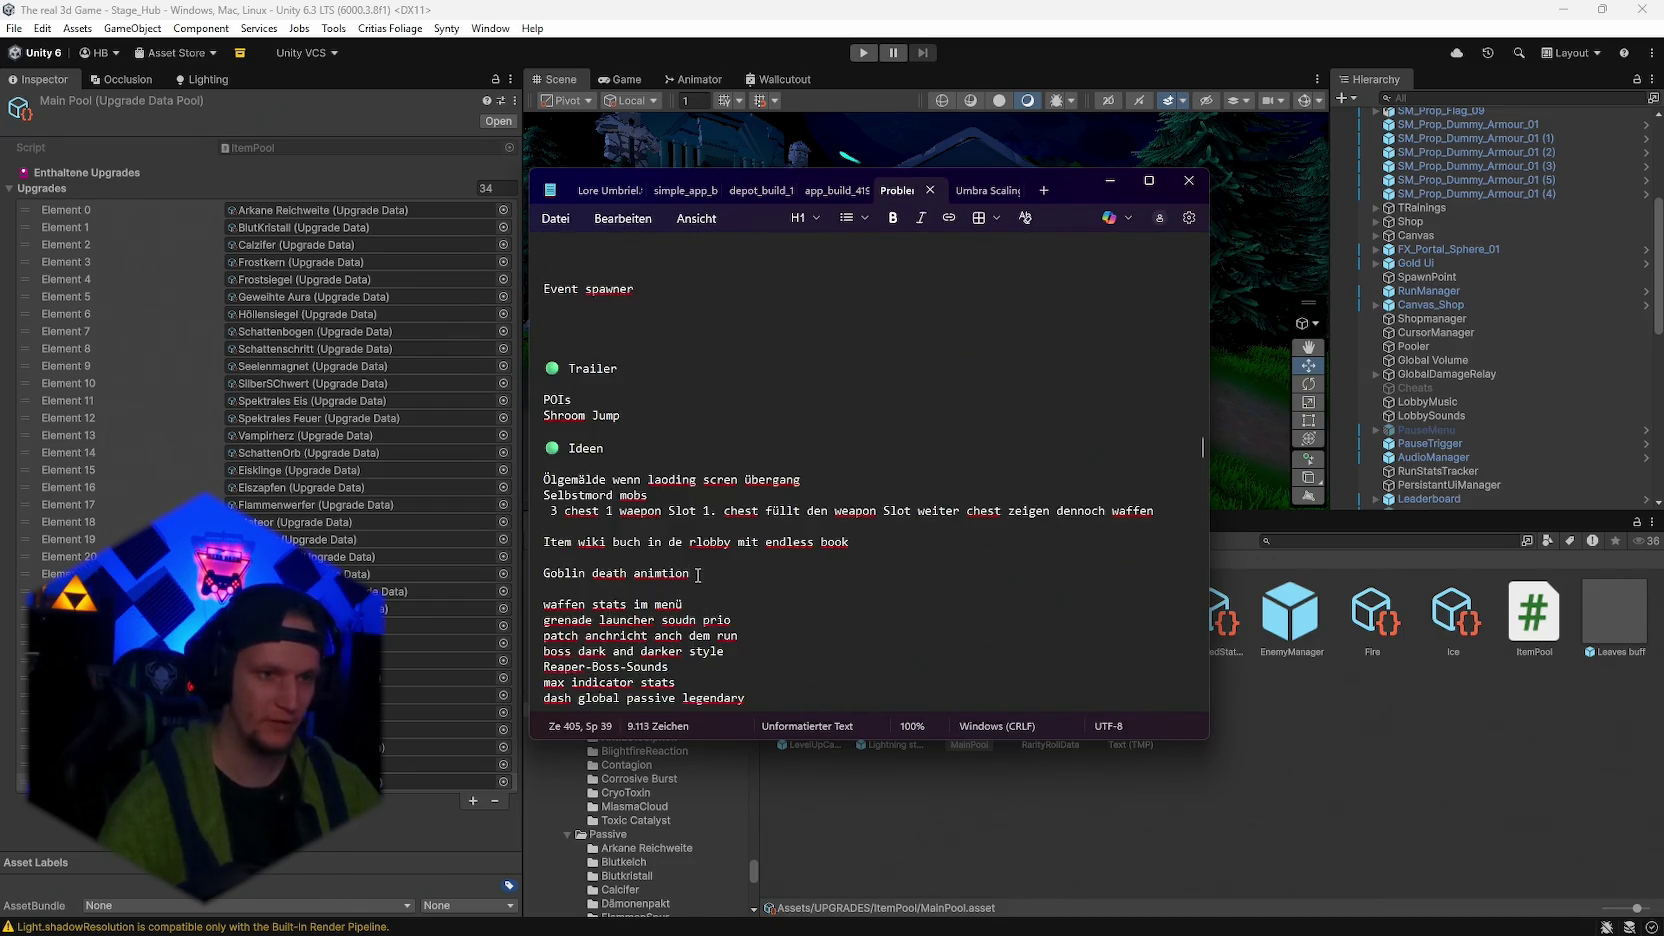
scroll(684, 581, up, 2)
scroll(699, 568, up, 9)
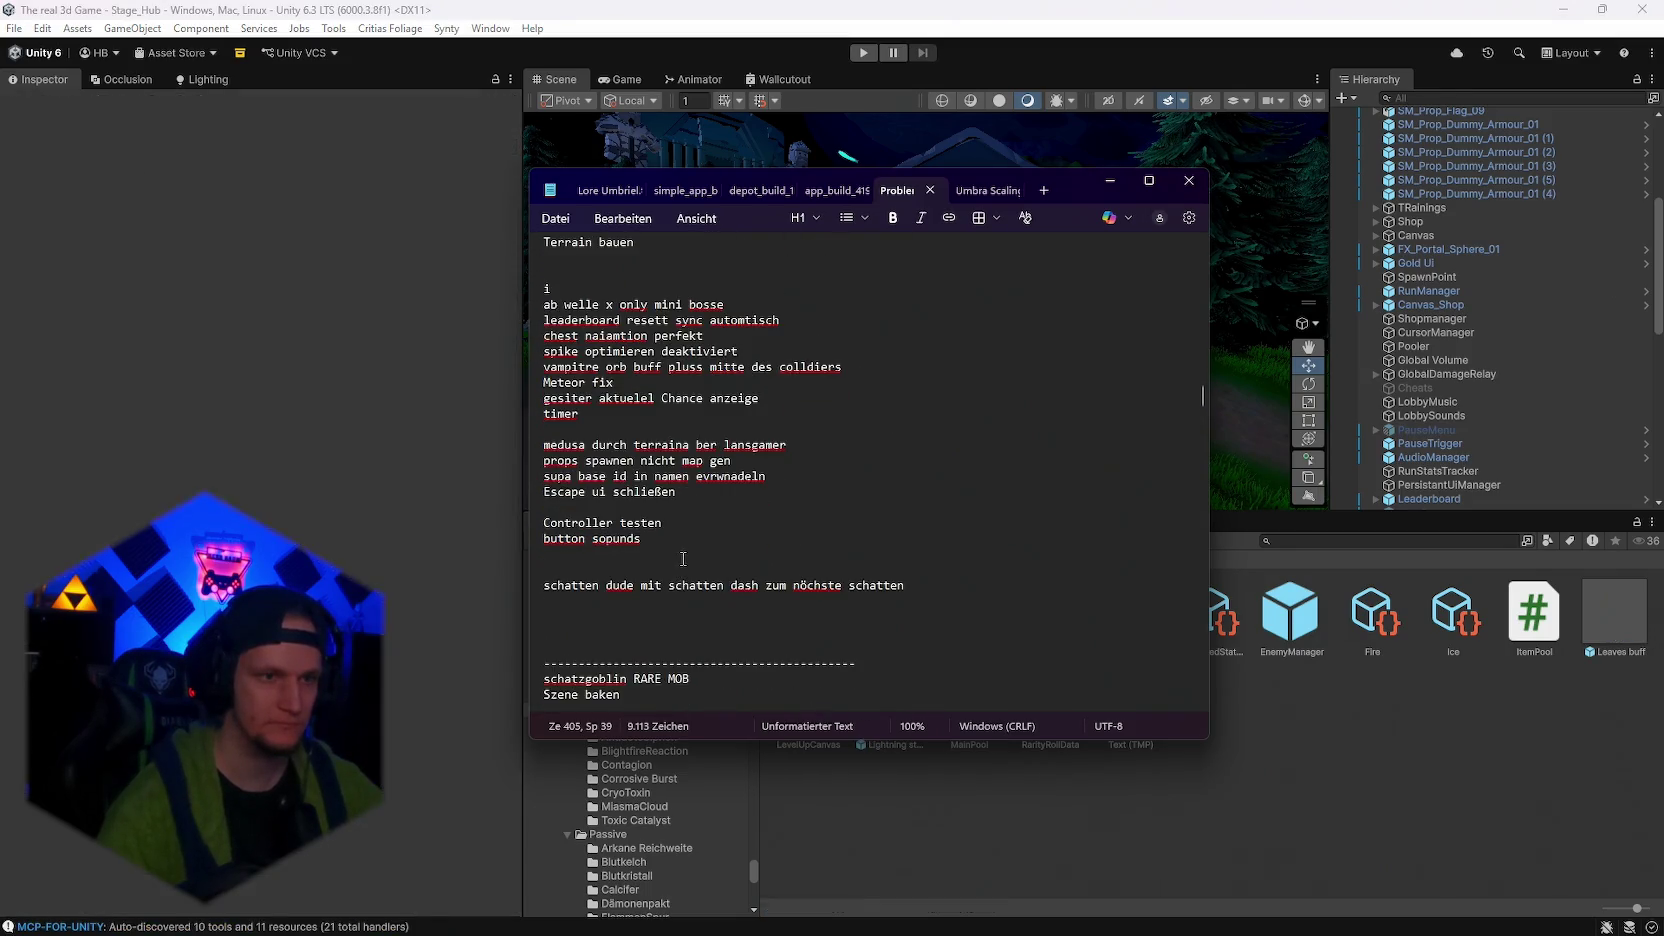
scroll(690, 590, up, 8)
scroll(701, 595, down, 5)
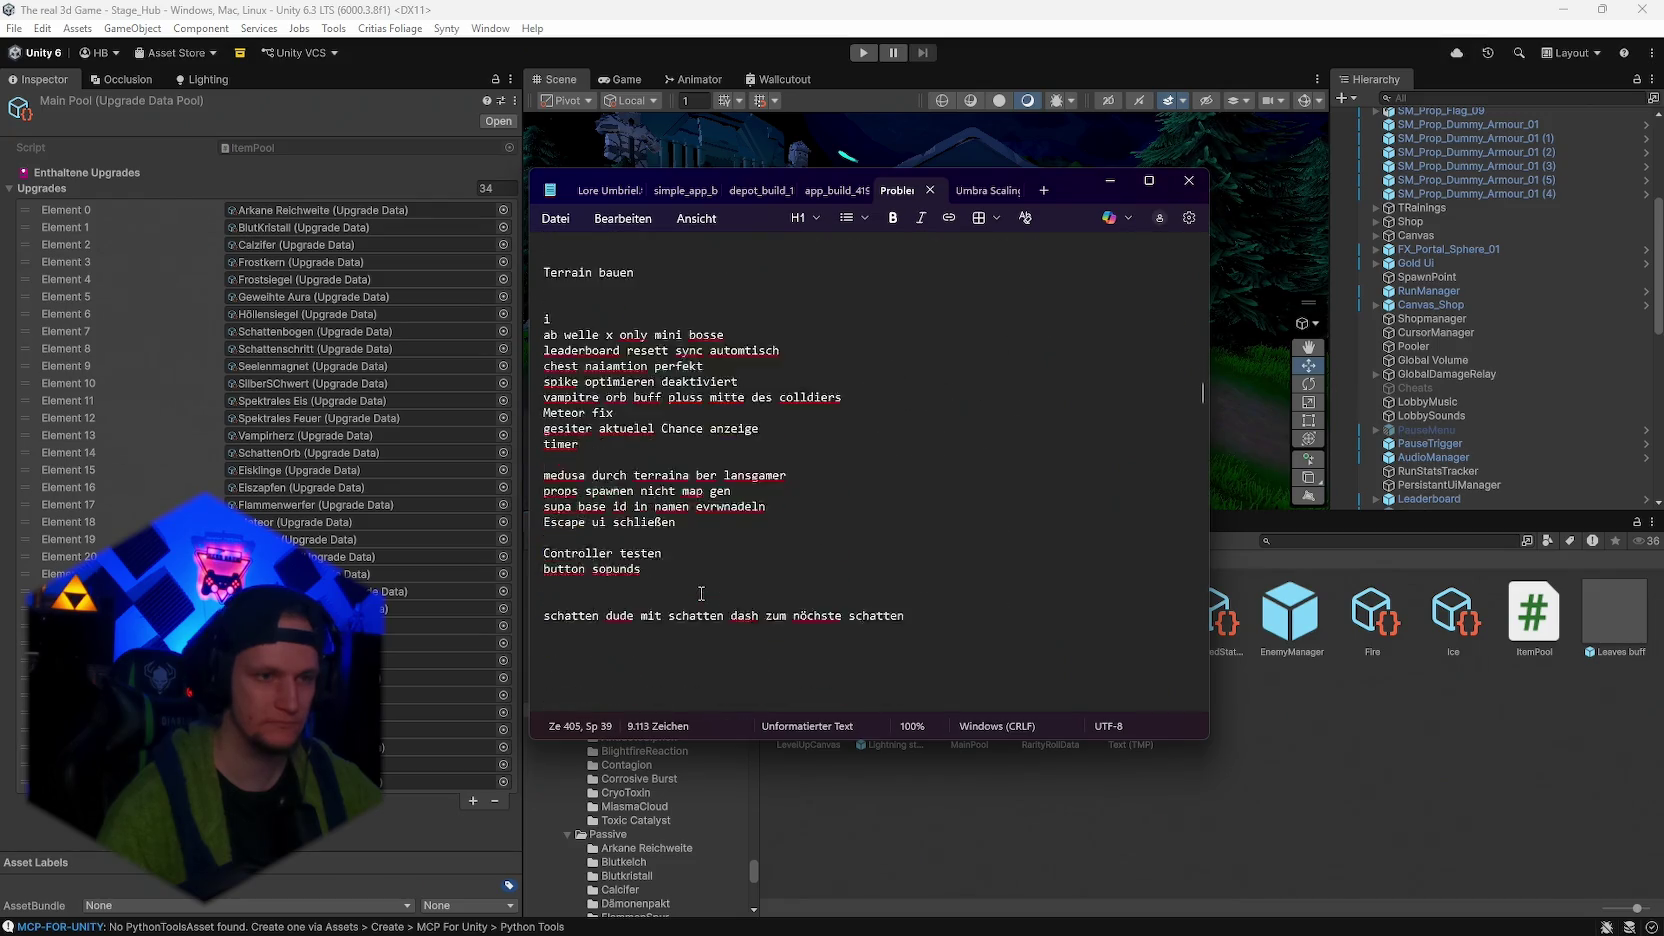
scroll(701, 593, down, 20)
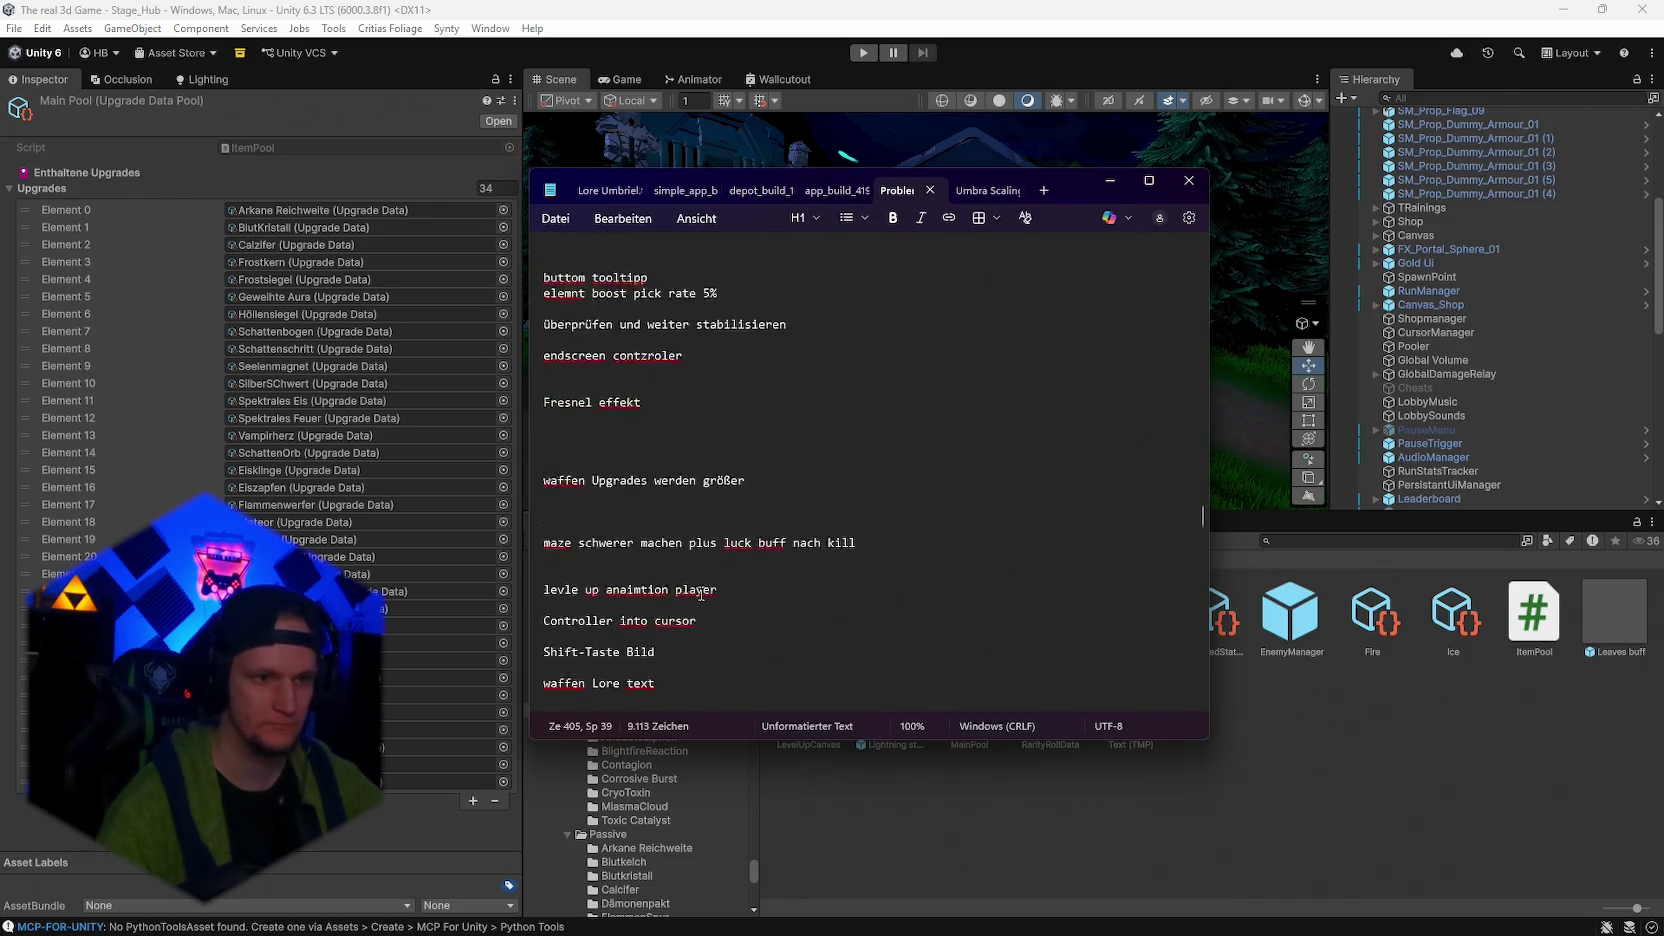
scroll(701, 593, down, 20)
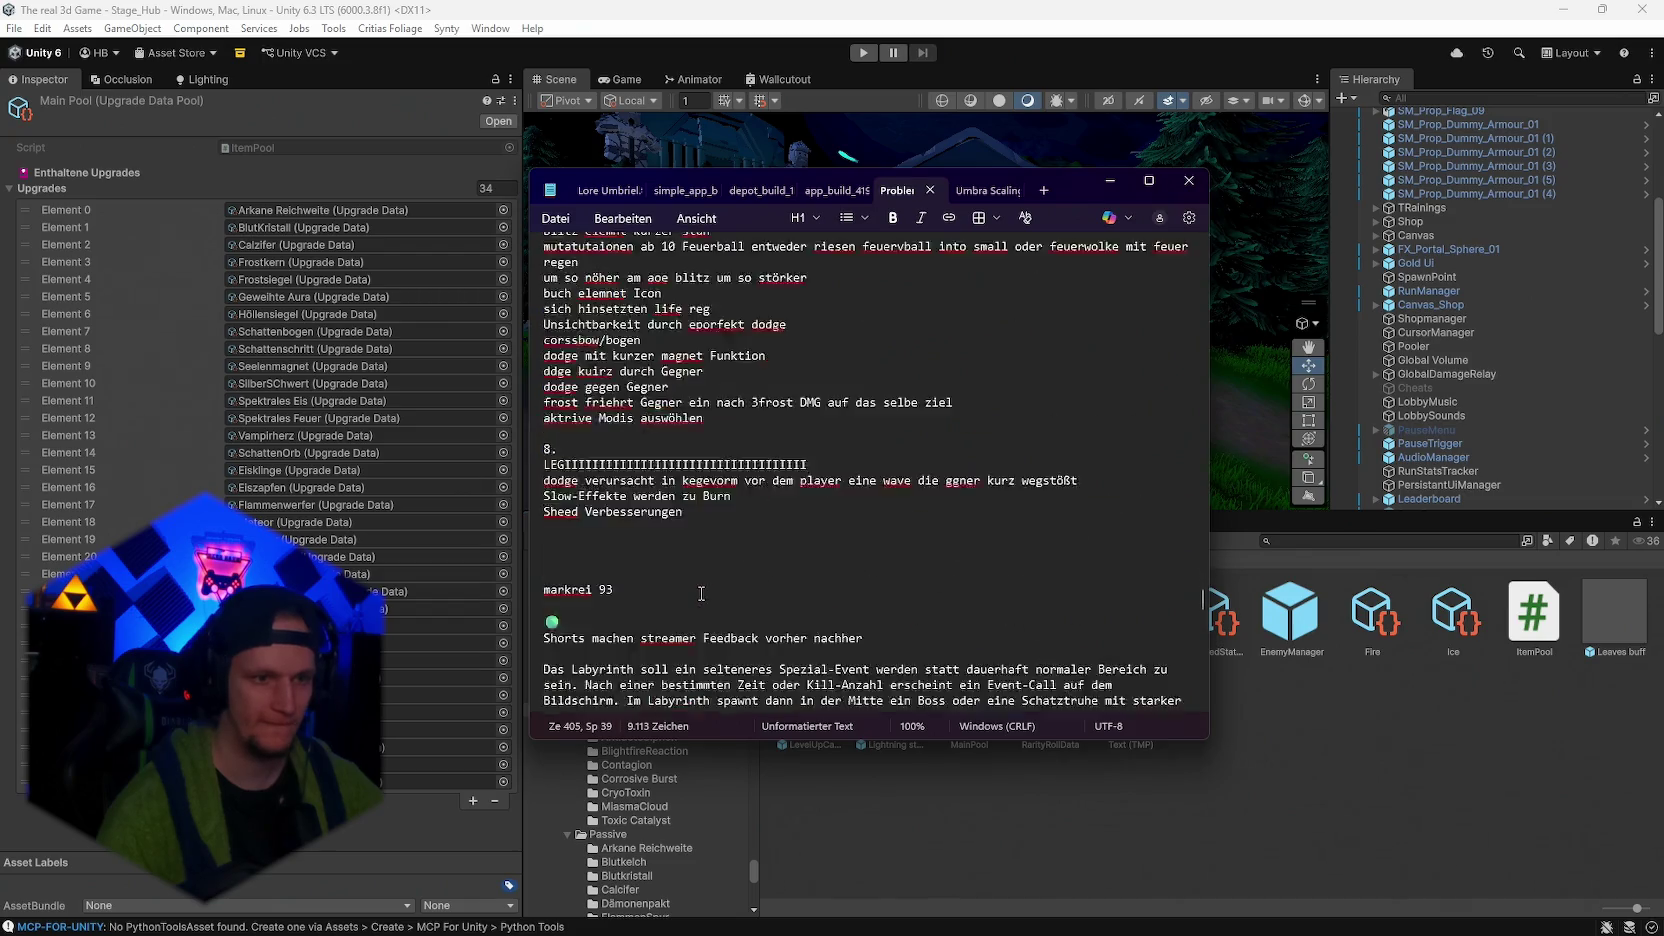
scroll(701, 594, down, 8)
text(patch)
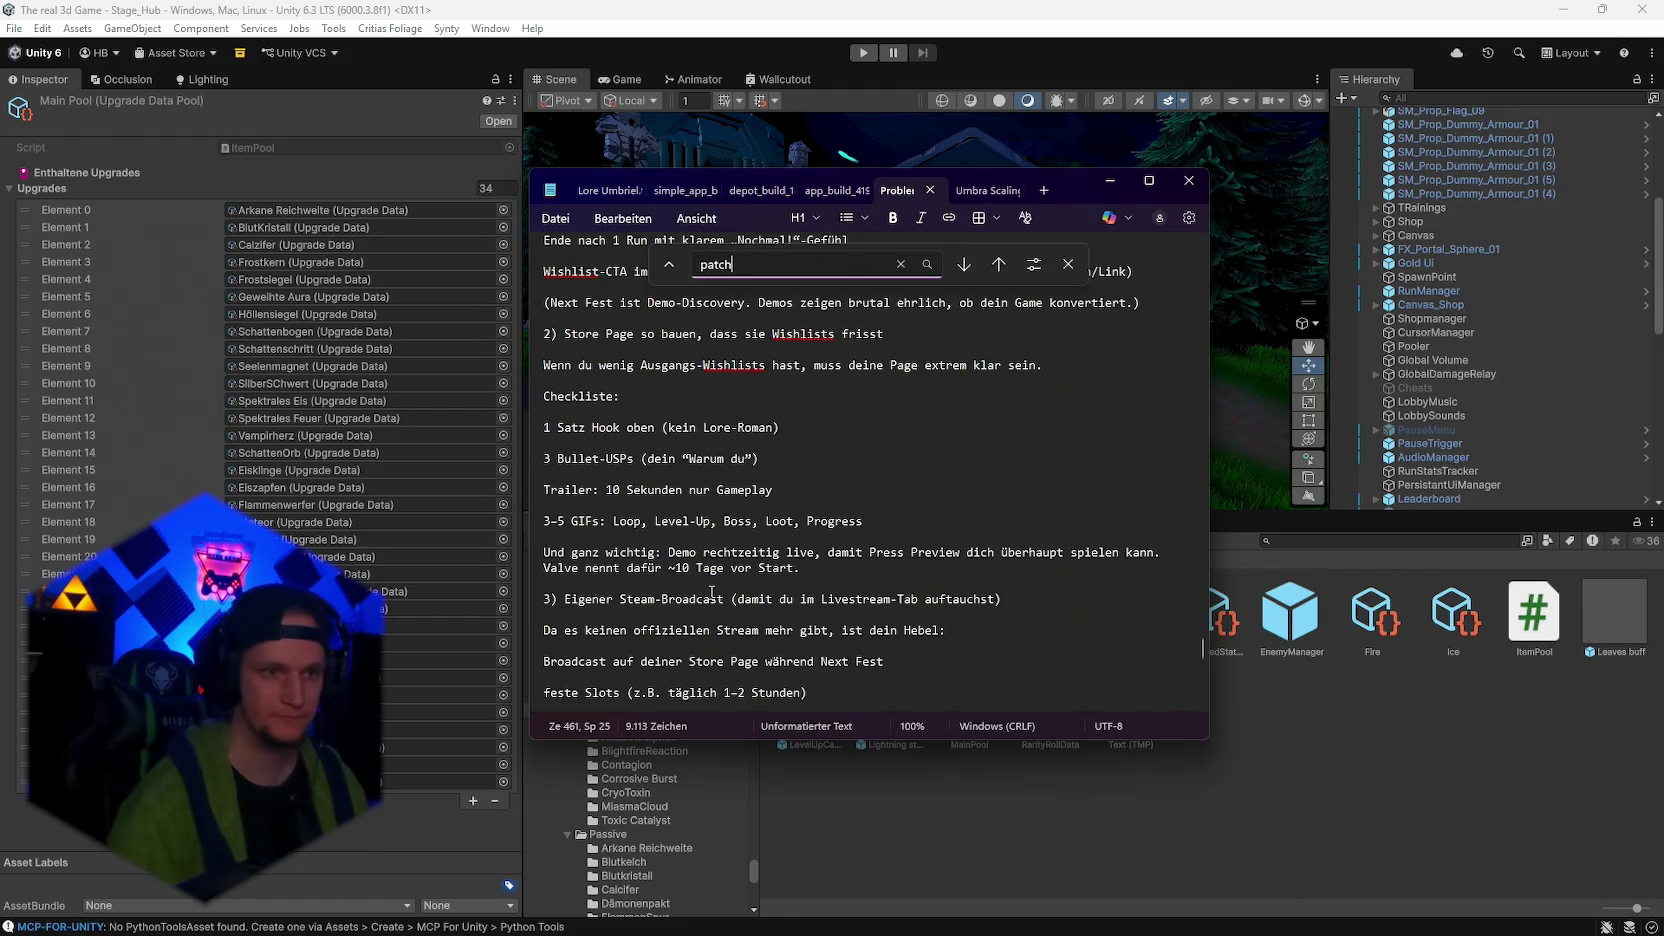
Add the patch note 'Meteor absofort als fire waffe gültig und amcht fire burn effekt' and save
key(Return)
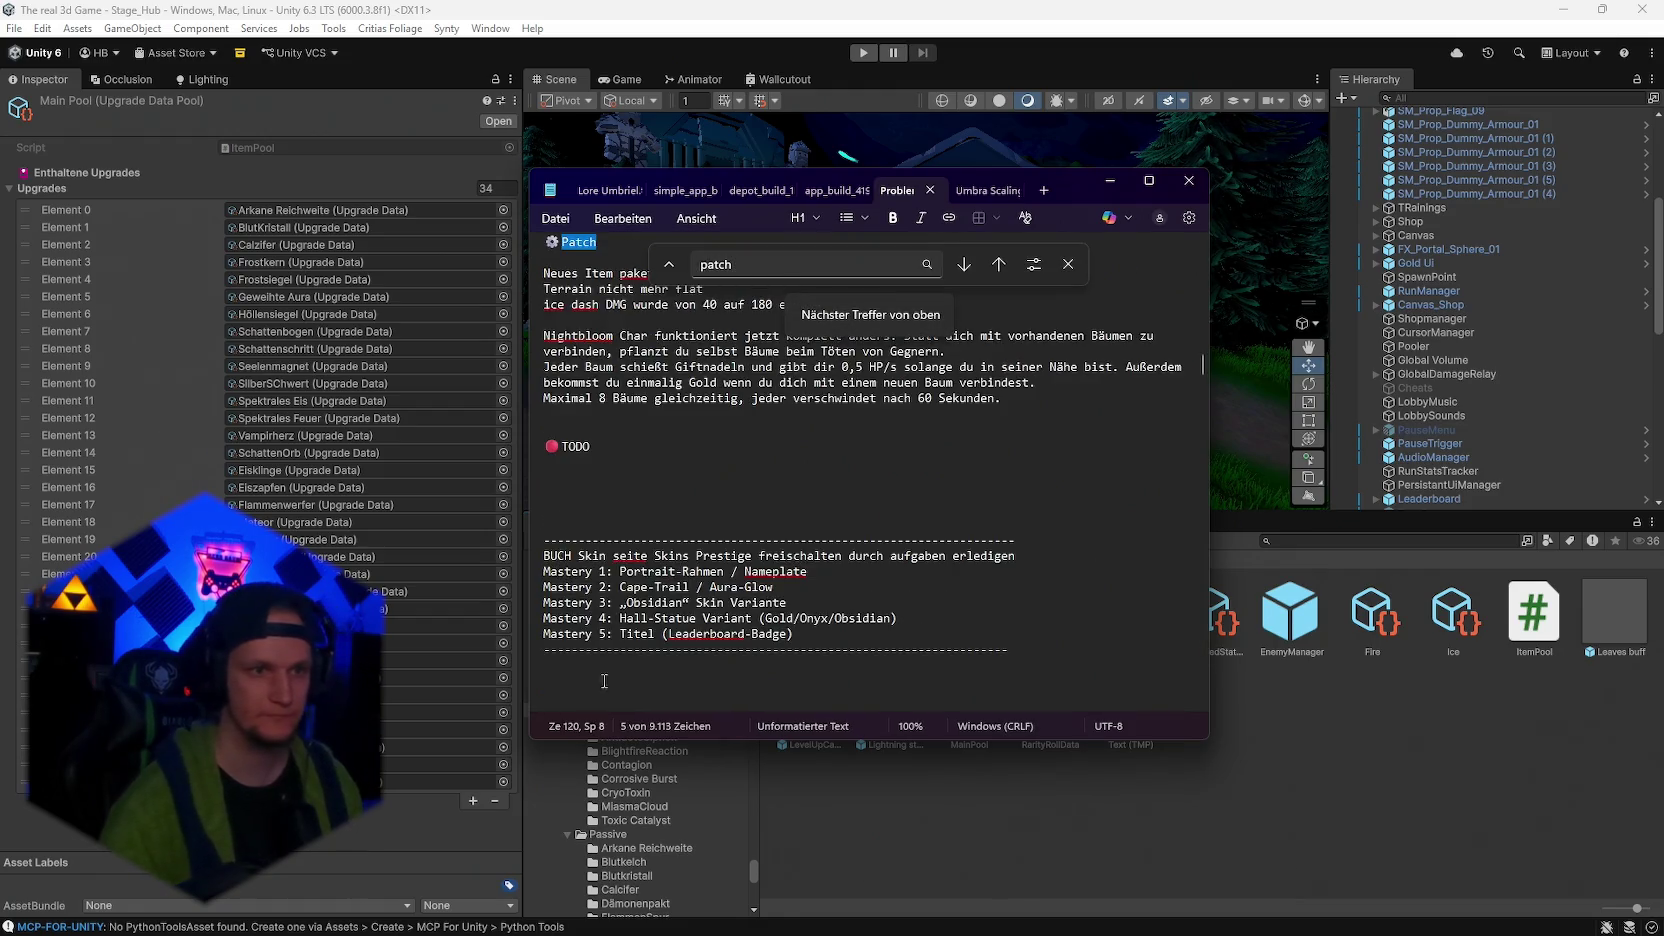
scroll(620, 600, up, 2)
click(638, 516)
text(Meteor absofort als fire waffe gültig und amcht fire burn effekt)
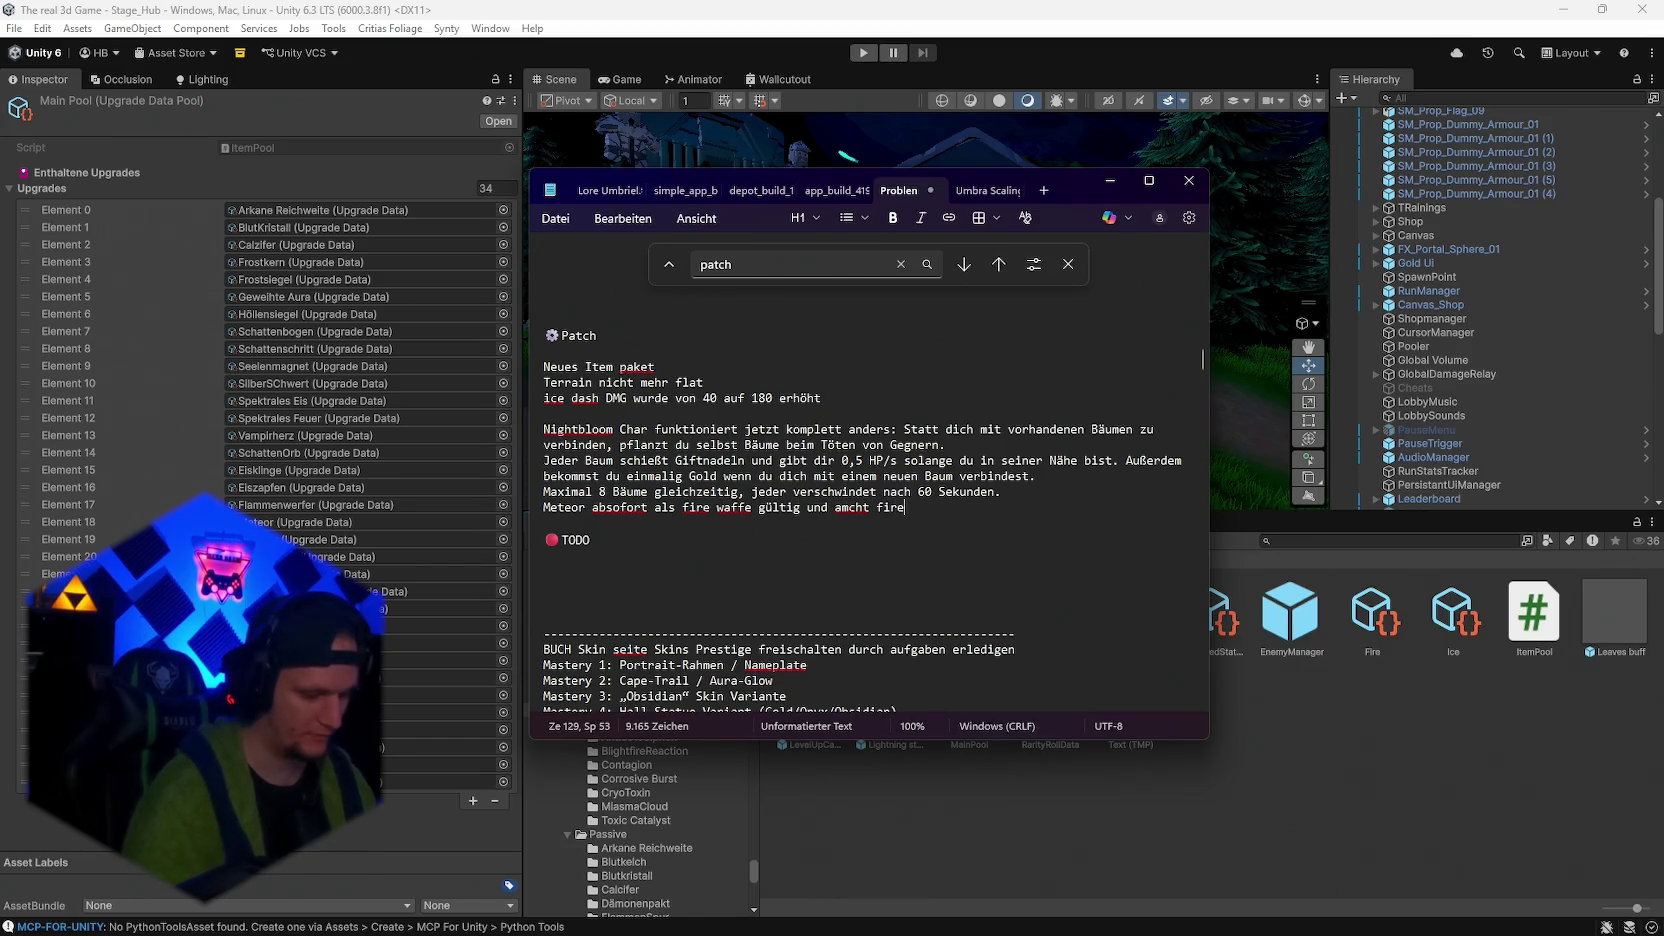
key(ctrl+s)
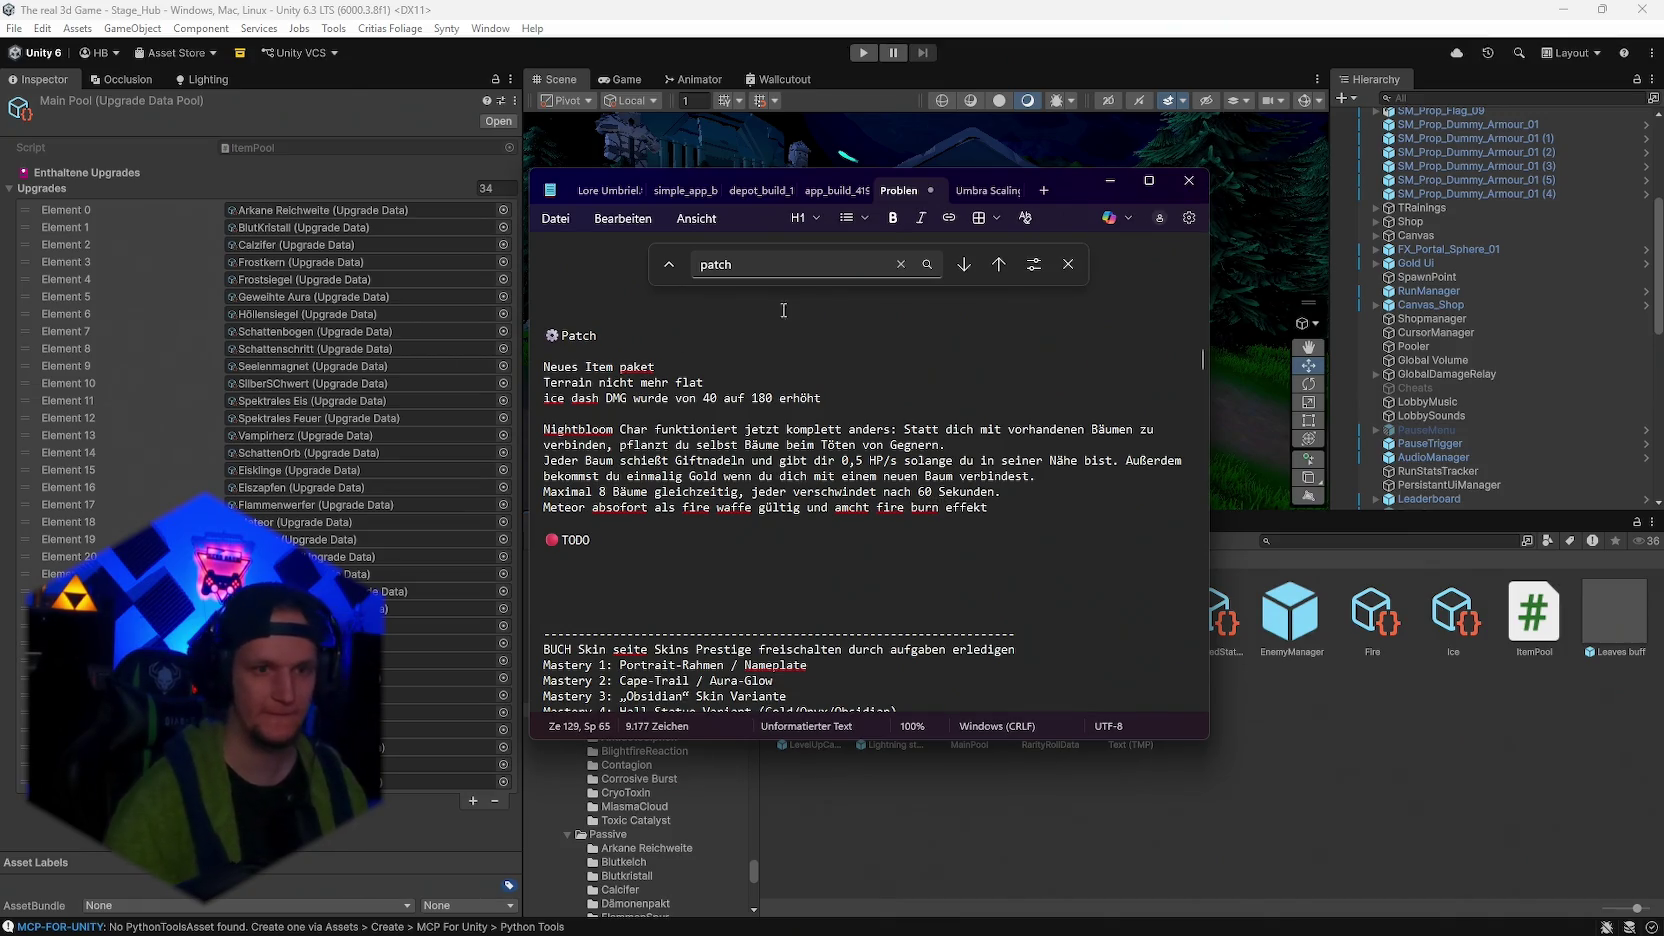
Set the Meteor weapon's element to Fire in its Meteorregen upgrade data
click(1187, 874)
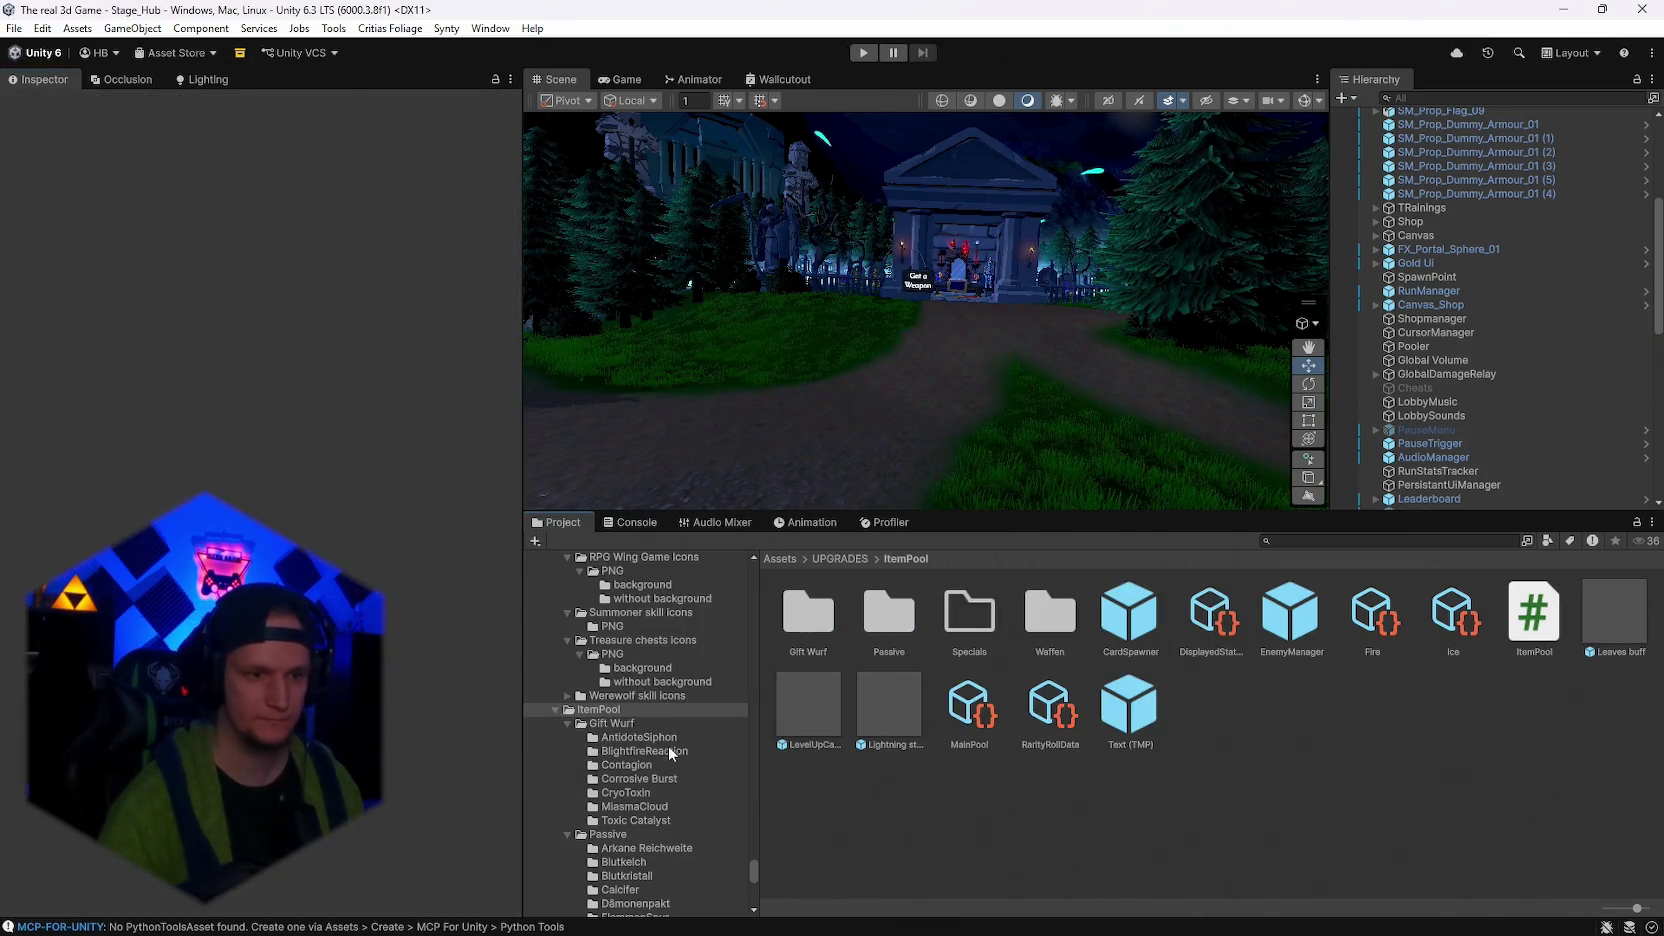
scroll(676, 759, down, 10)
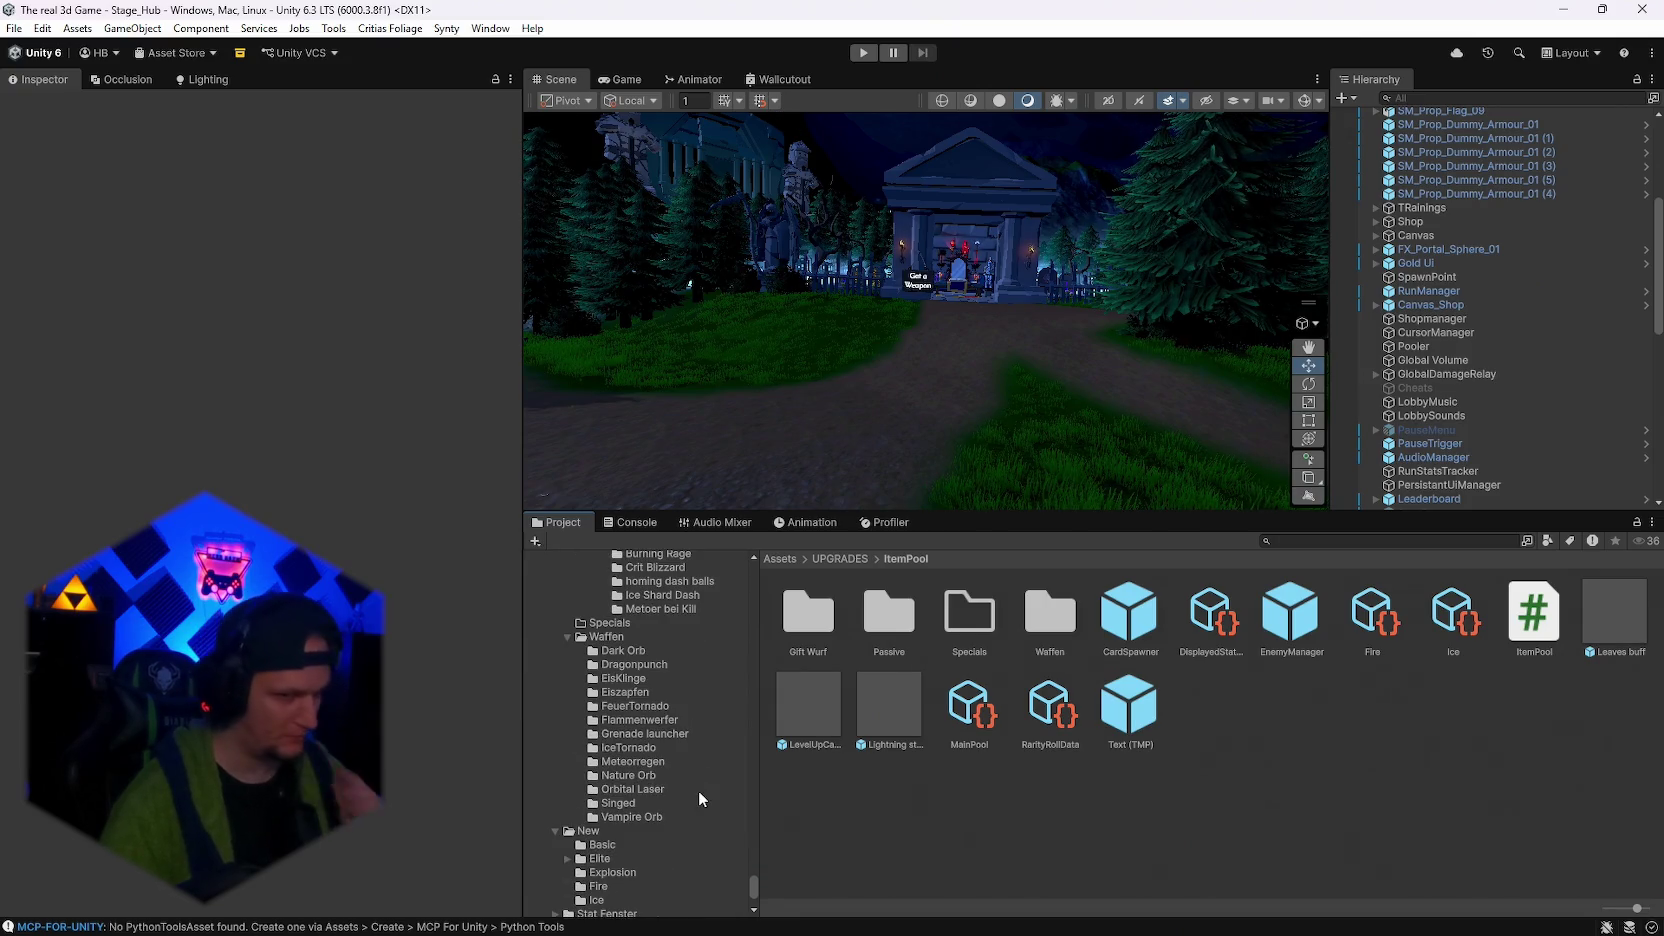
click(641, 764)
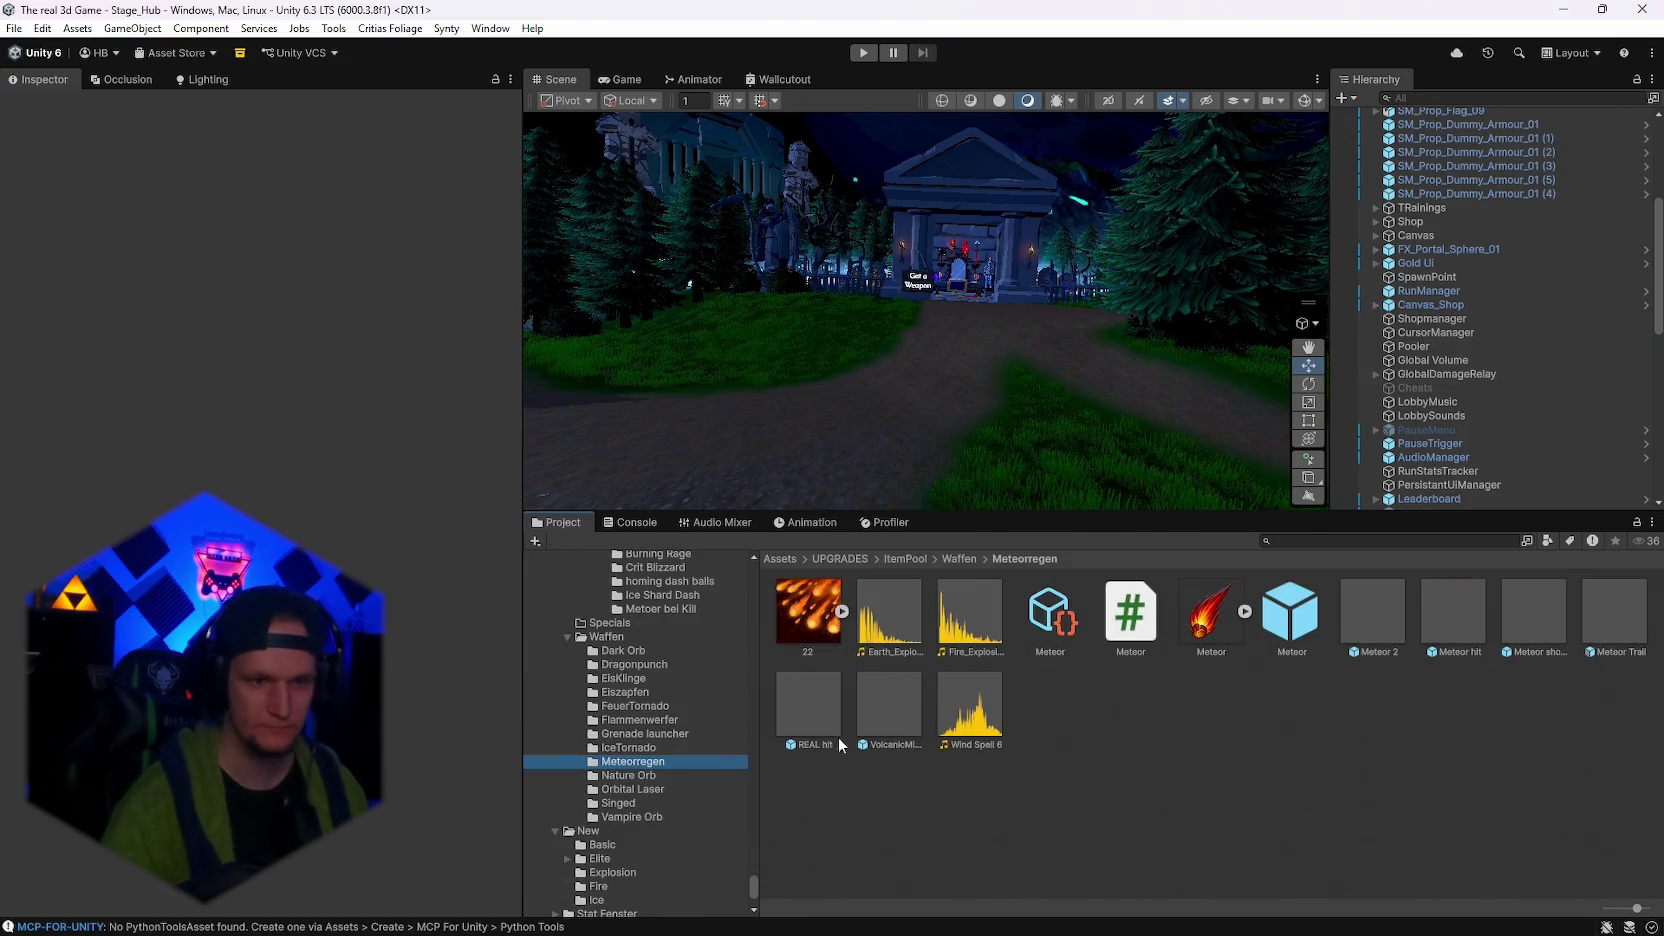
click(805, 627)
click(1053, 640)
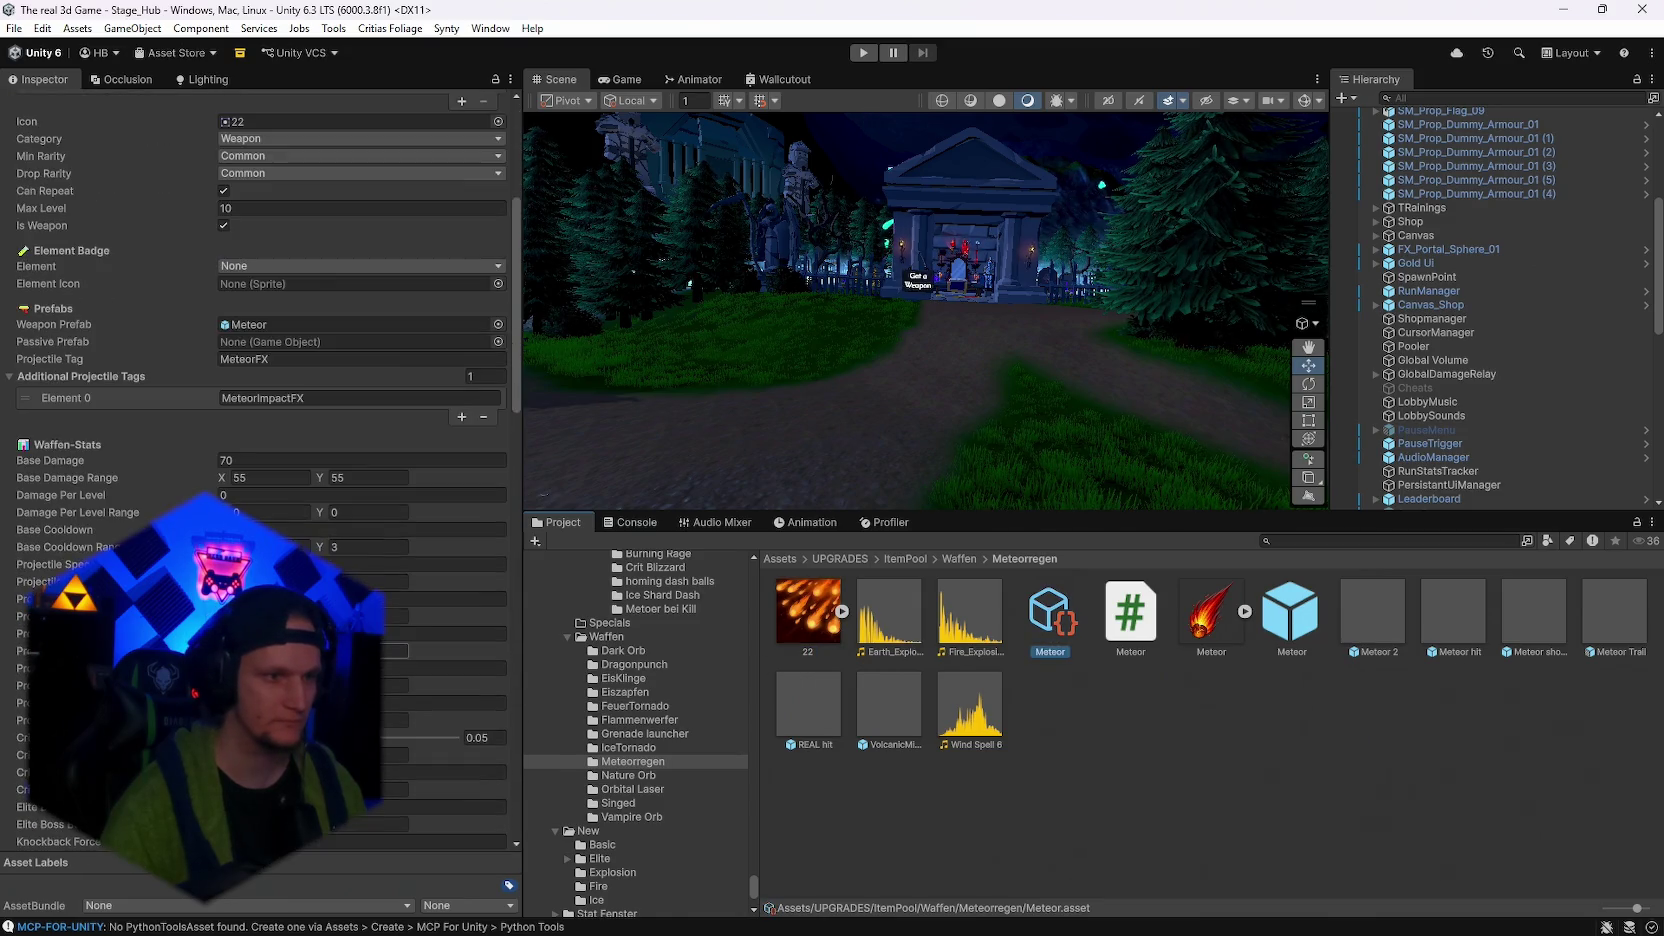
click(263, 406)
click(250, 442)
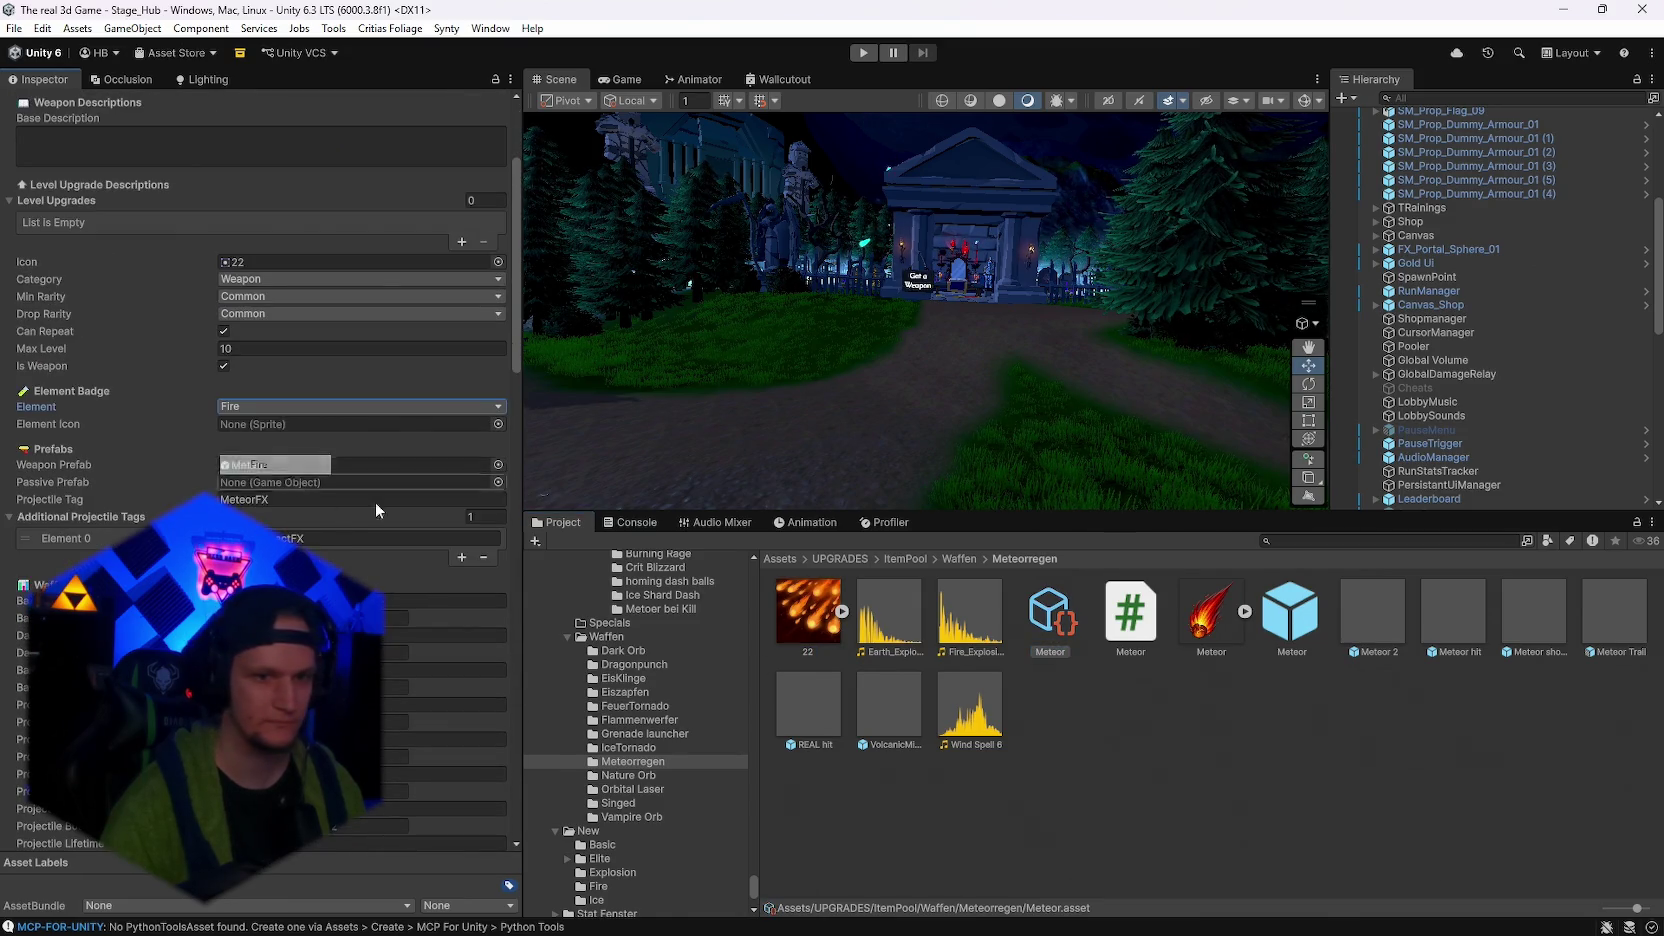
Find and select the Fire badge icon in the Burning Rage weapon folder
click(628, 746)
click(632, 733)
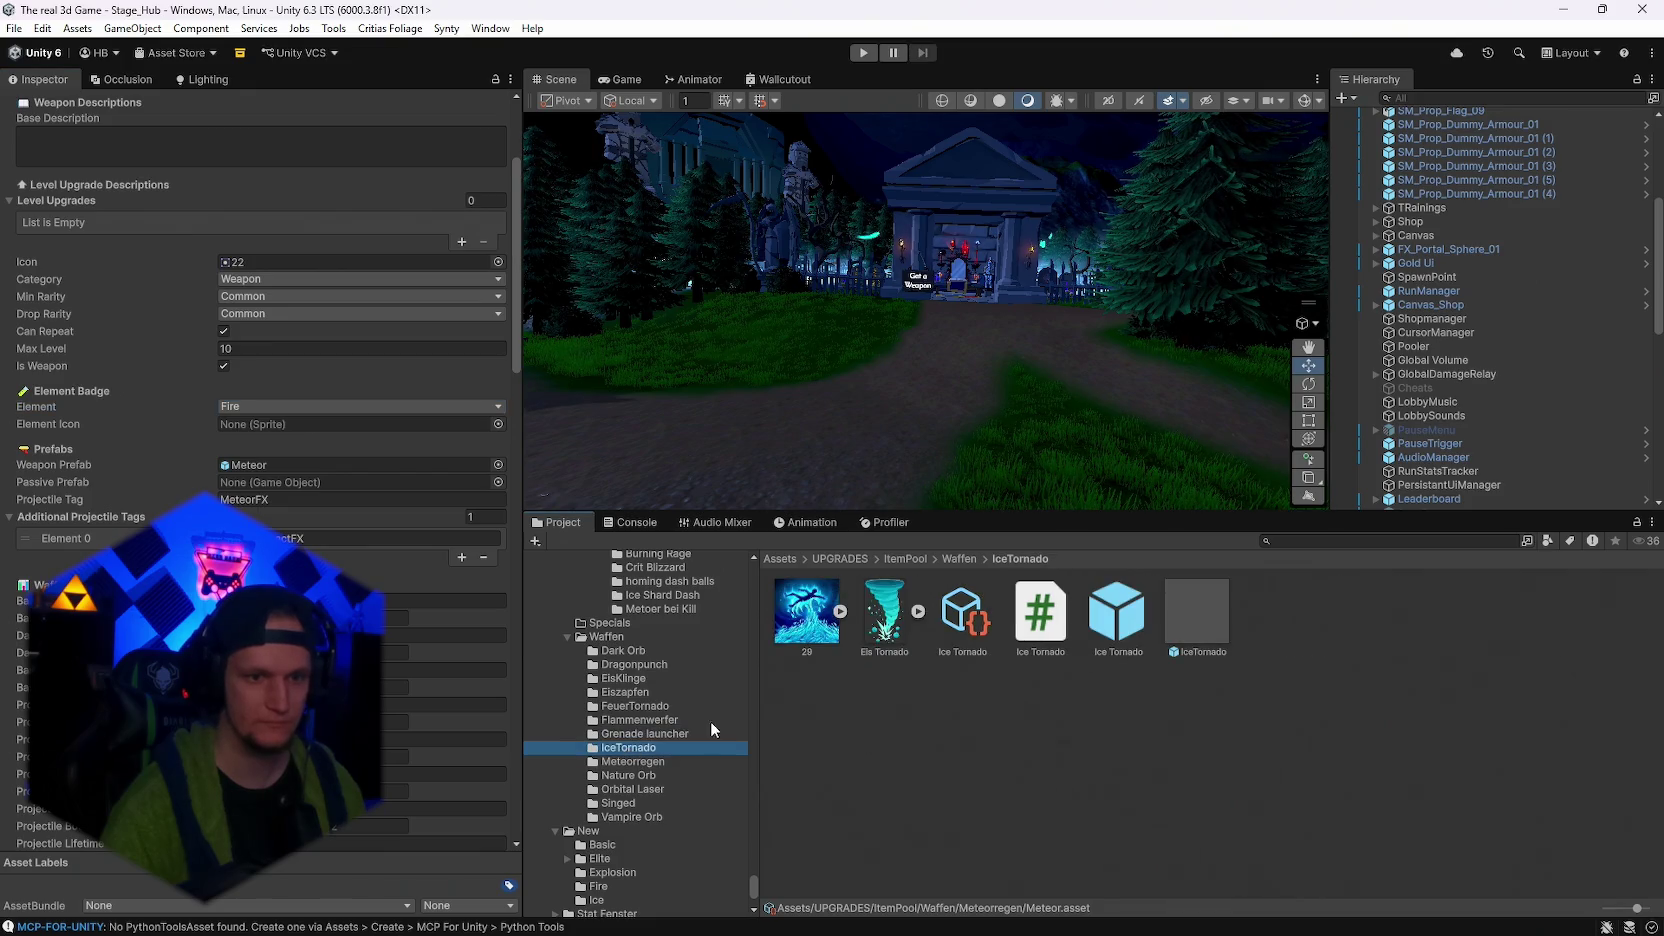
click(635, 719)
click(635, 699)
click(627, 680)
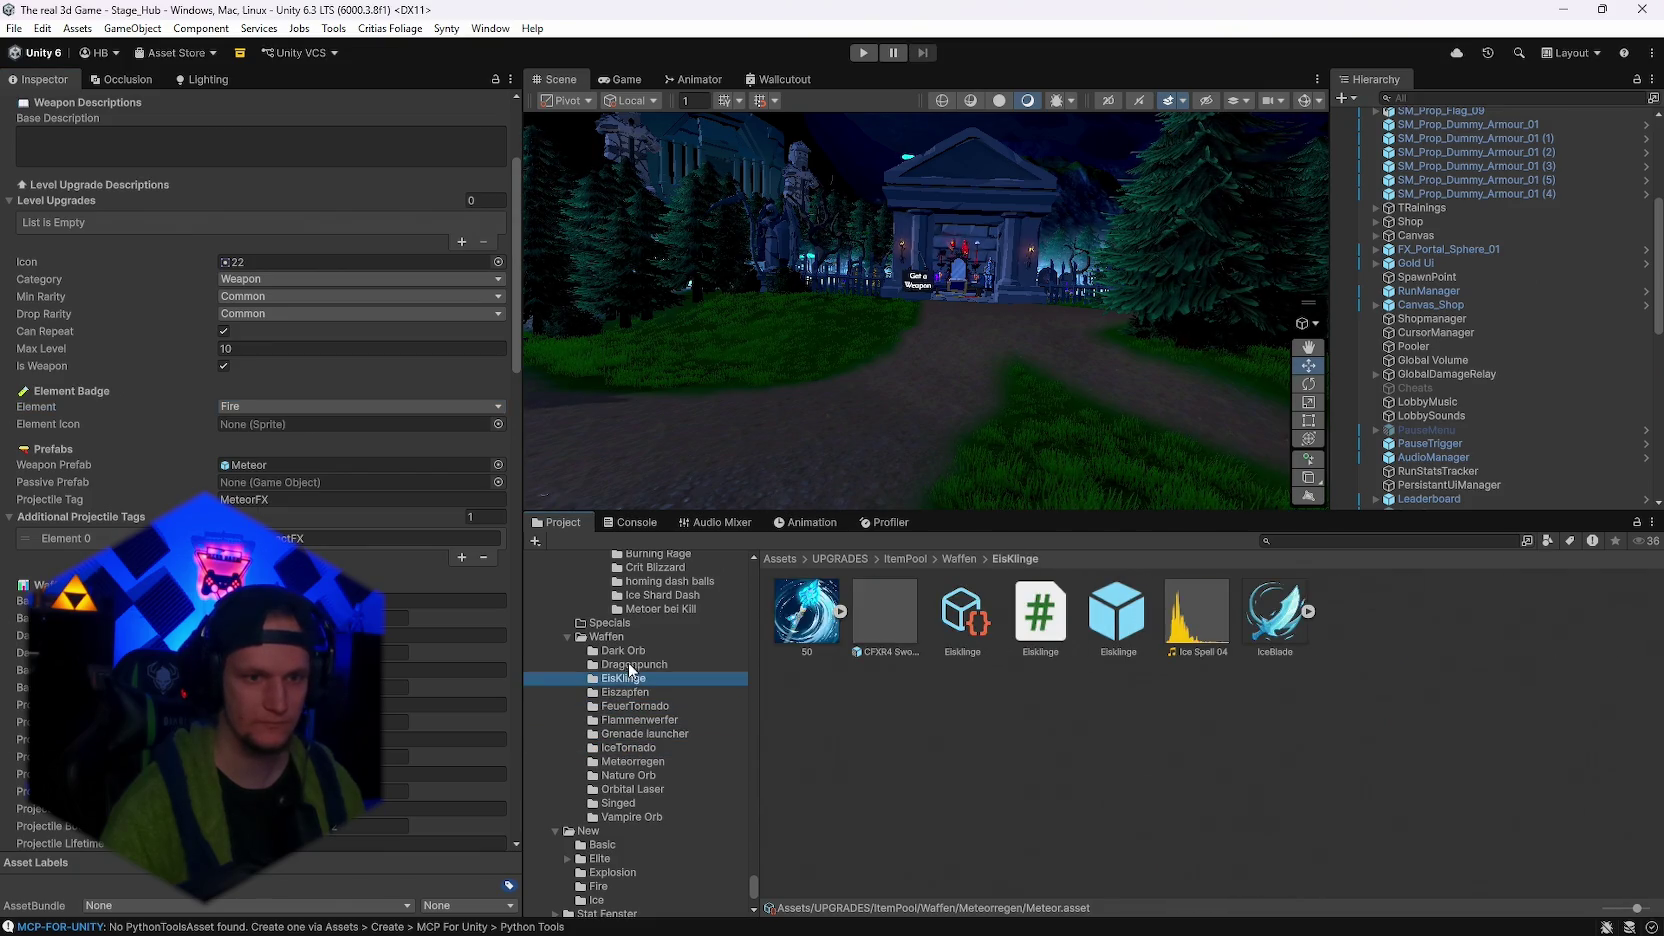
click(630, 652)
scroll(645, 693, up, 2)
click(645, 699)
click(656, 657)
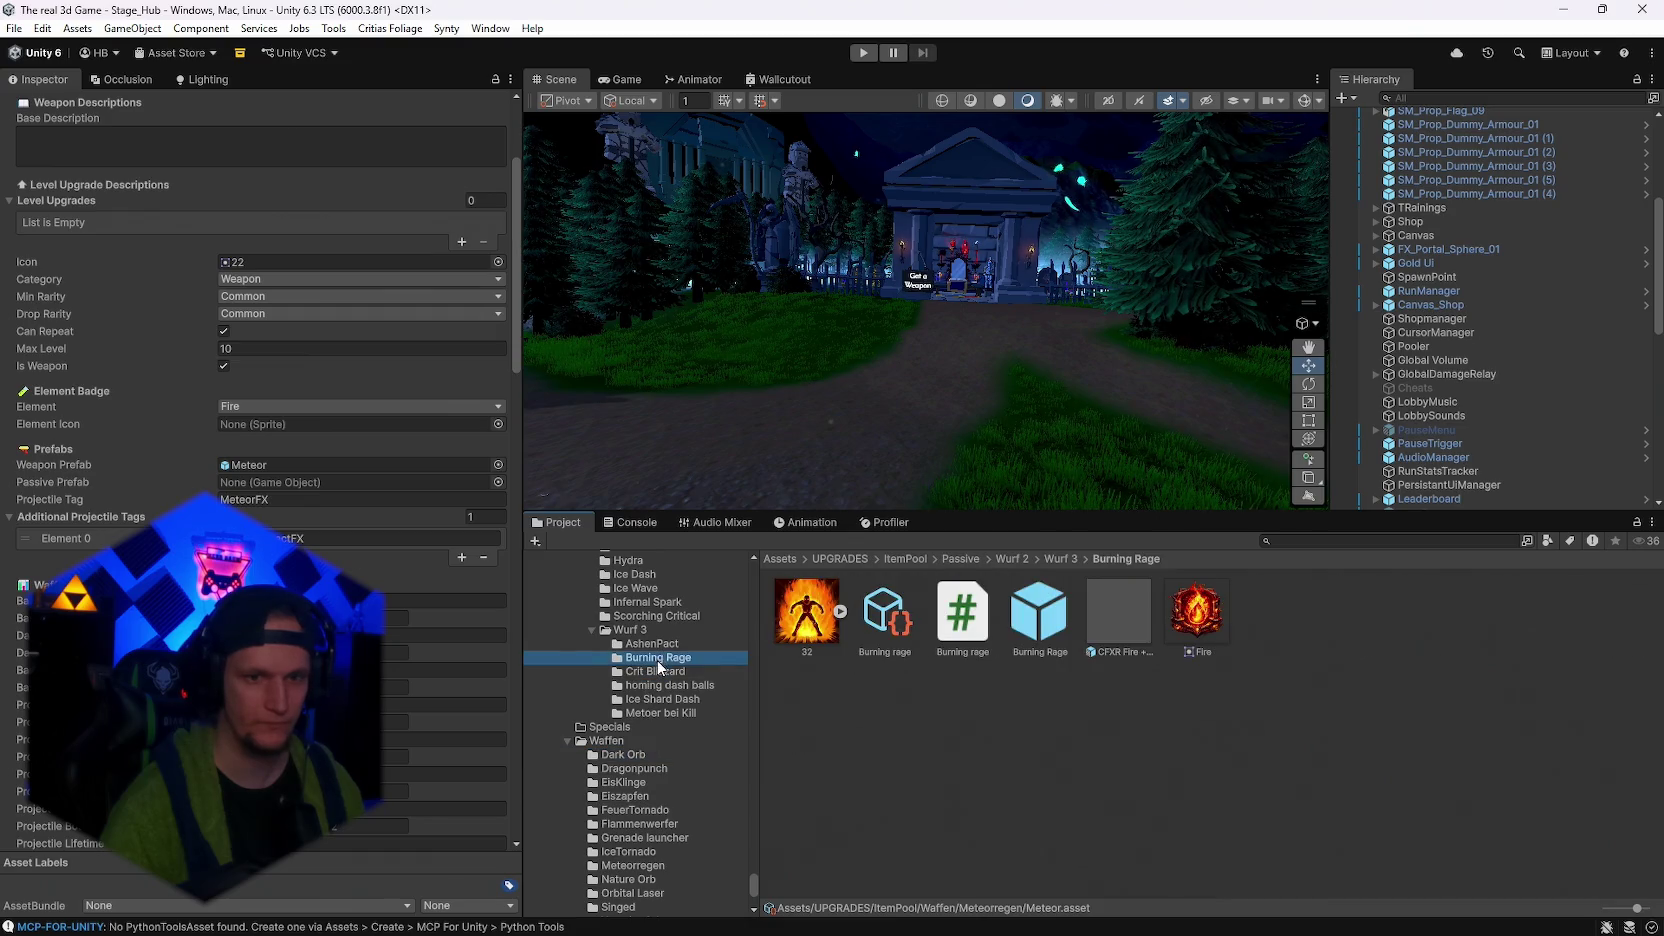
click(1196, 612)
scroll(627, 805, down, 2)
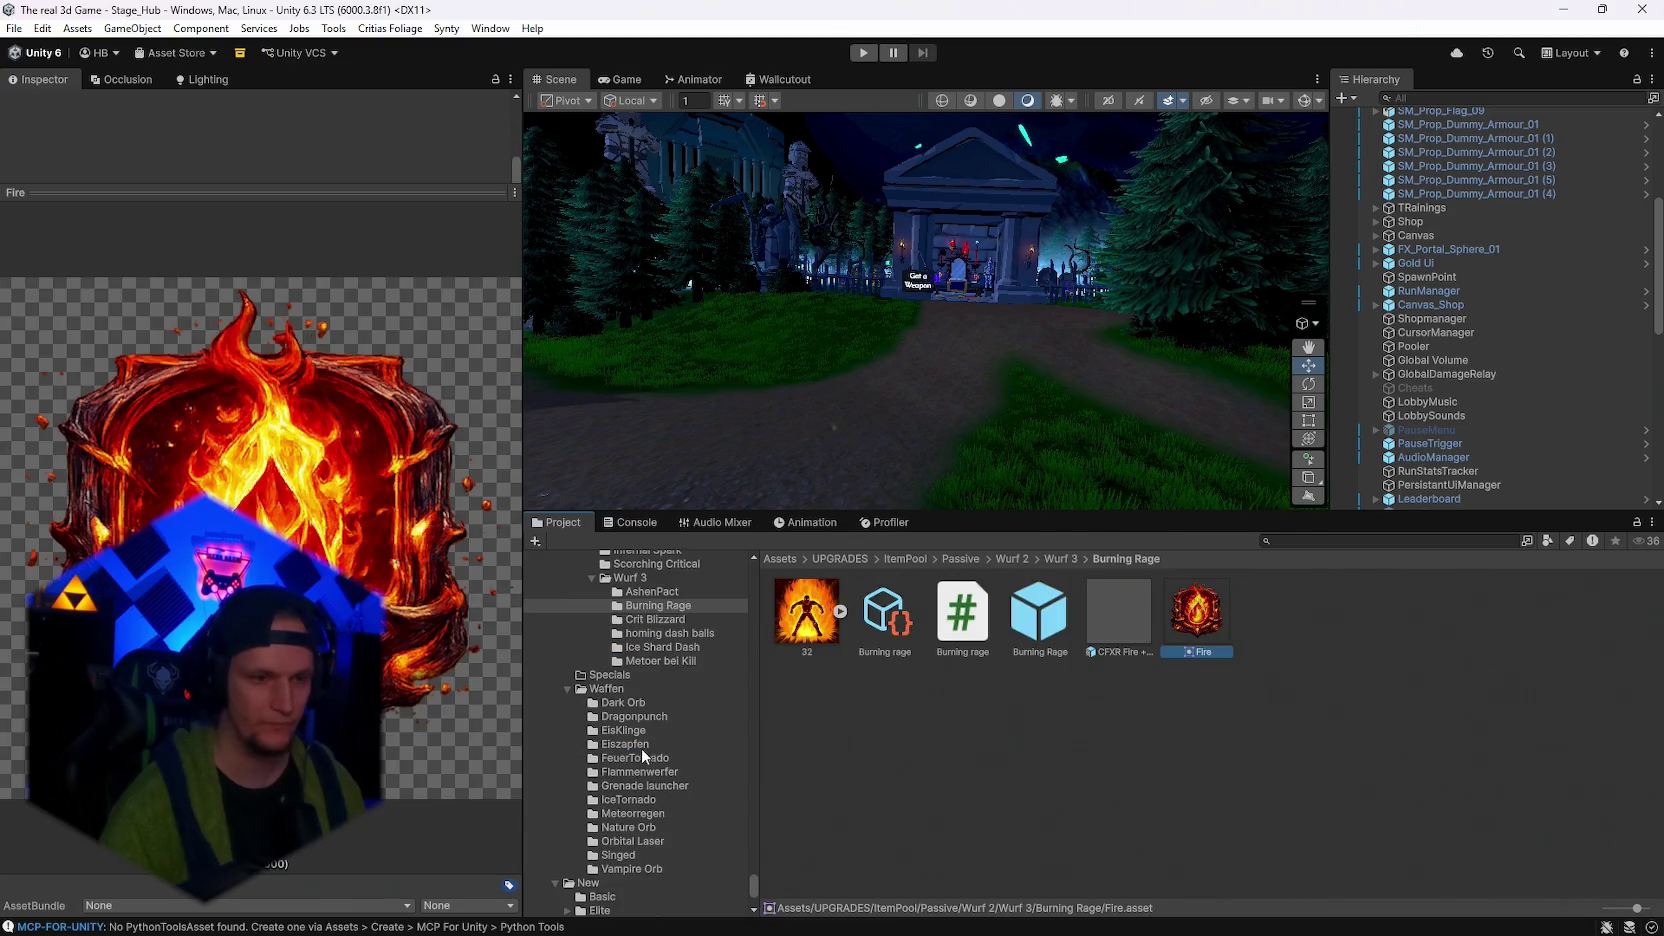
Place the Fire icon in Meteorregen and review the Meteor upgrade data and Meteor 2 prefab
click(630, 812)
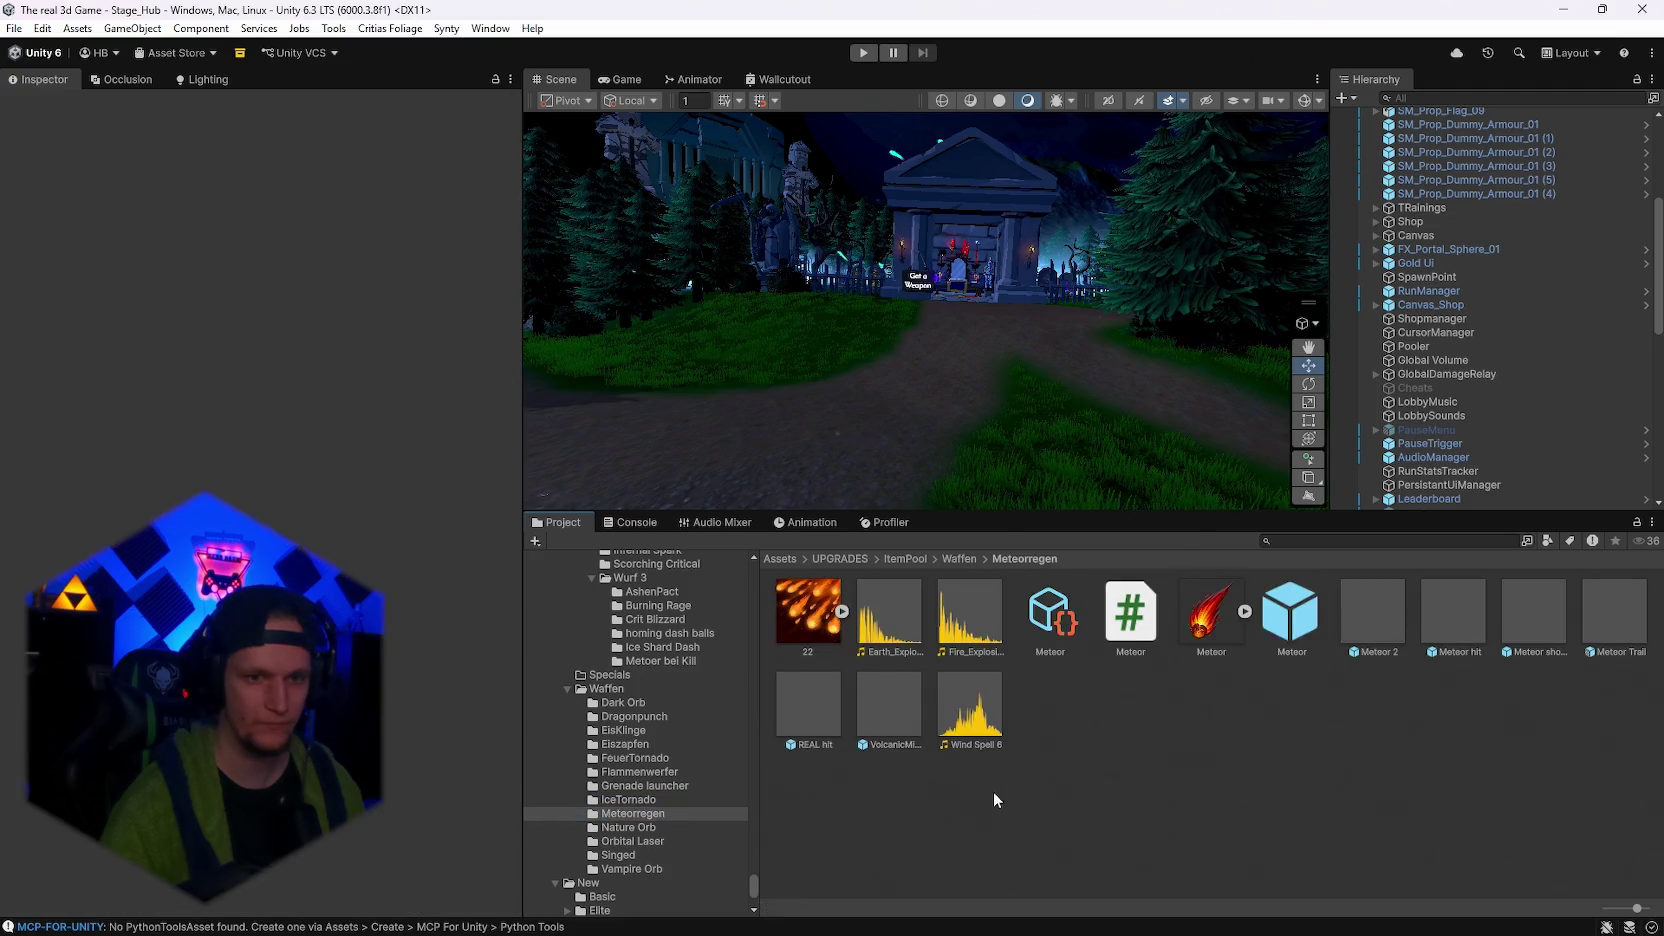
click(1055, 630)
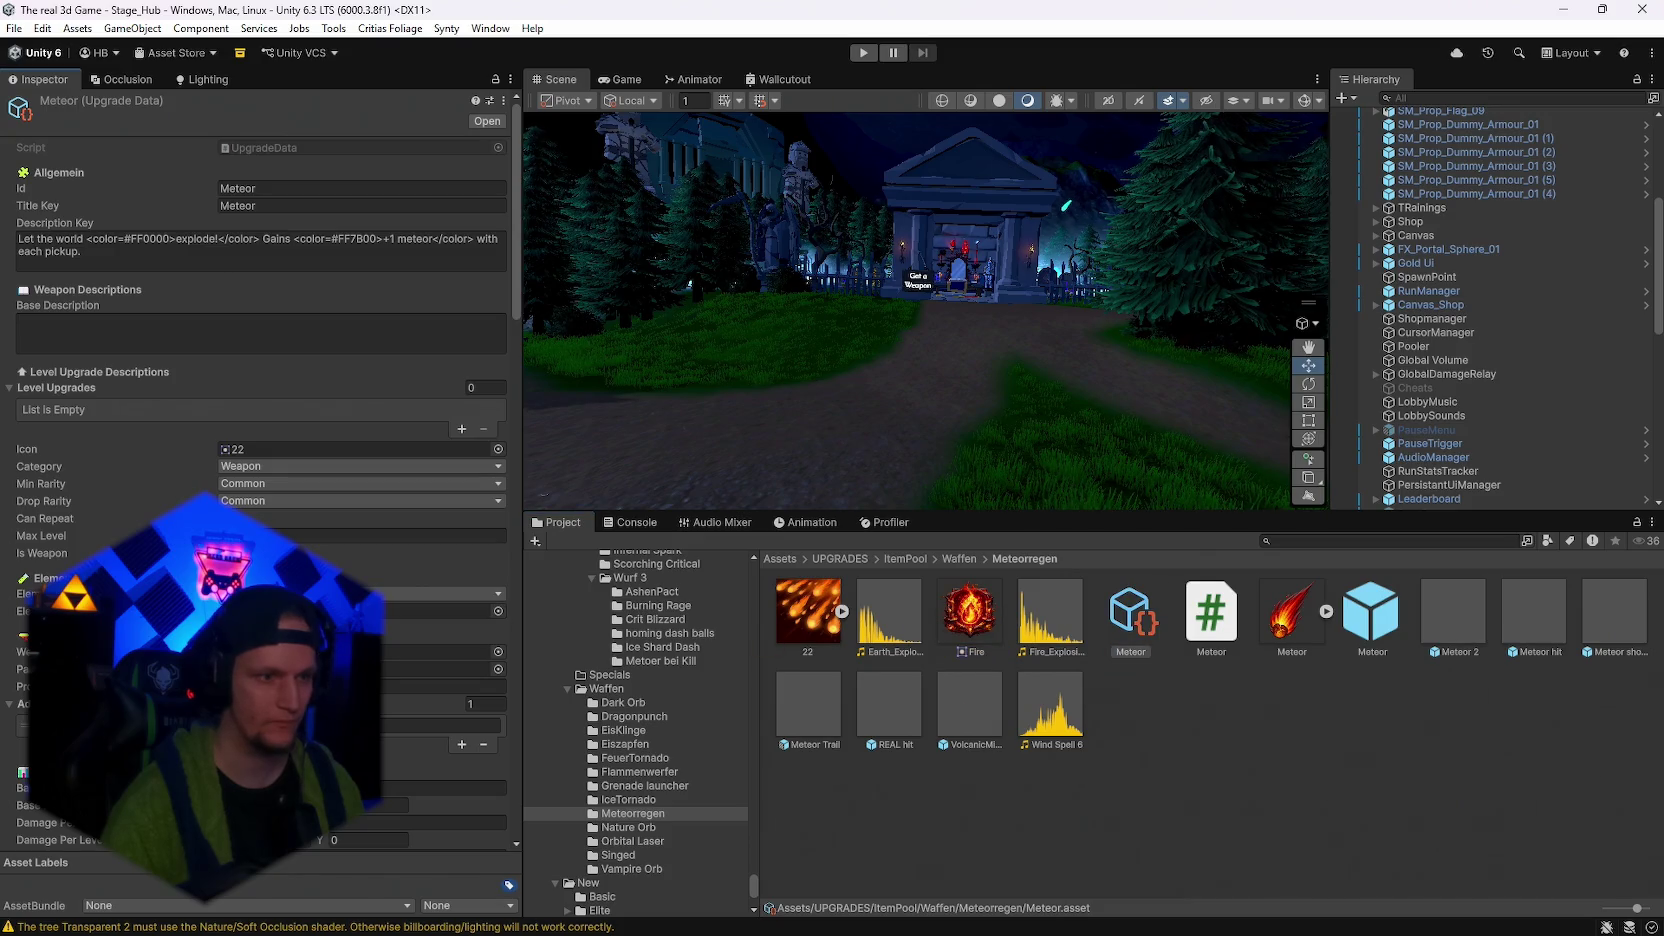
click(464, 687)
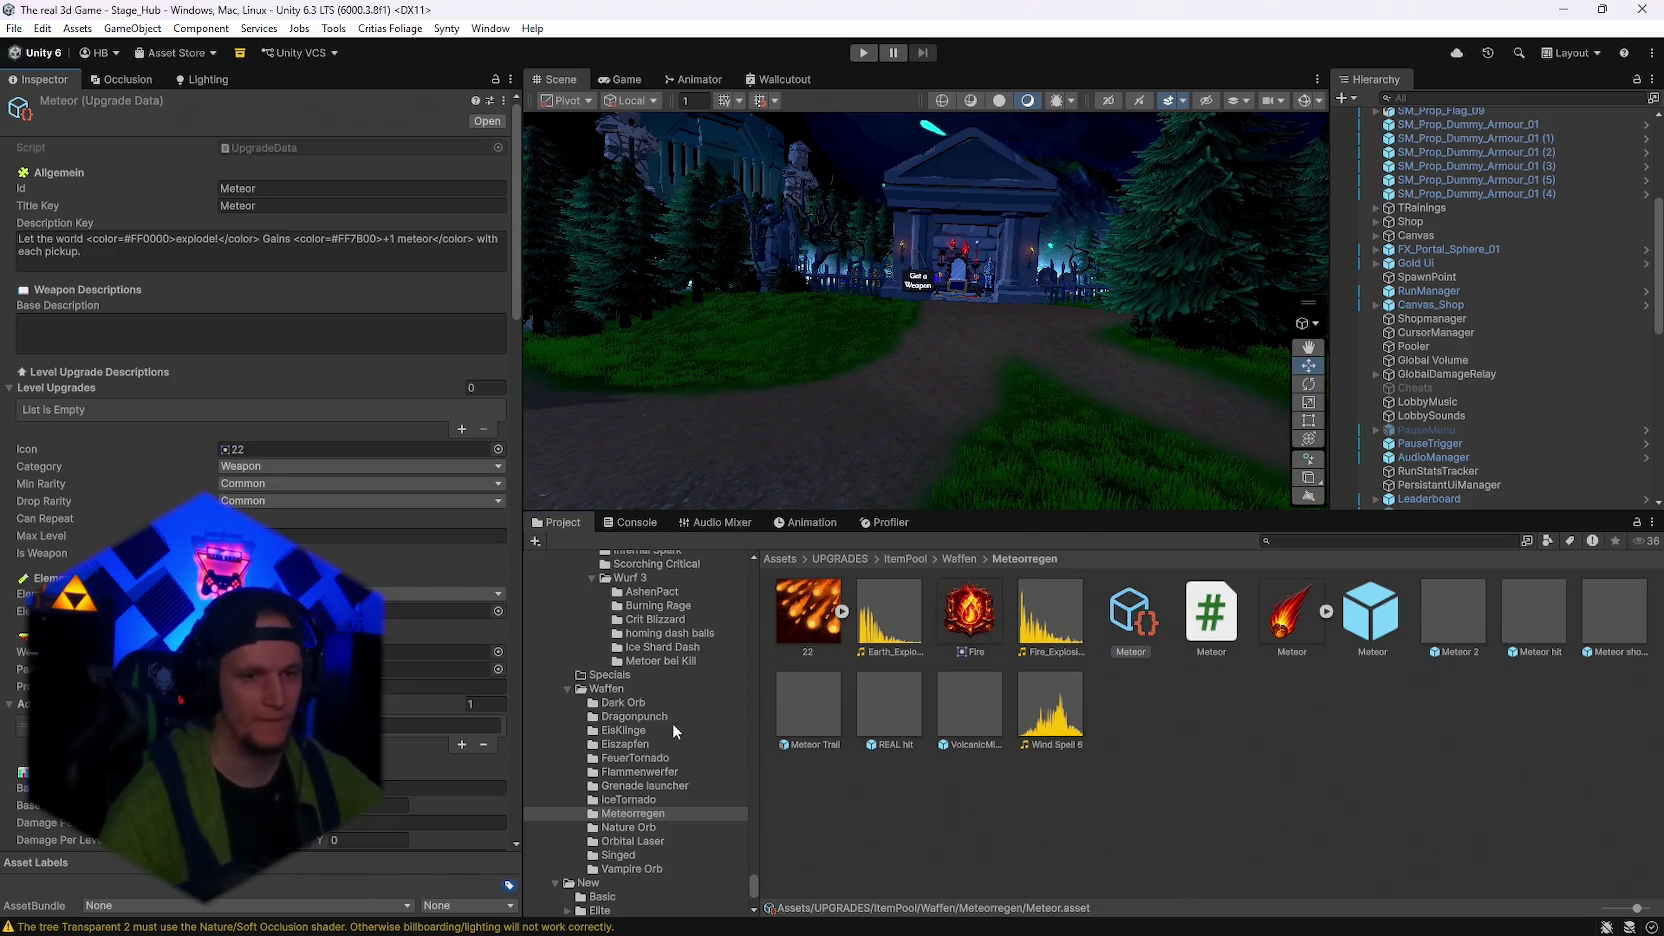
click(1472, 614)
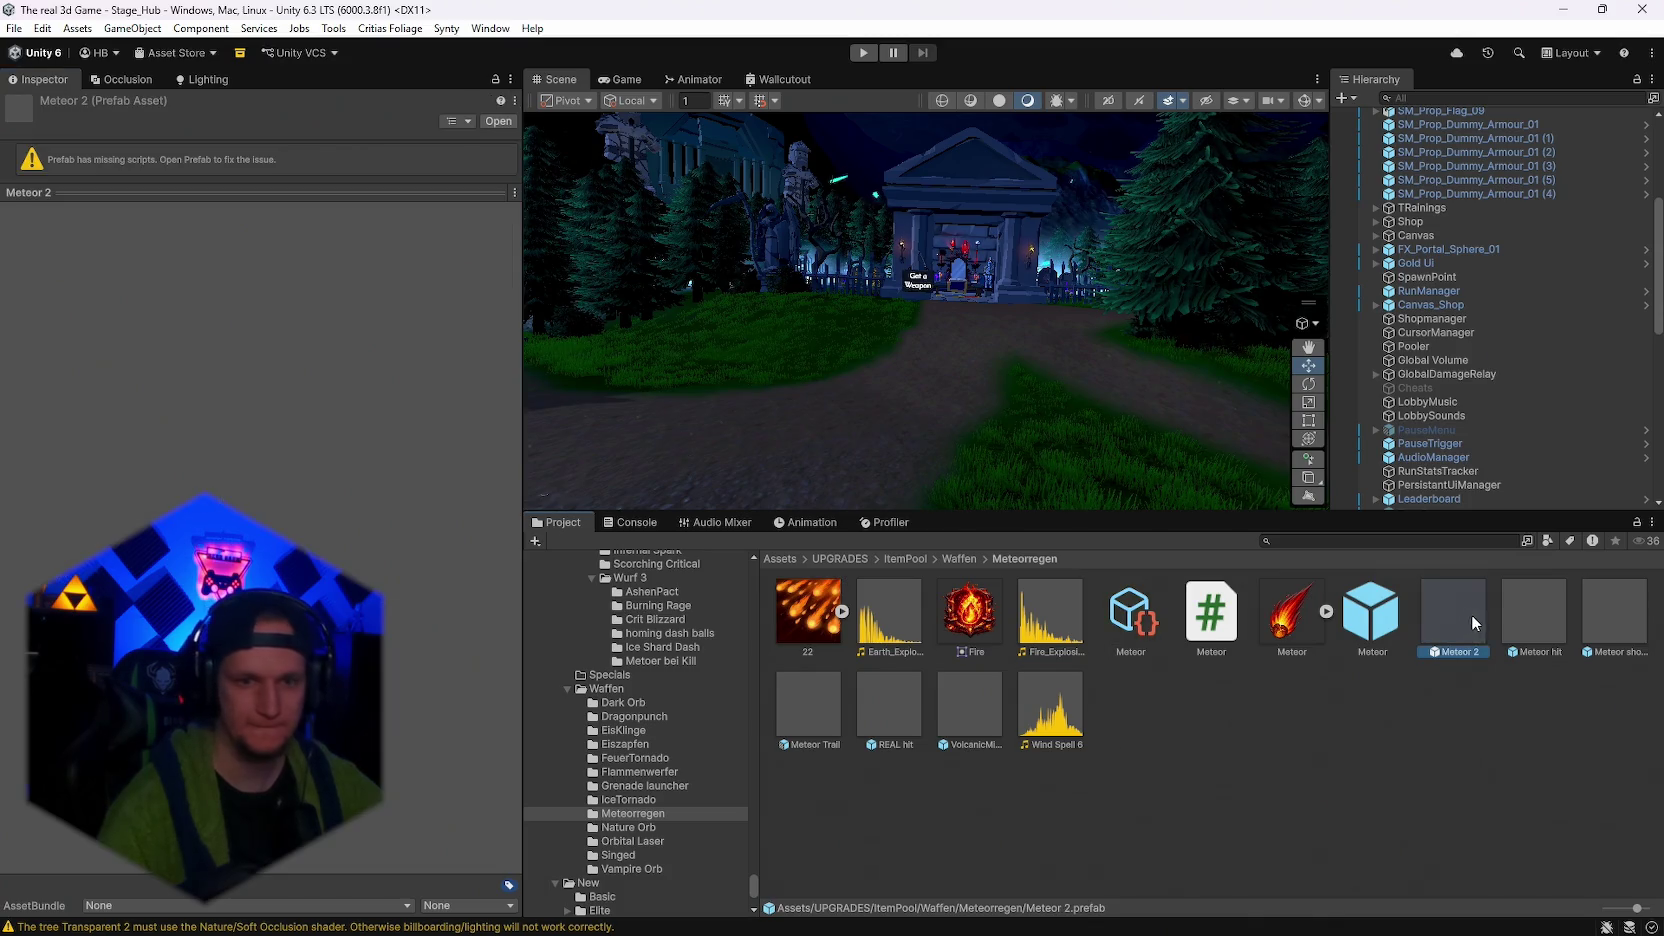
double_click(1462, 615)
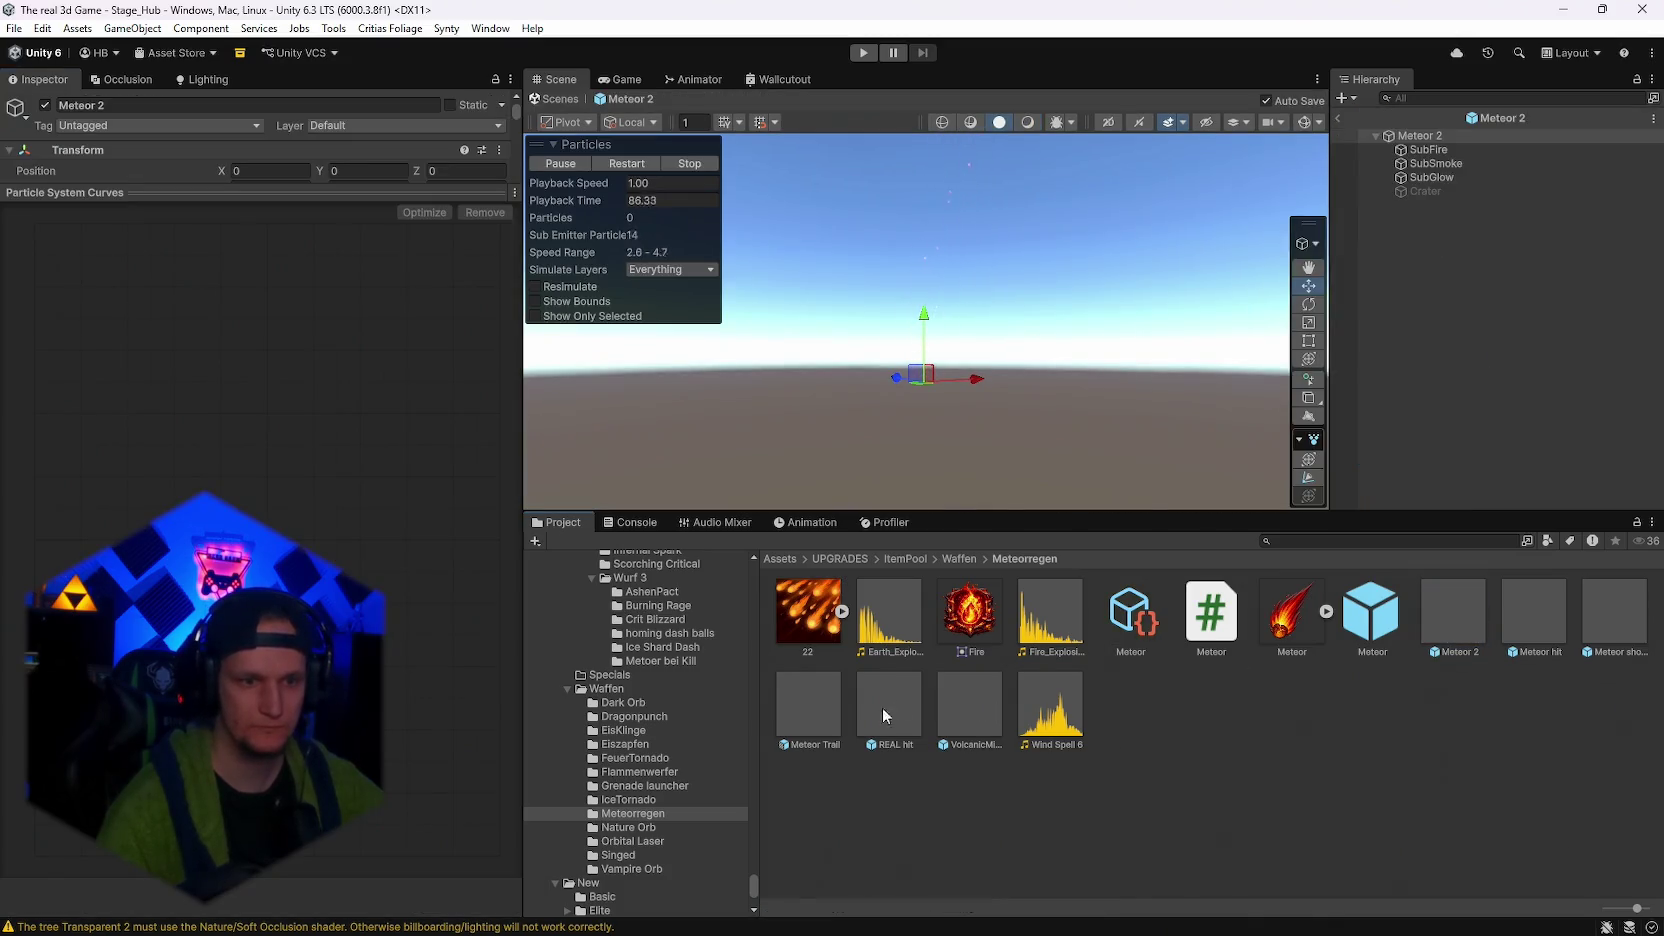
click(826, 712)
double_click(826, 712)
double_click(956, 701)
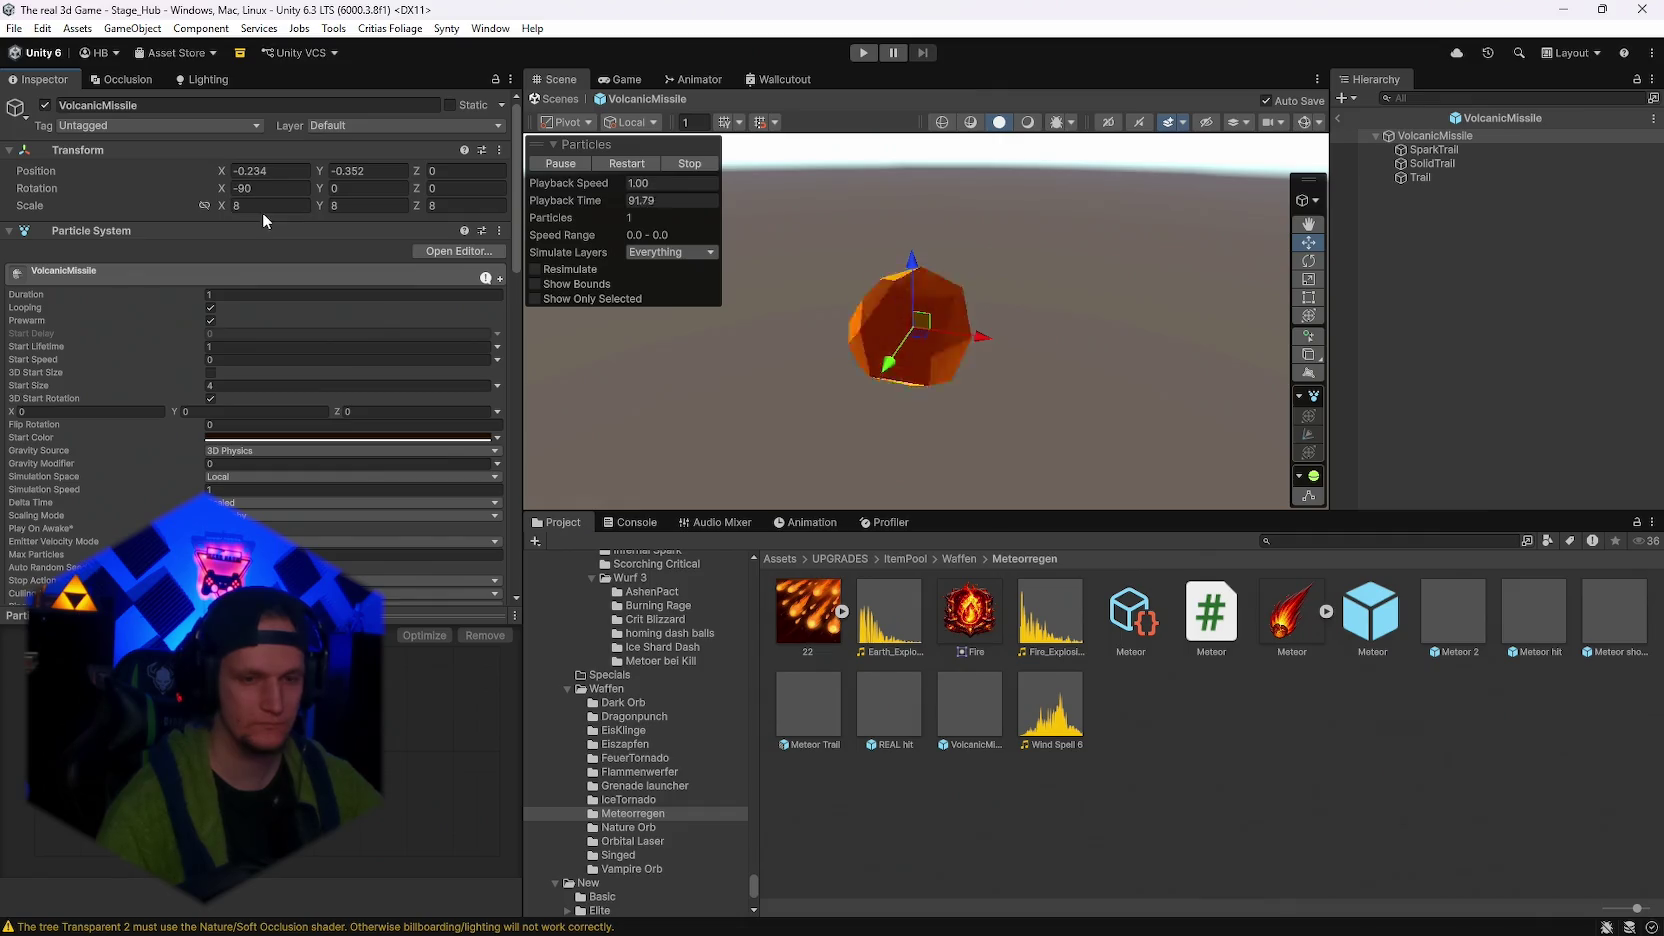
click(1372, 625)
scroll(410, 605, down, 5)
click(965, 705)
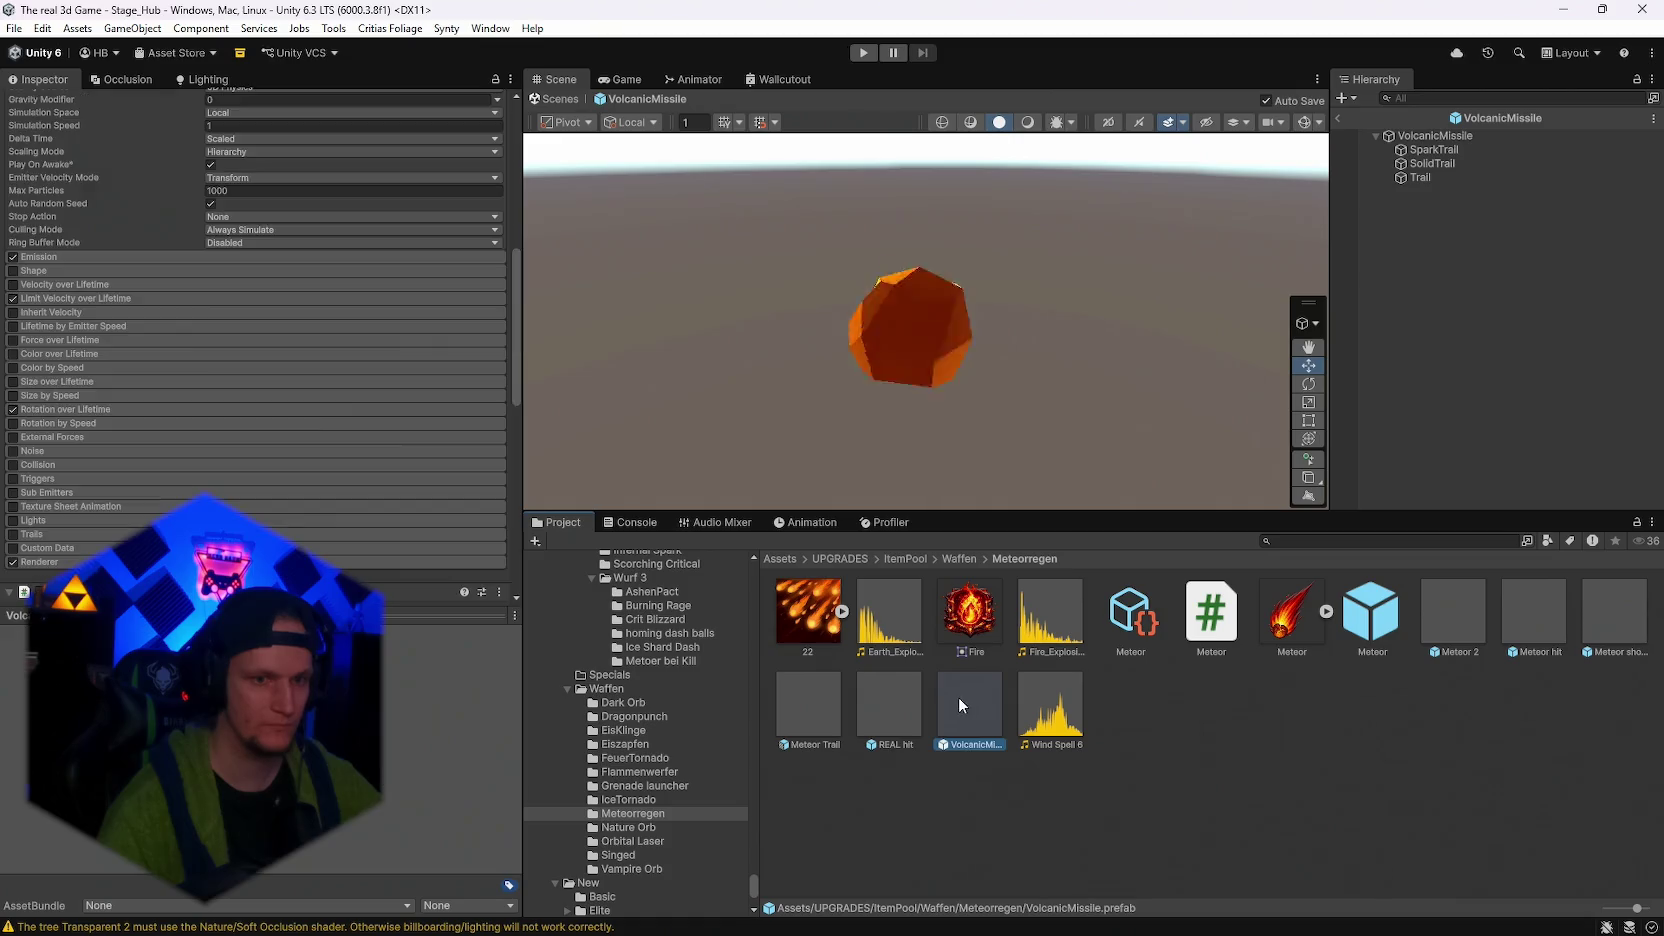
scroll(324, 404, up, 3)
click(1338, 118)
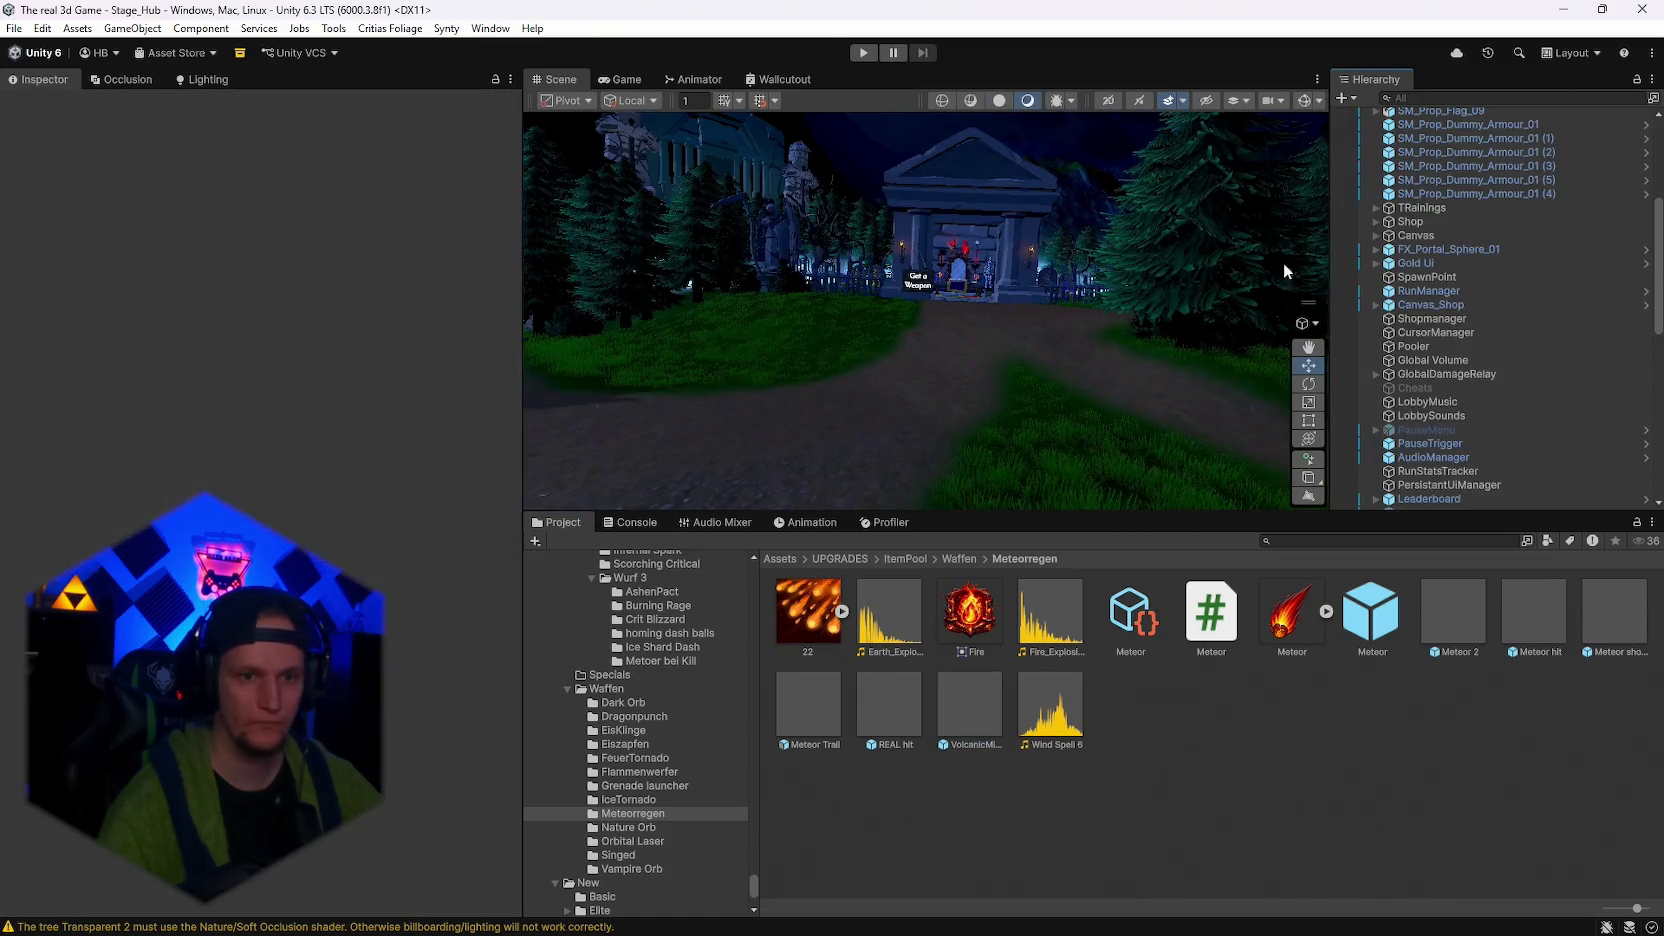
mouse_move(969, 705)
mouse_down()
mouse_move(940, 458)
mouse_move(954, 430)
mouse_up()
click(1349, 630)
scroll(422, 428, down, 10)
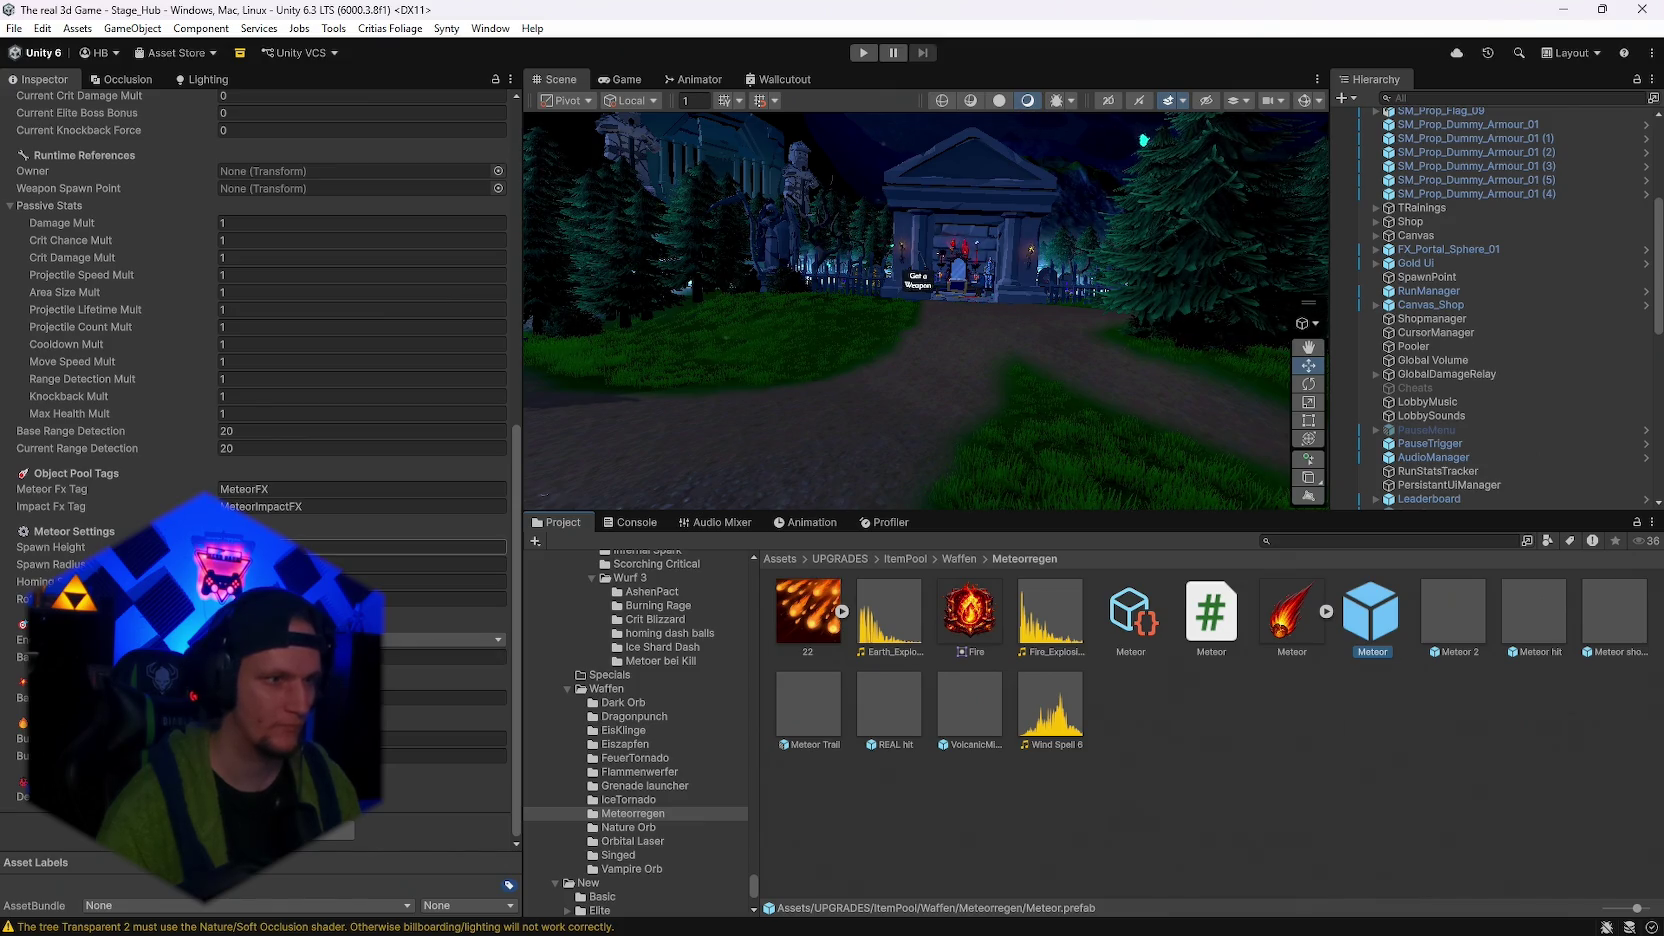
click(989, 718)
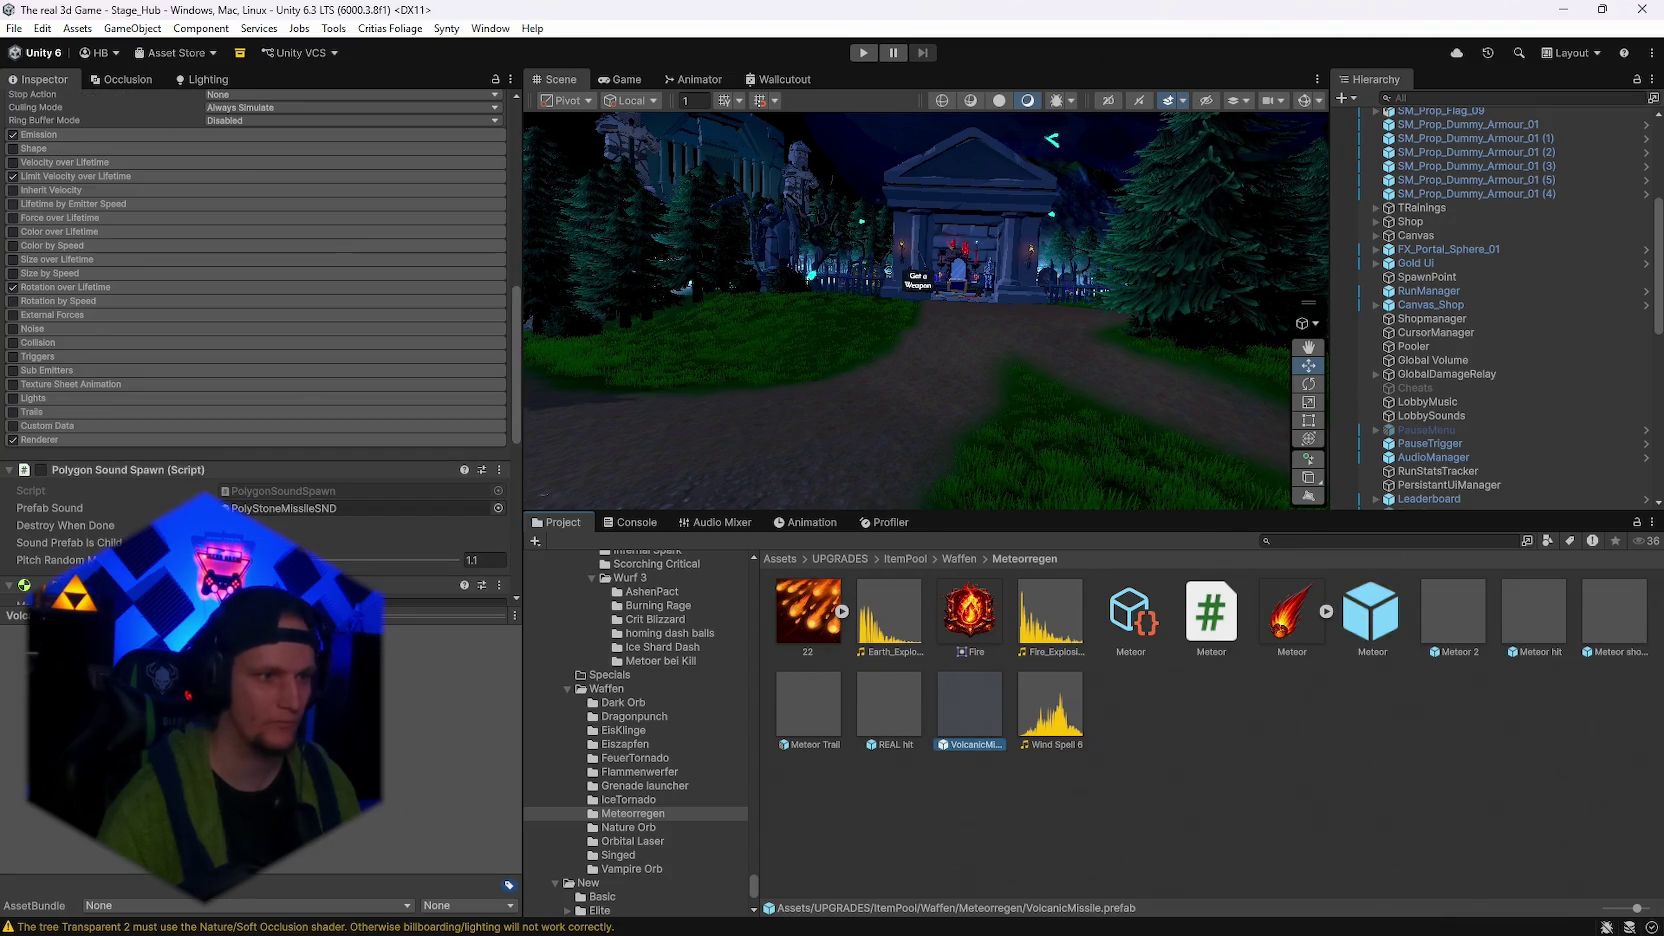
scroll(296, 499, up, 10)
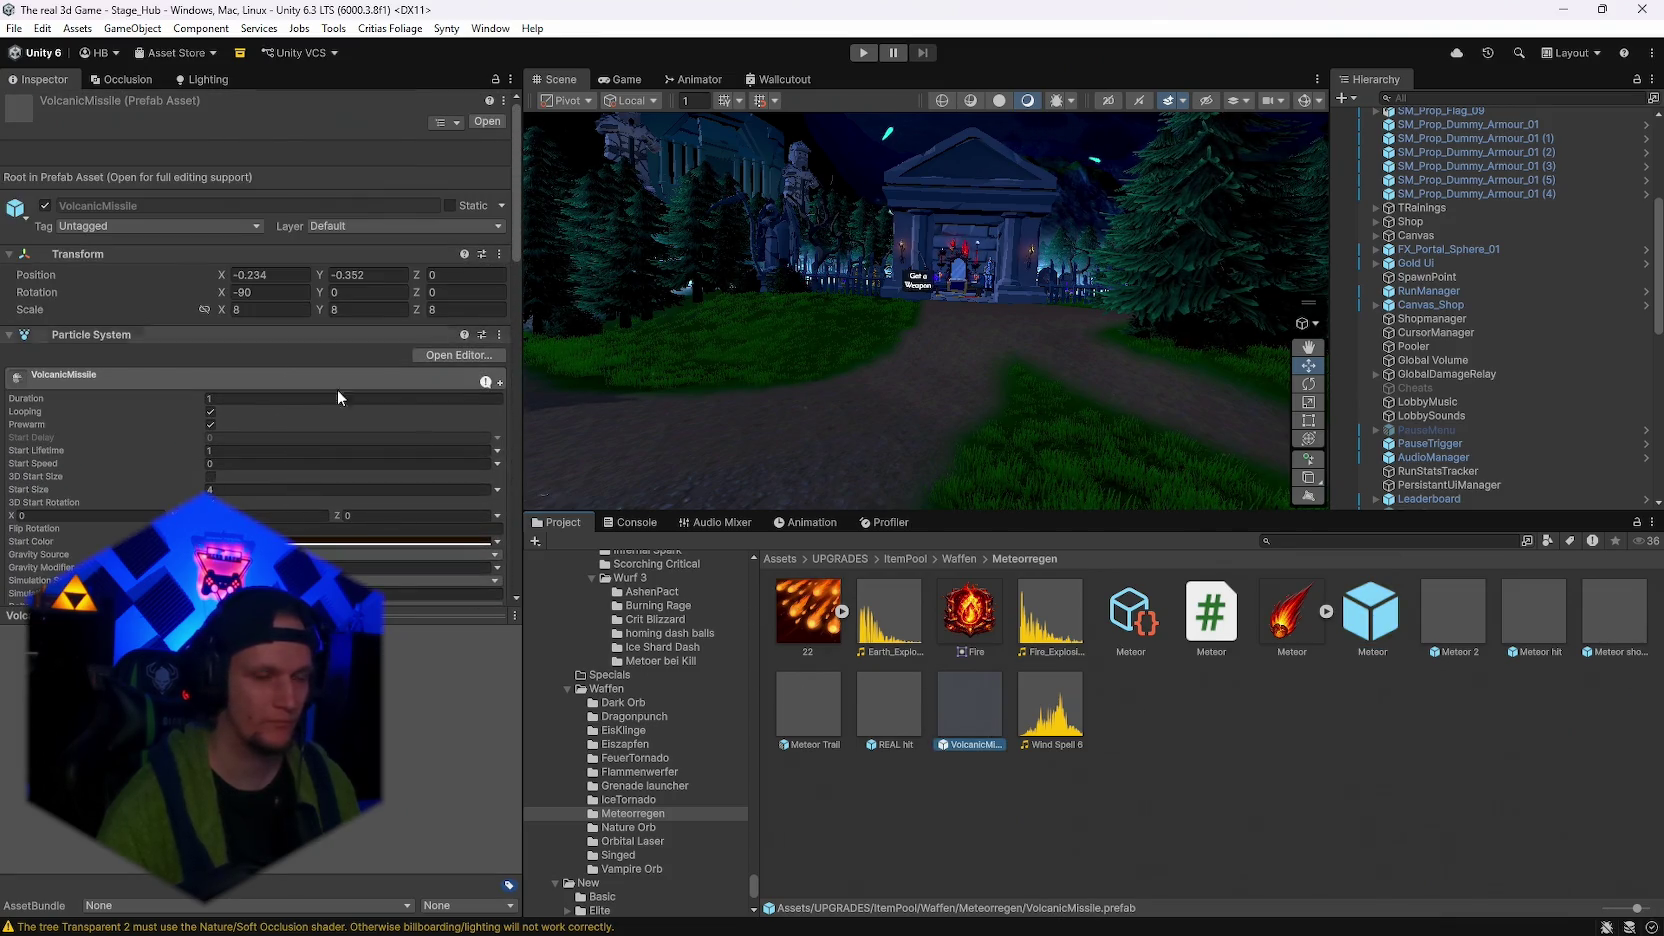
click(1340, 640)
click(1158, 625)
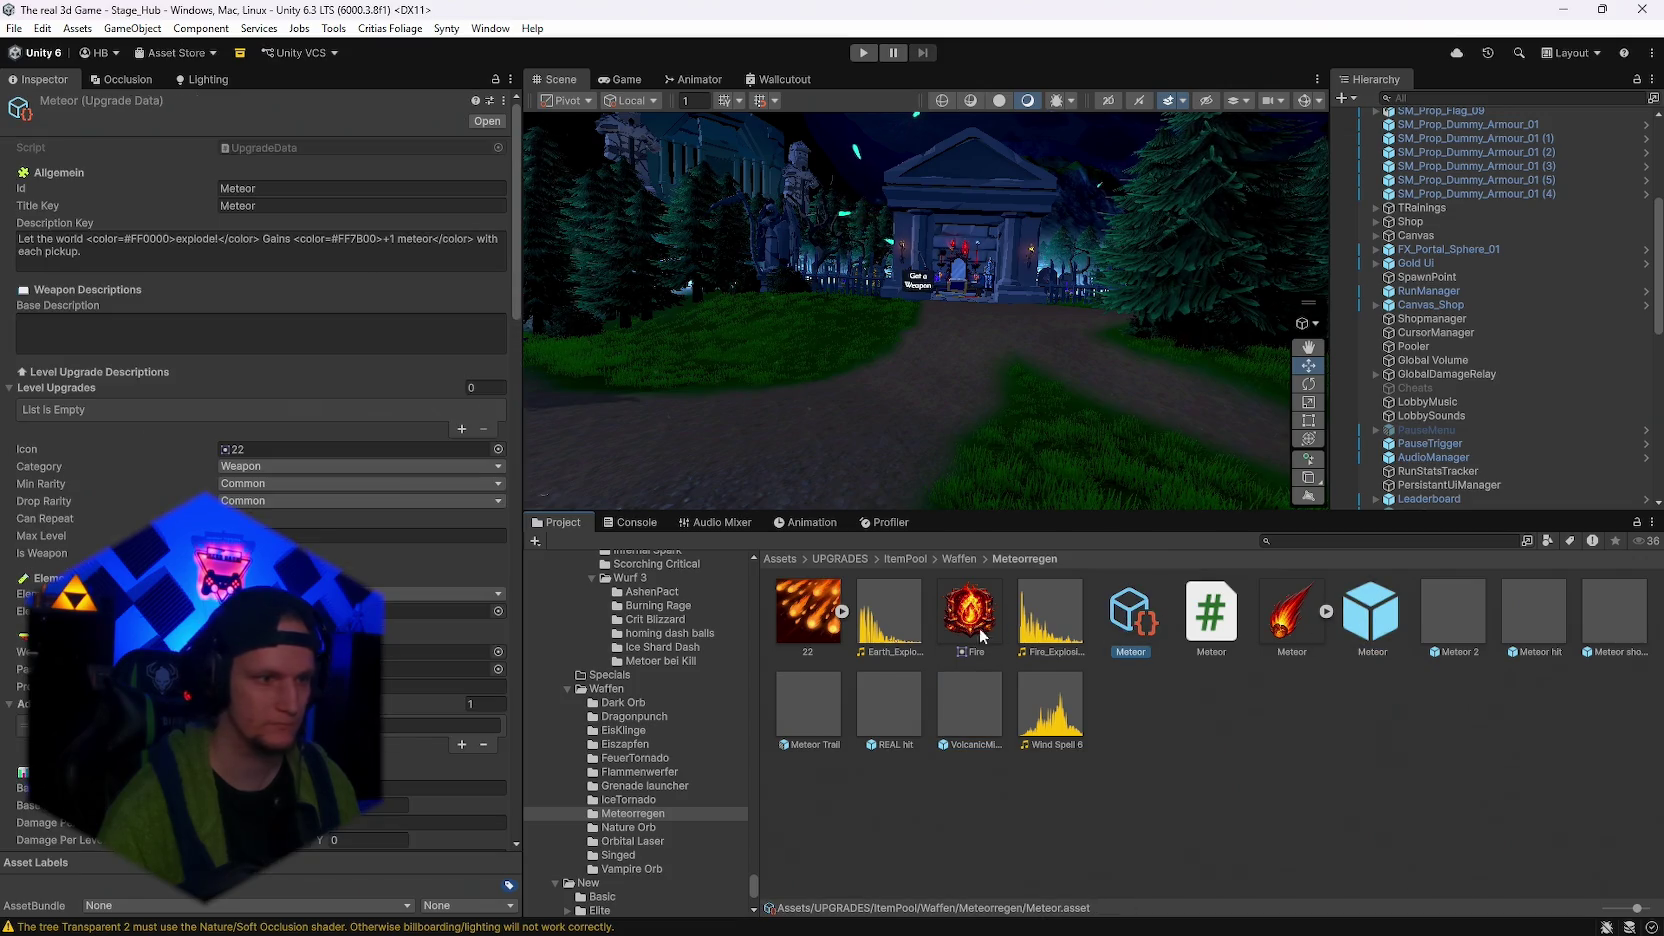
Set the Meteor Projectile Size Range maximum to 4 and start Play mode
scroll(250, 650, down, 10)
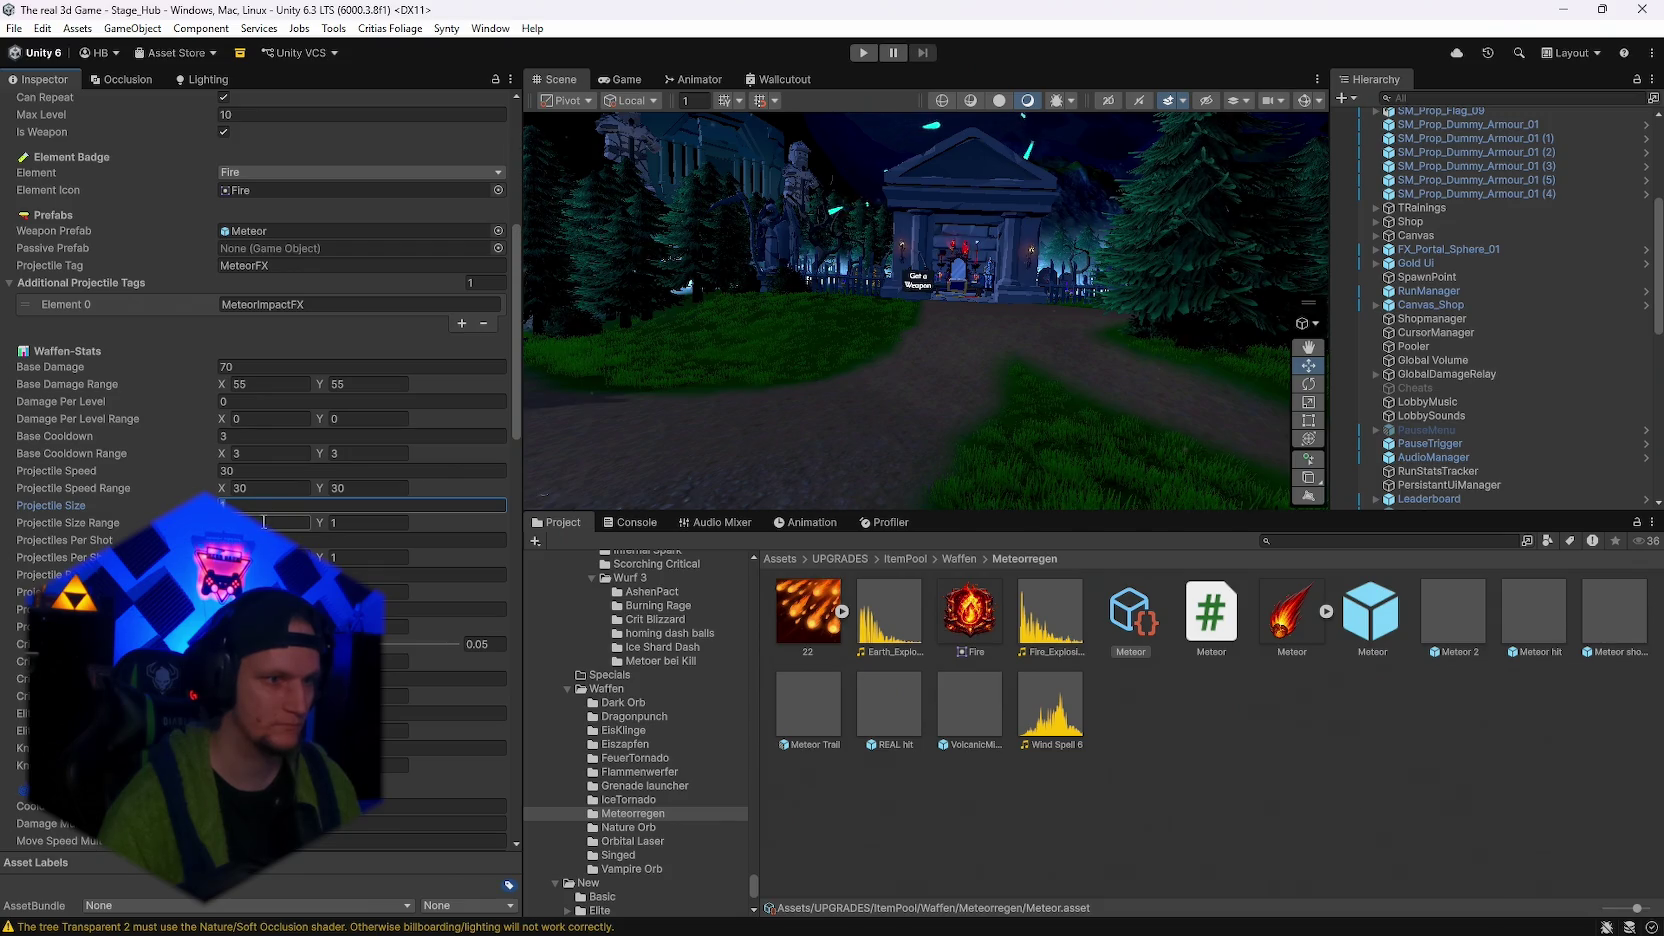
text(4)
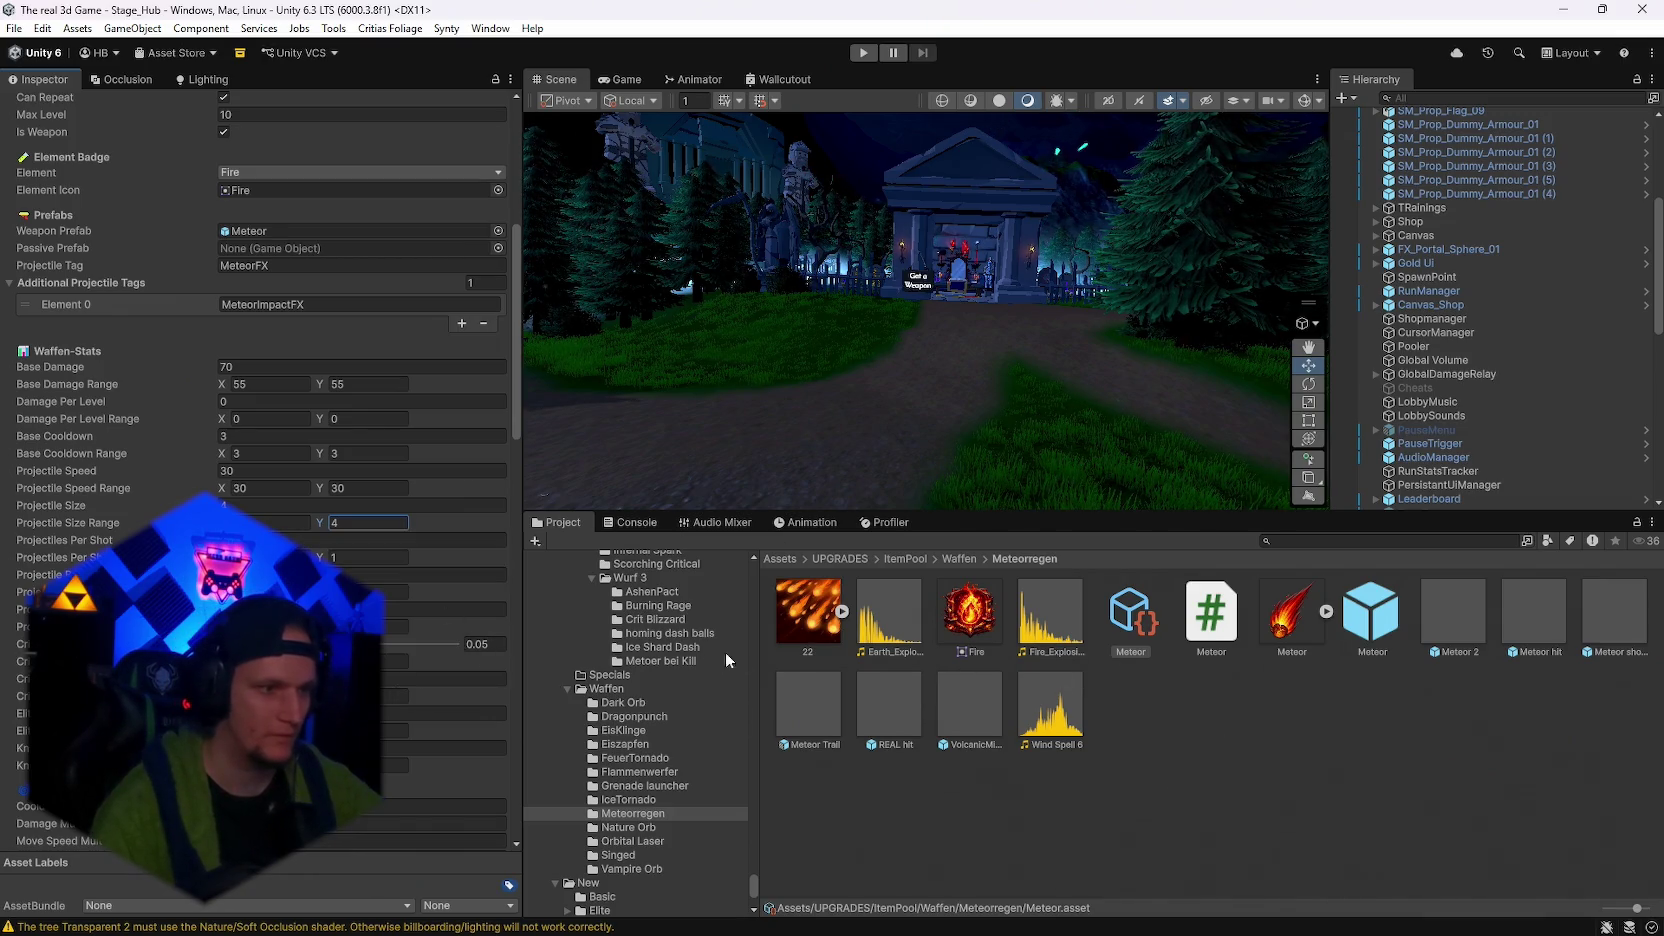
click(861, 52)
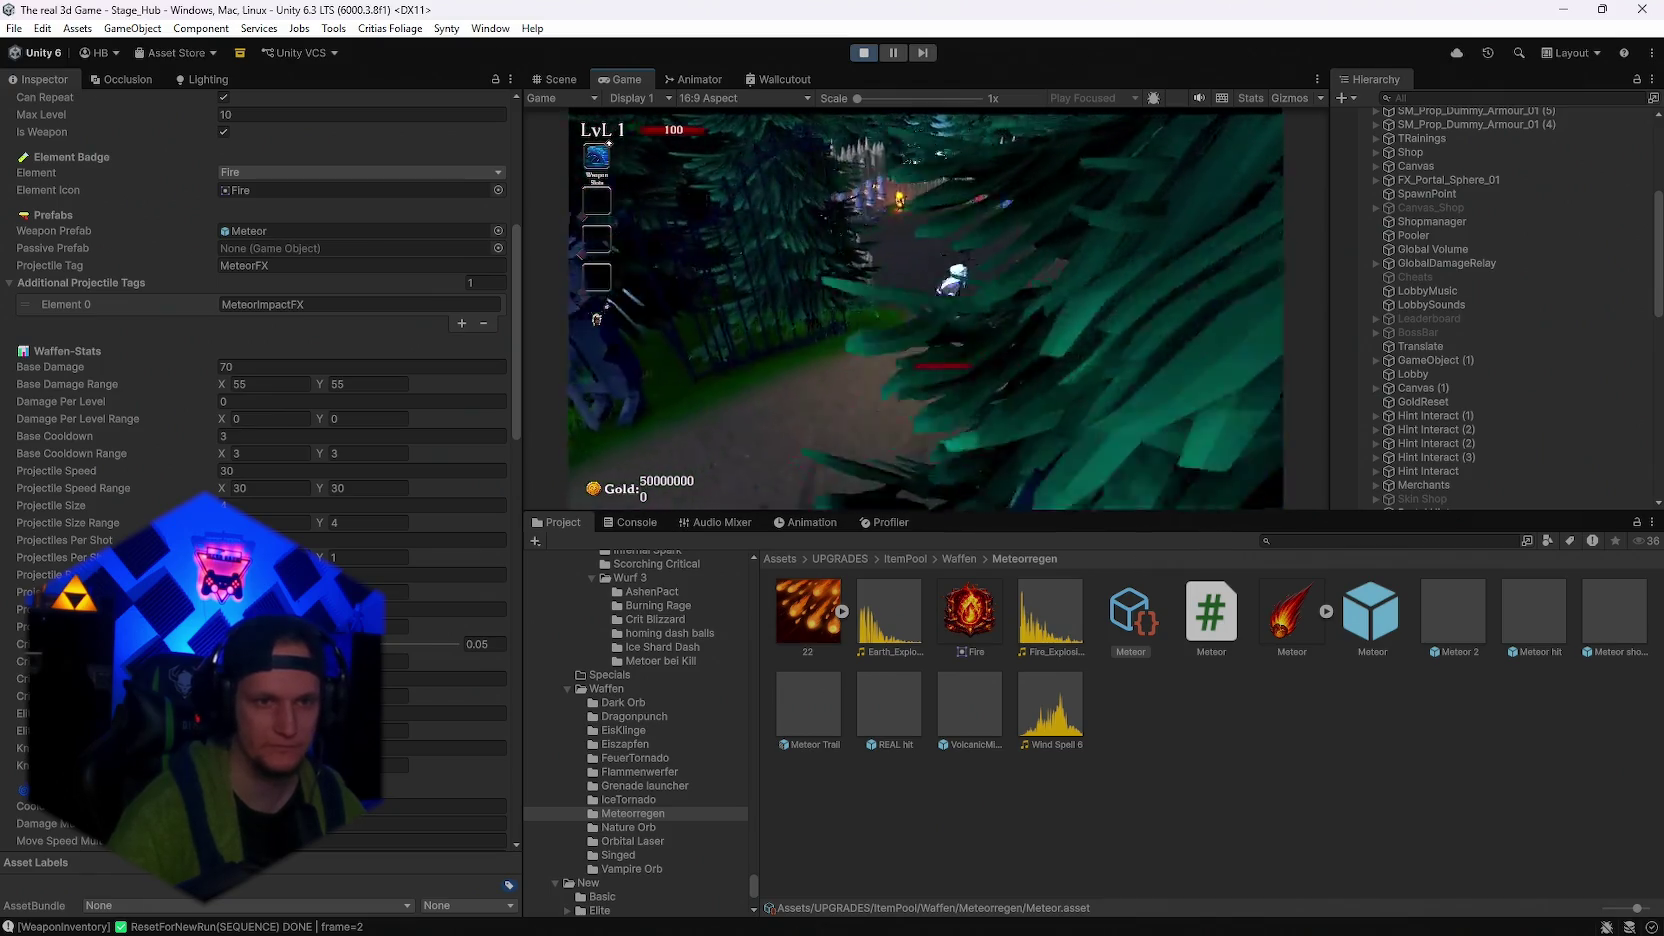
Reroll the level-up cards eleven times hoping for the Meteor weapon
key(r)
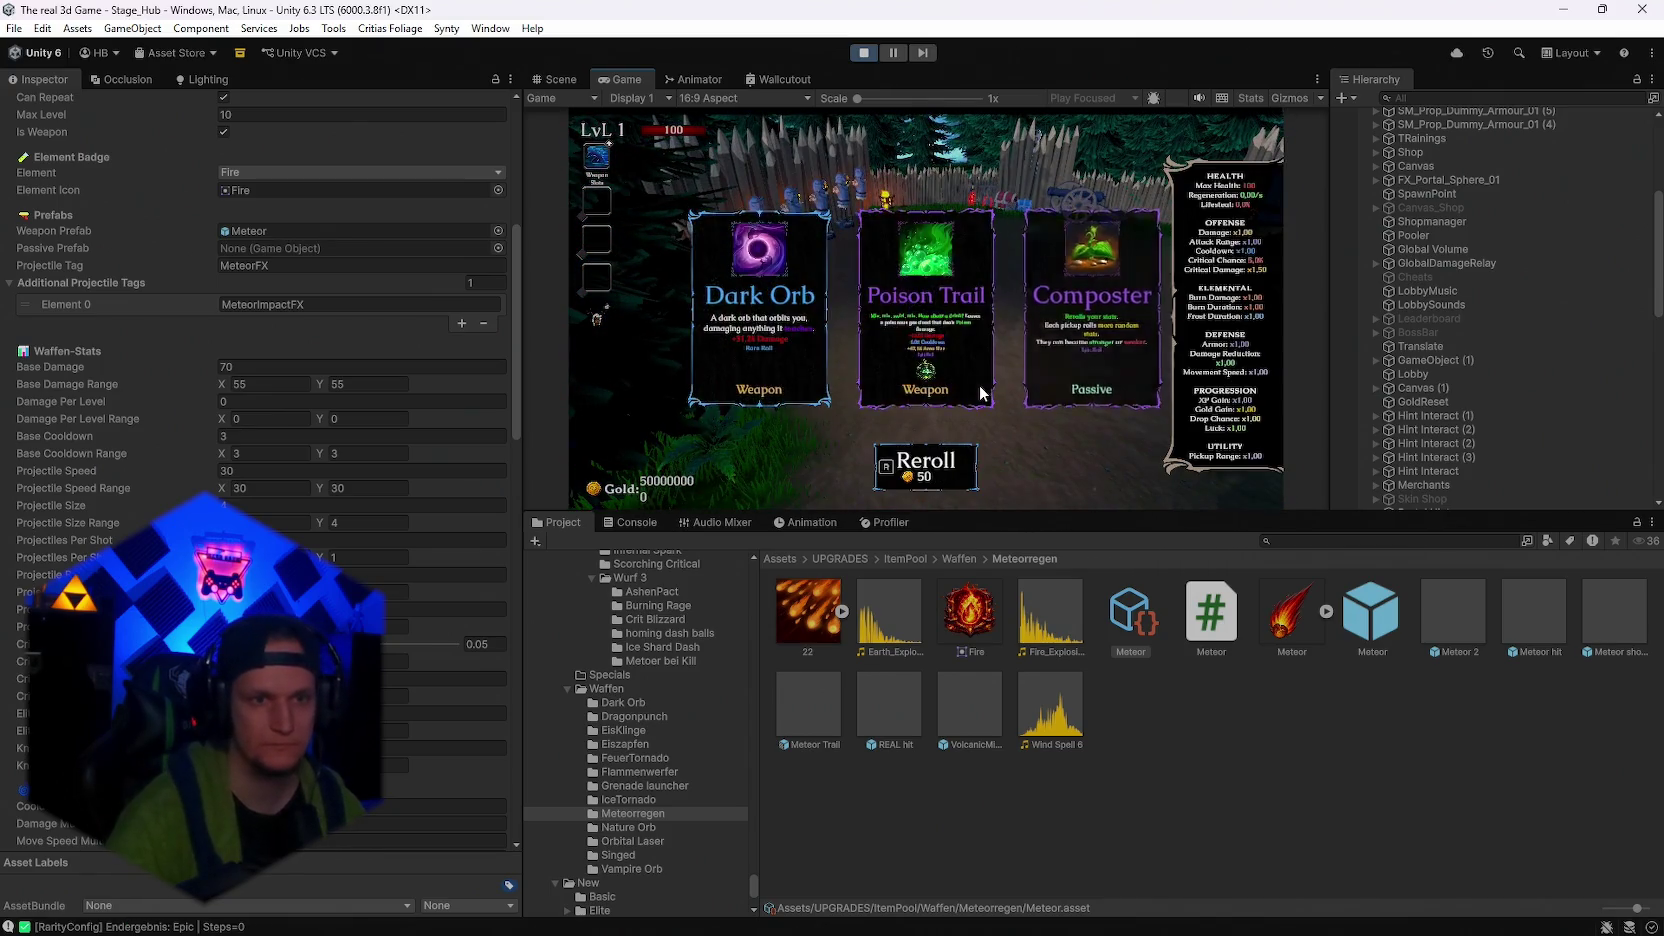
key(r)
key(r)
key(r)
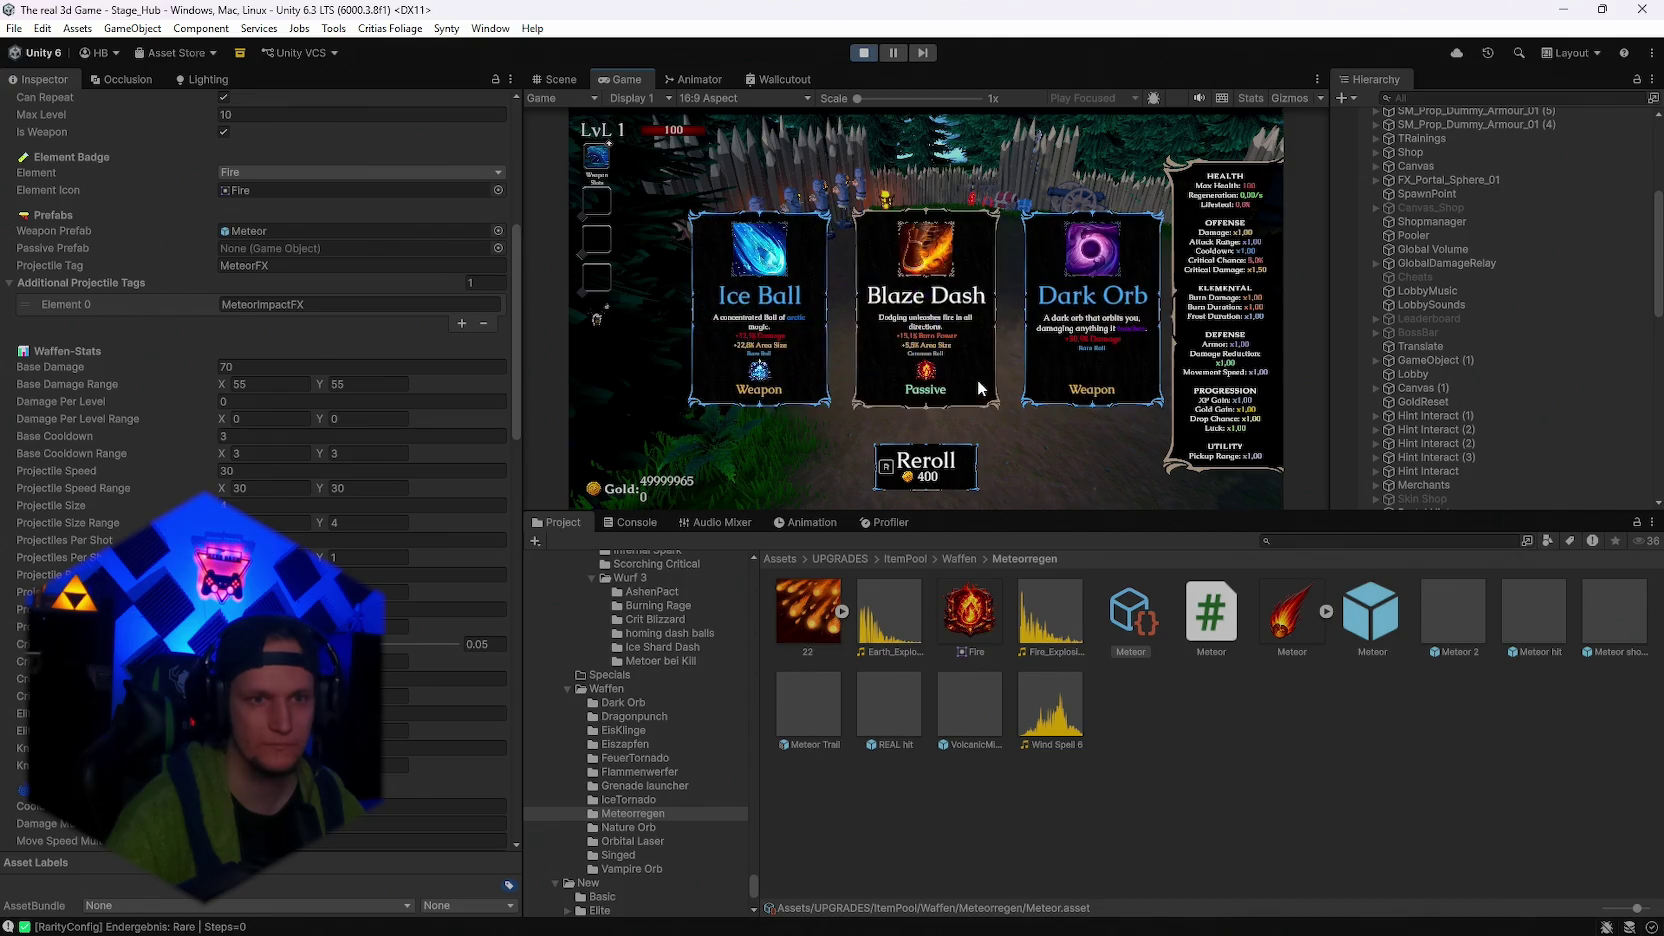
key(r)
key(r)
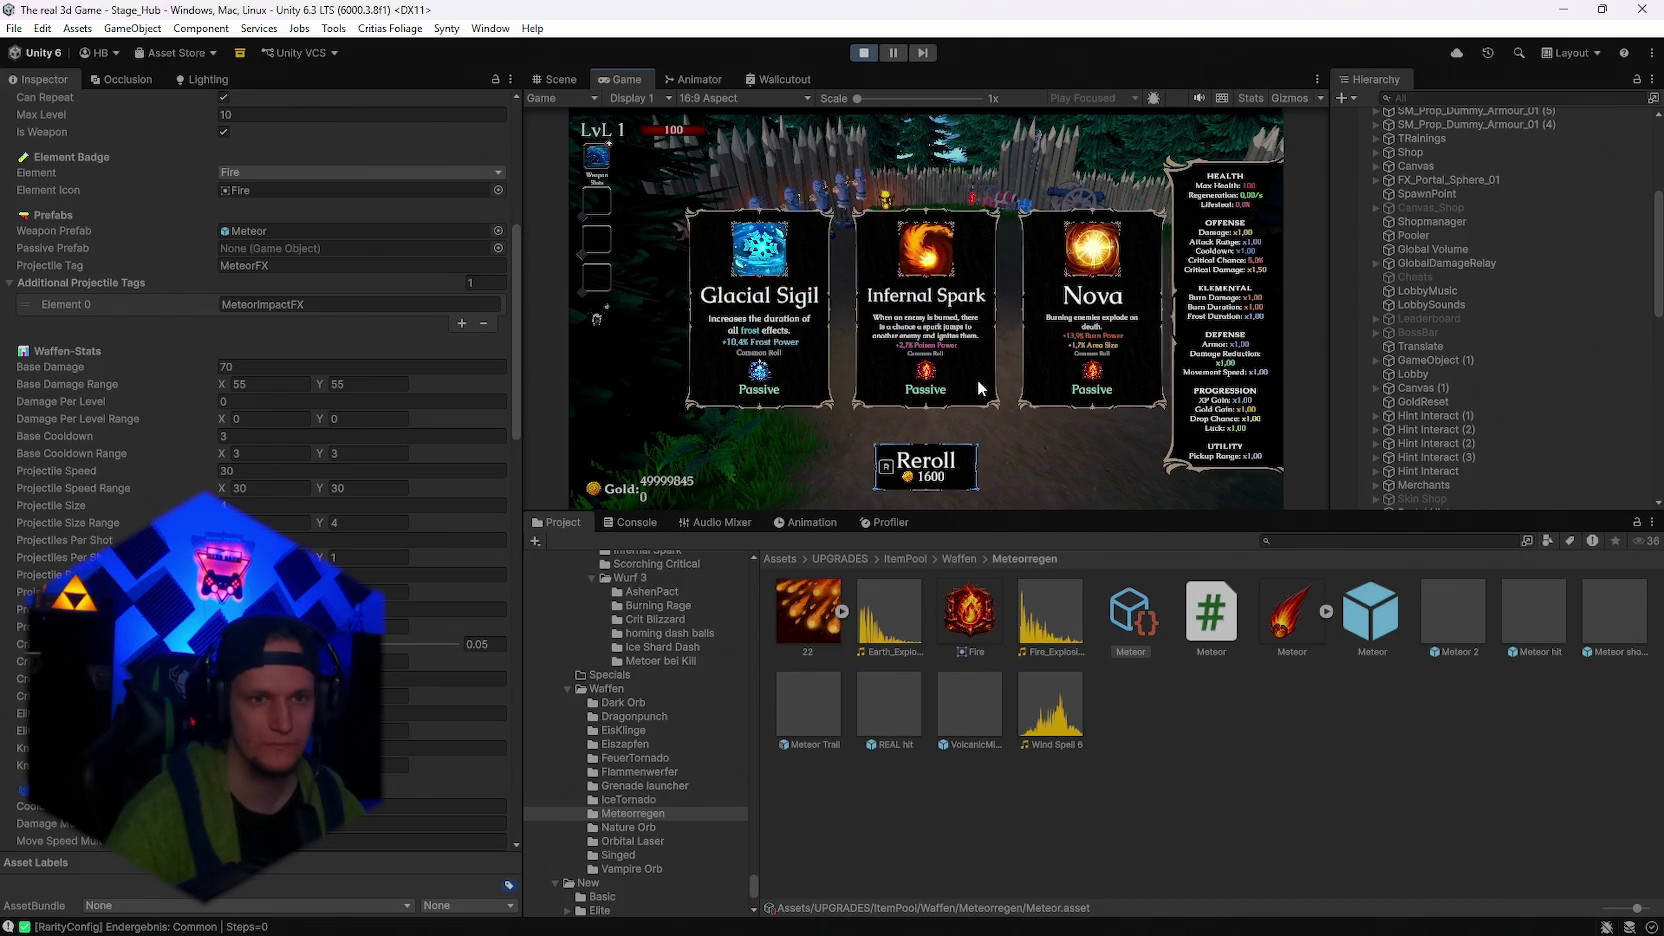
key(r)
key(r)
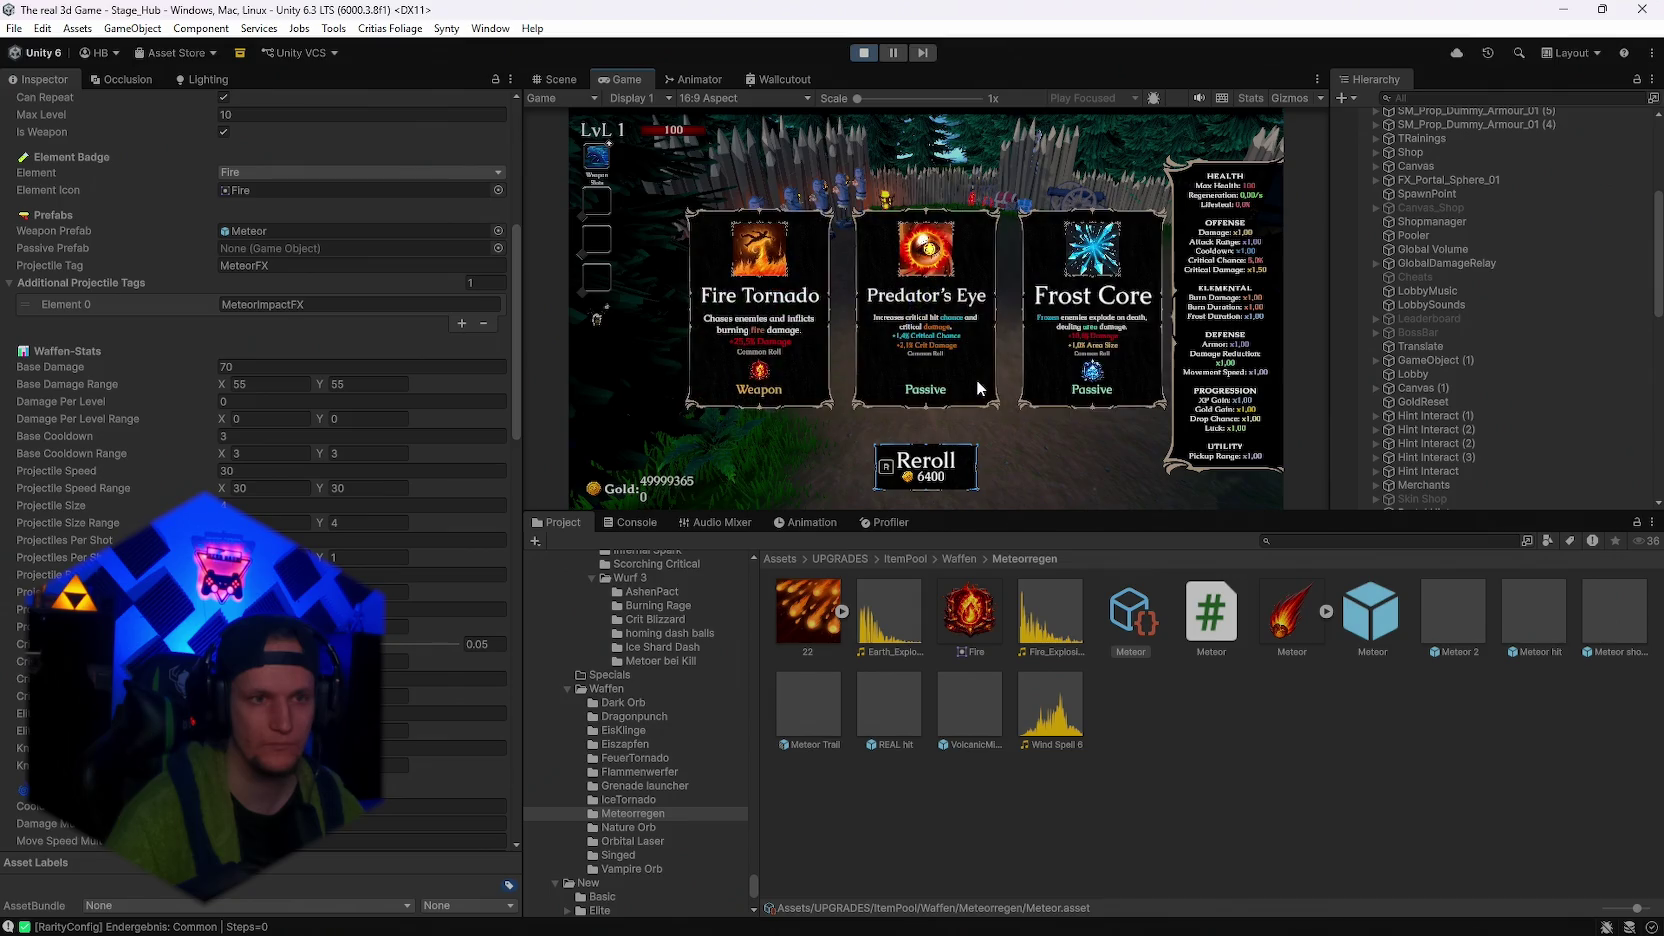
key(r)
key(r)
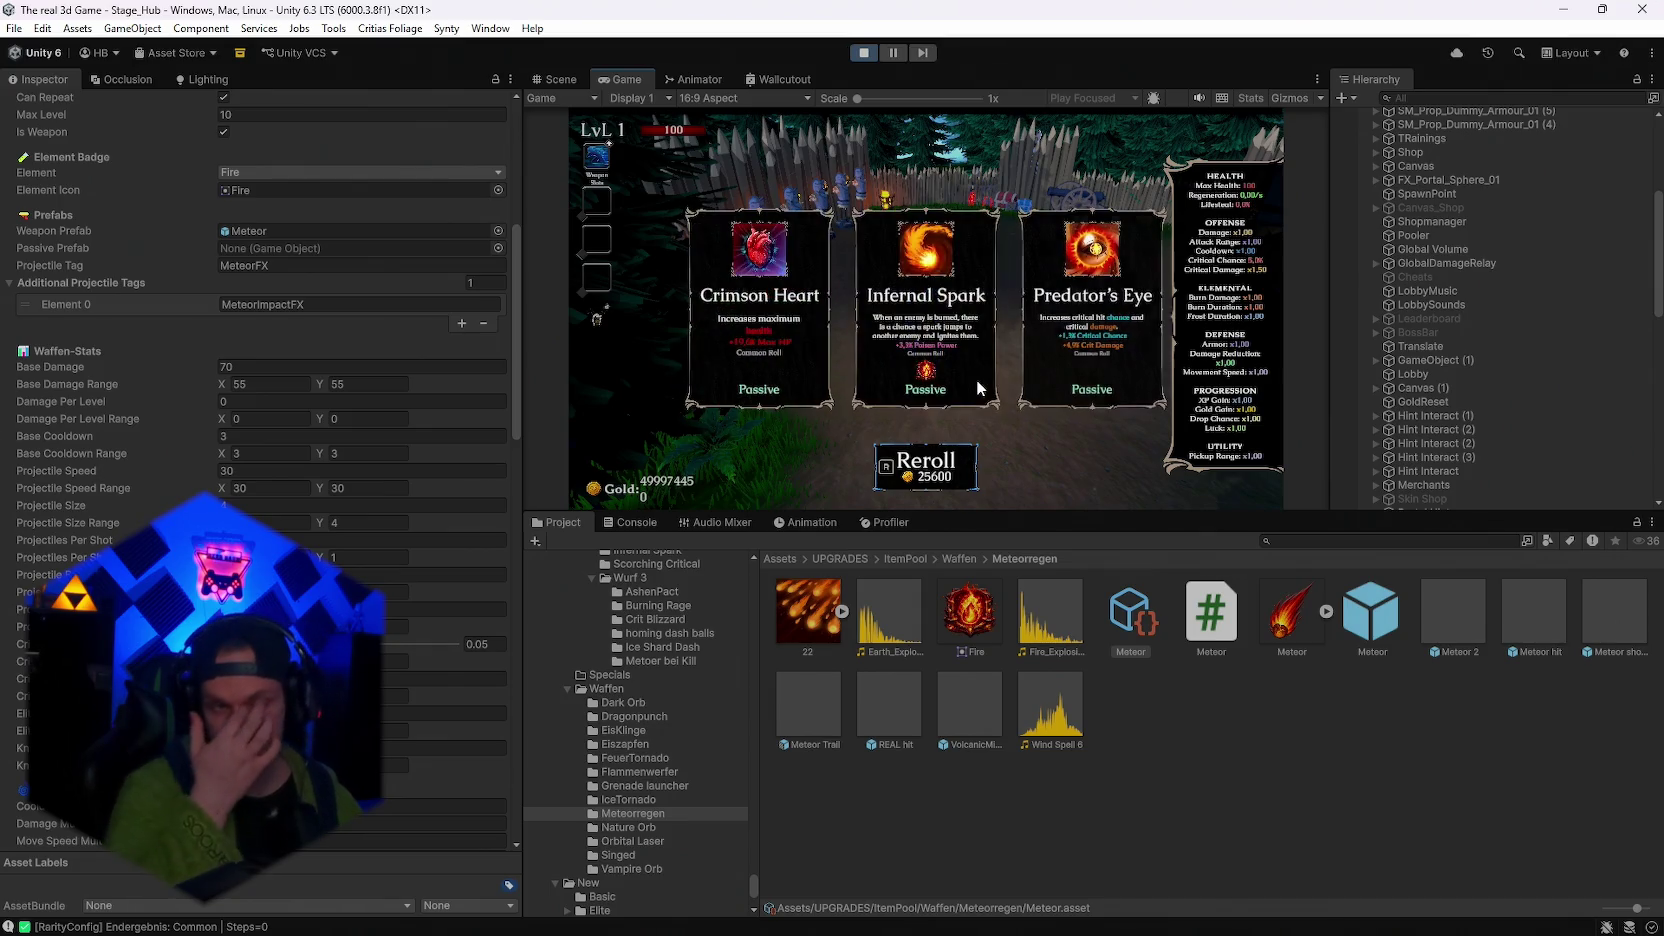
key(r)
key(r)
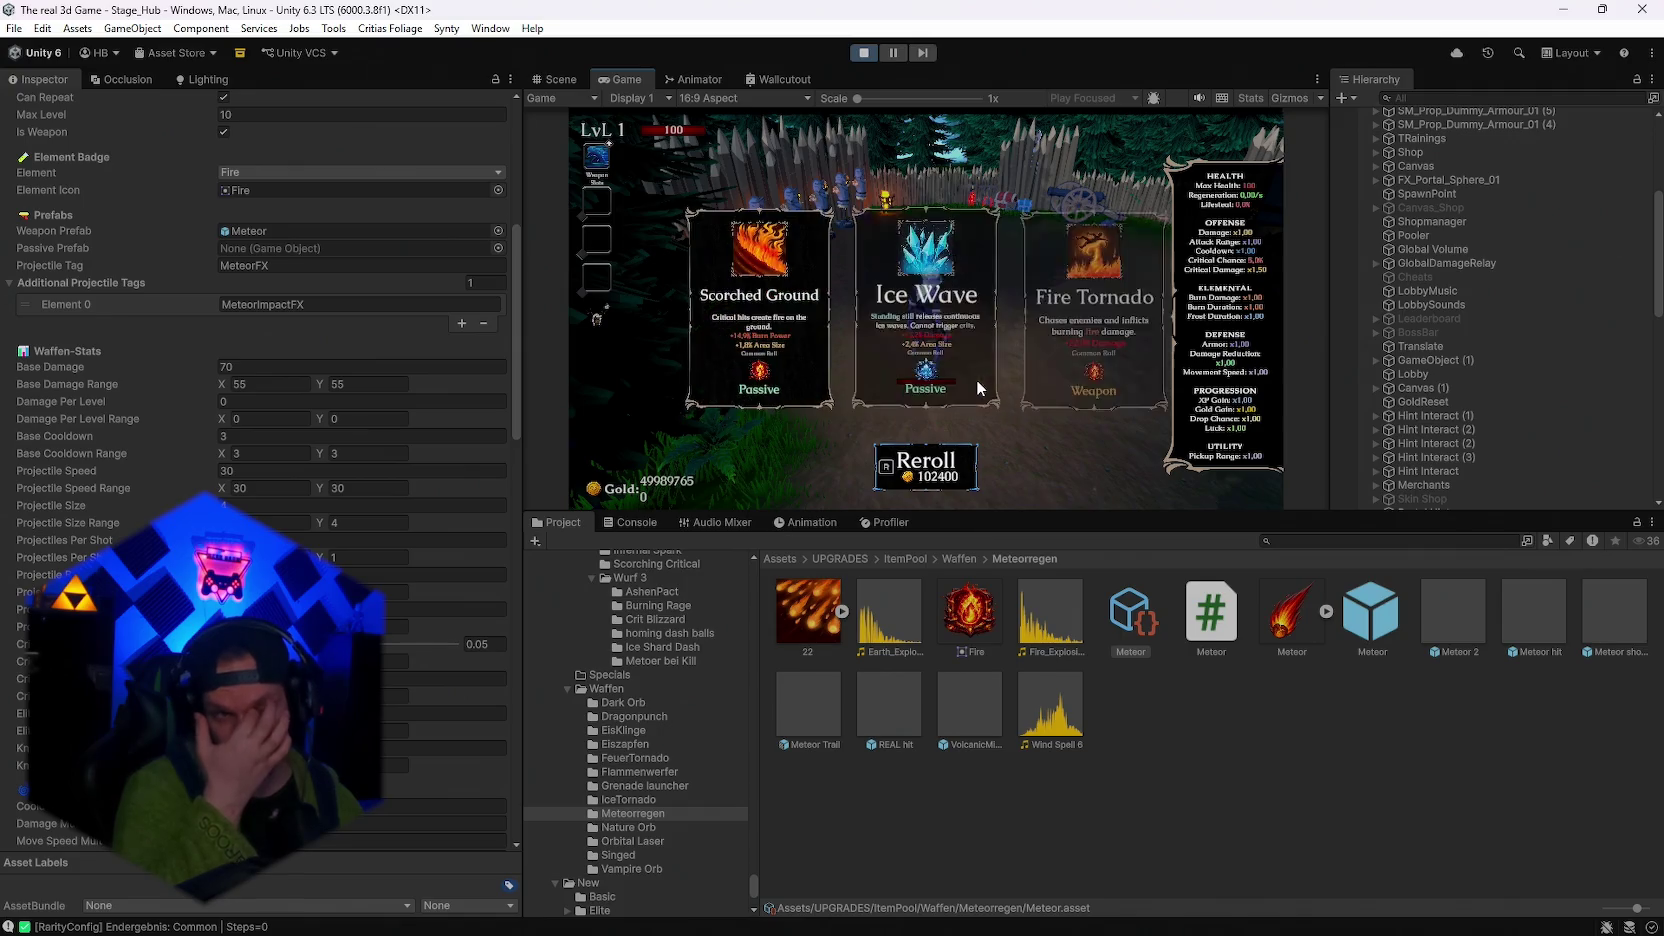
key(r)
key(r)
key(r)
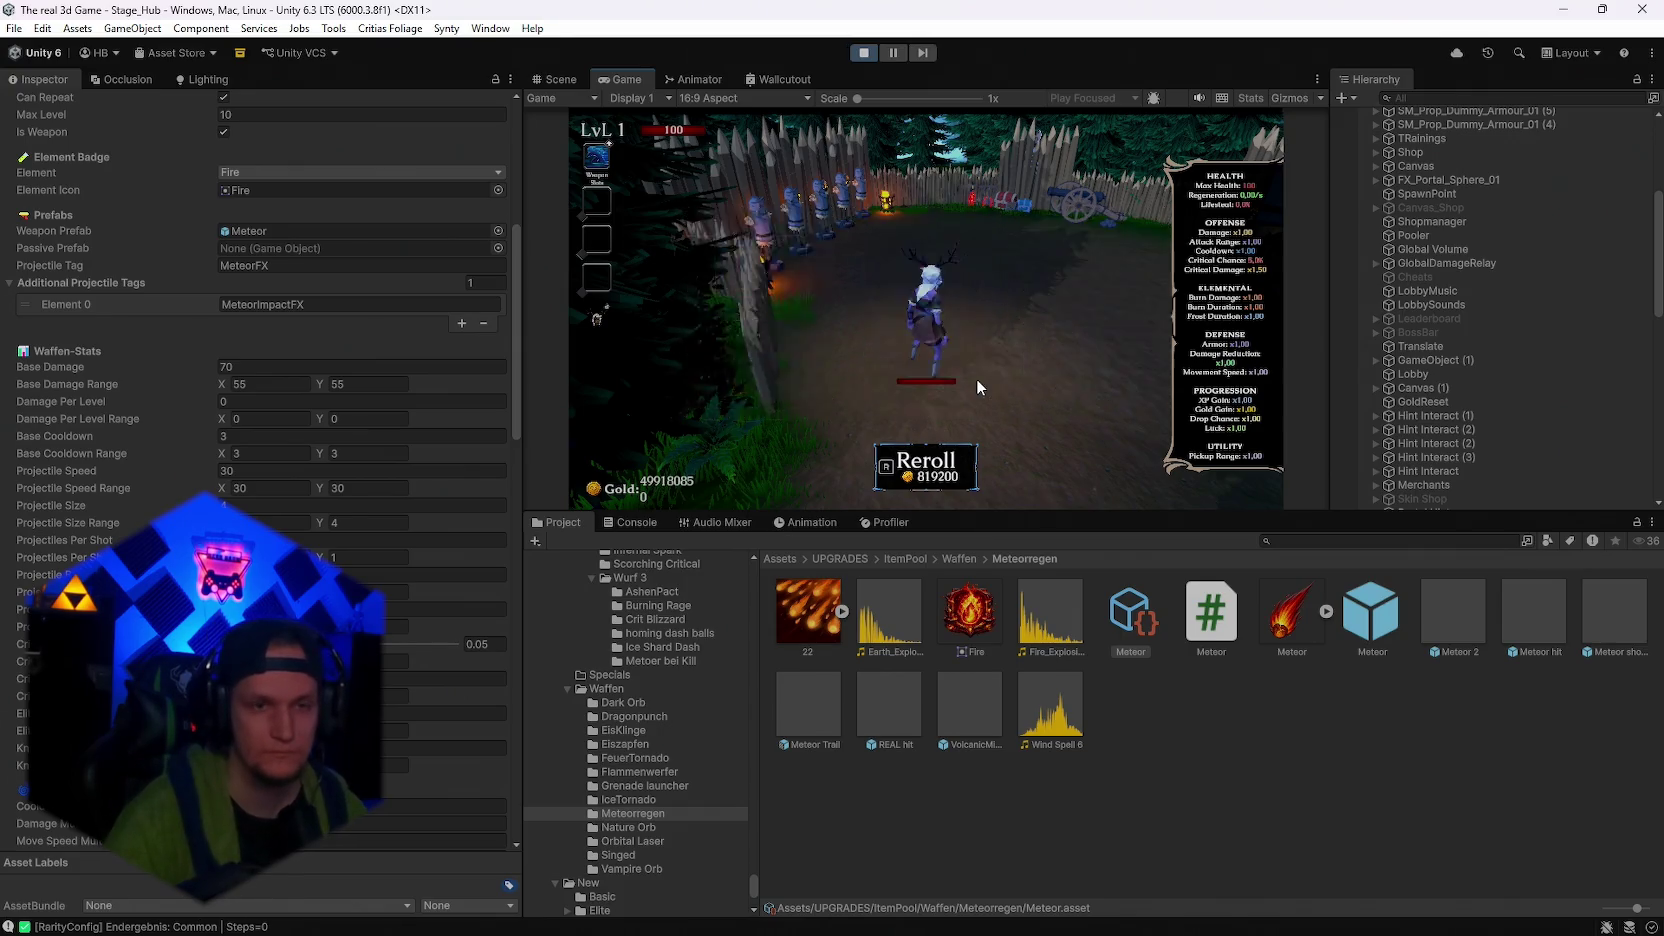
key(r)
key(r)
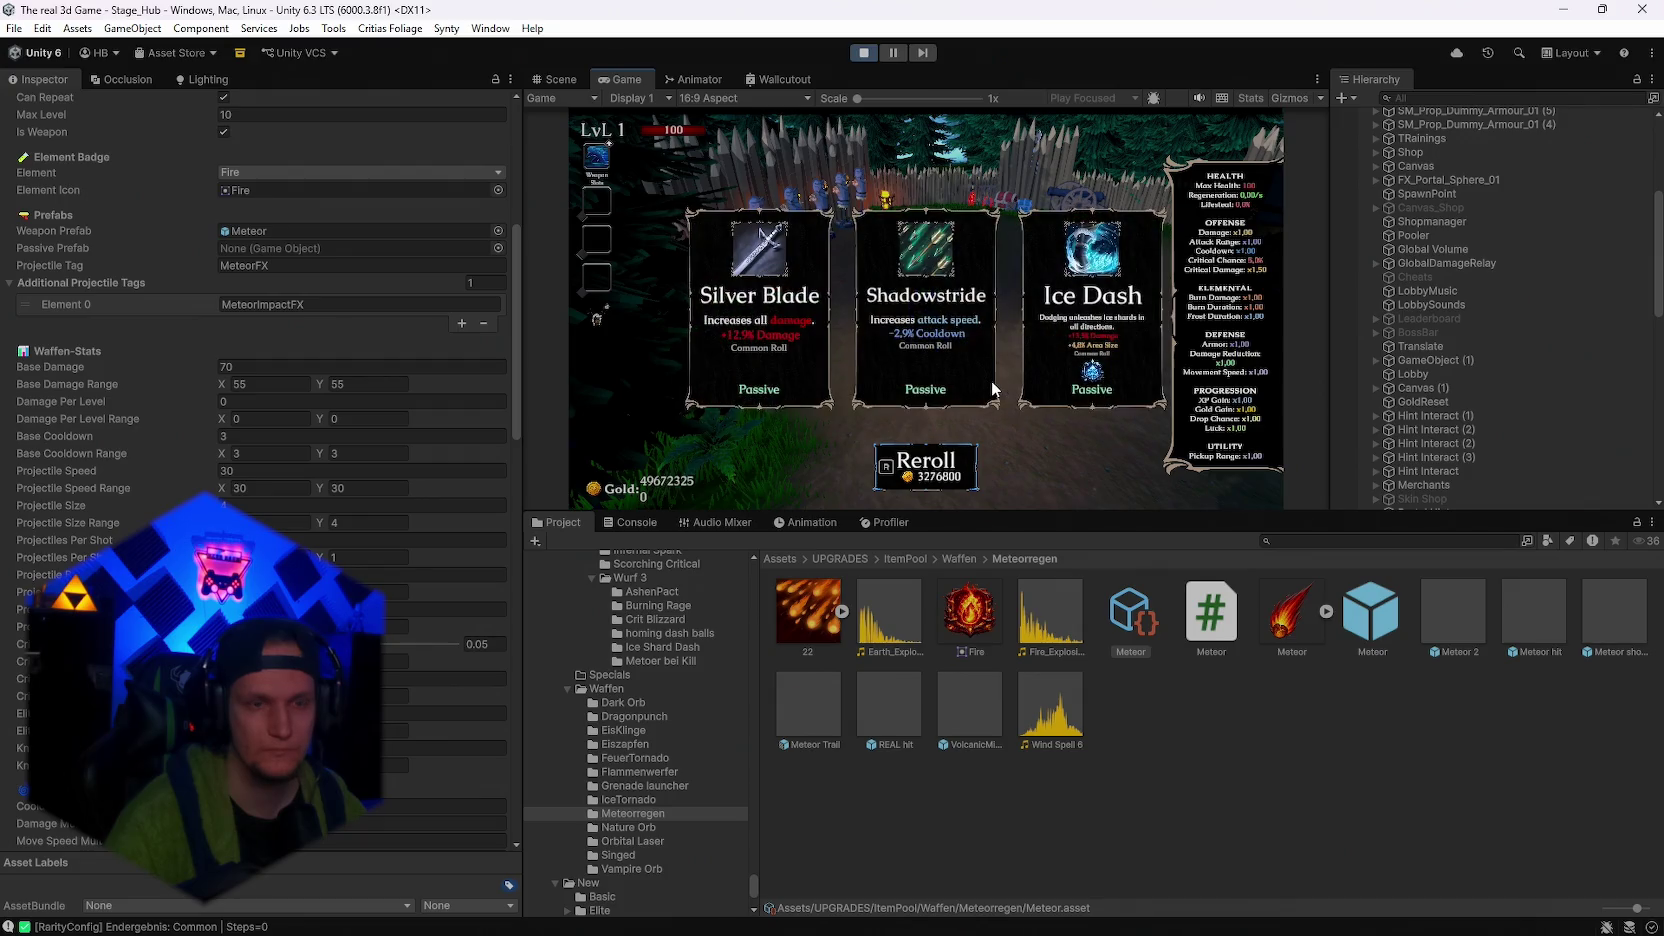
key(r)
key(r)
key(r)
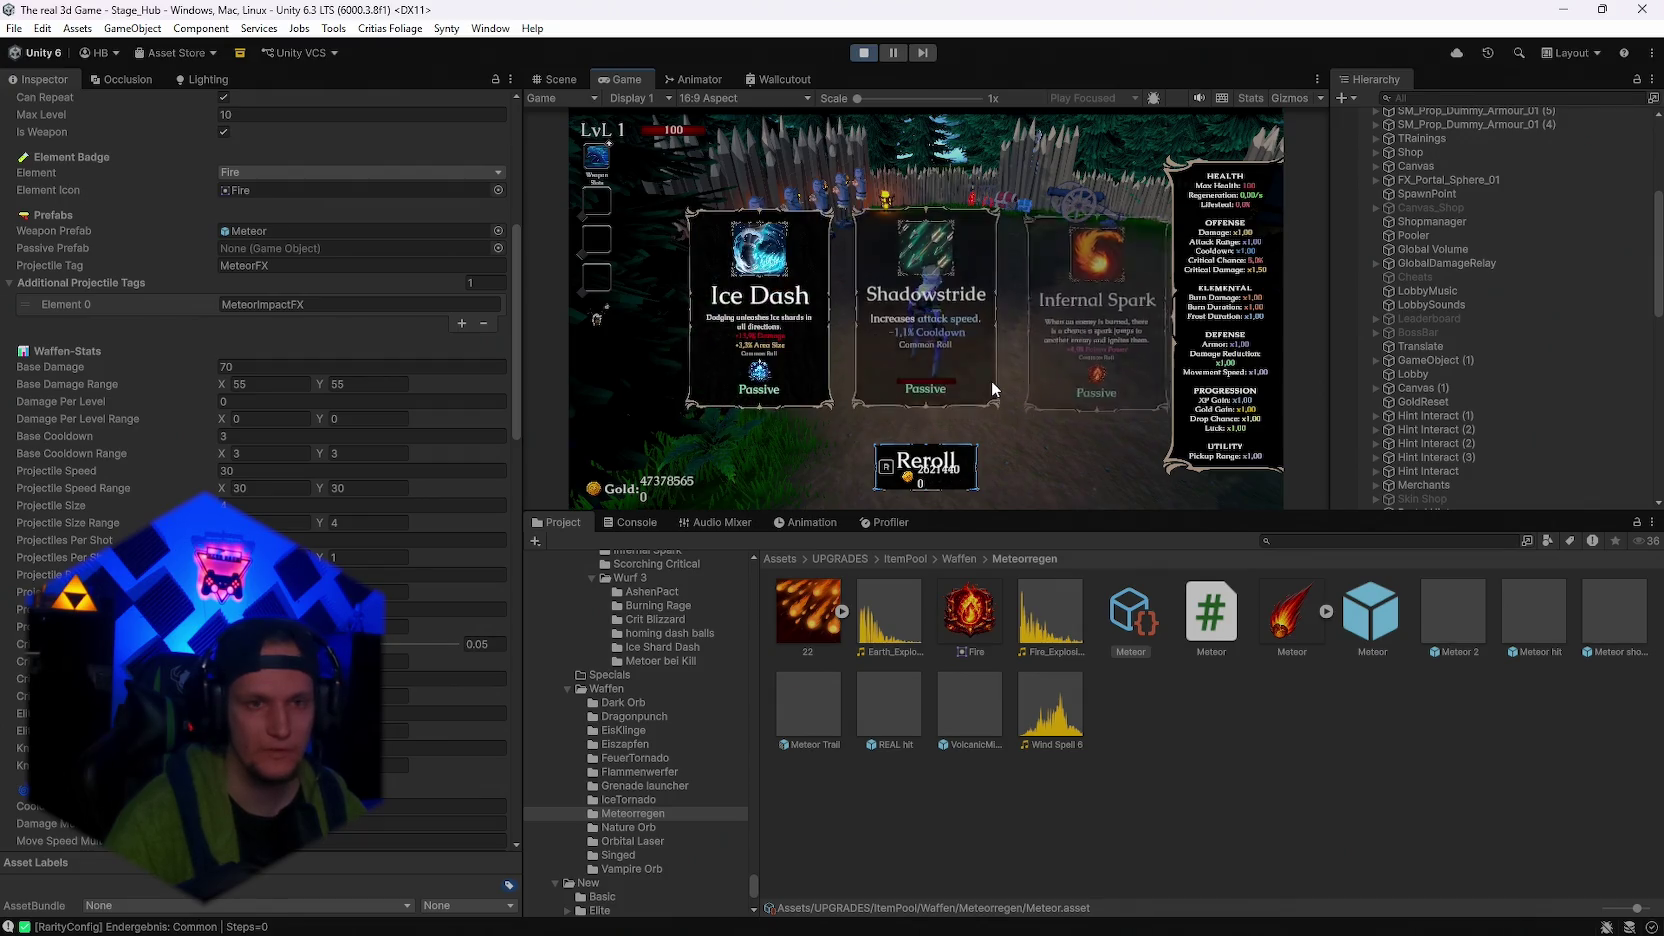
key(r)
key(r)
key(r)
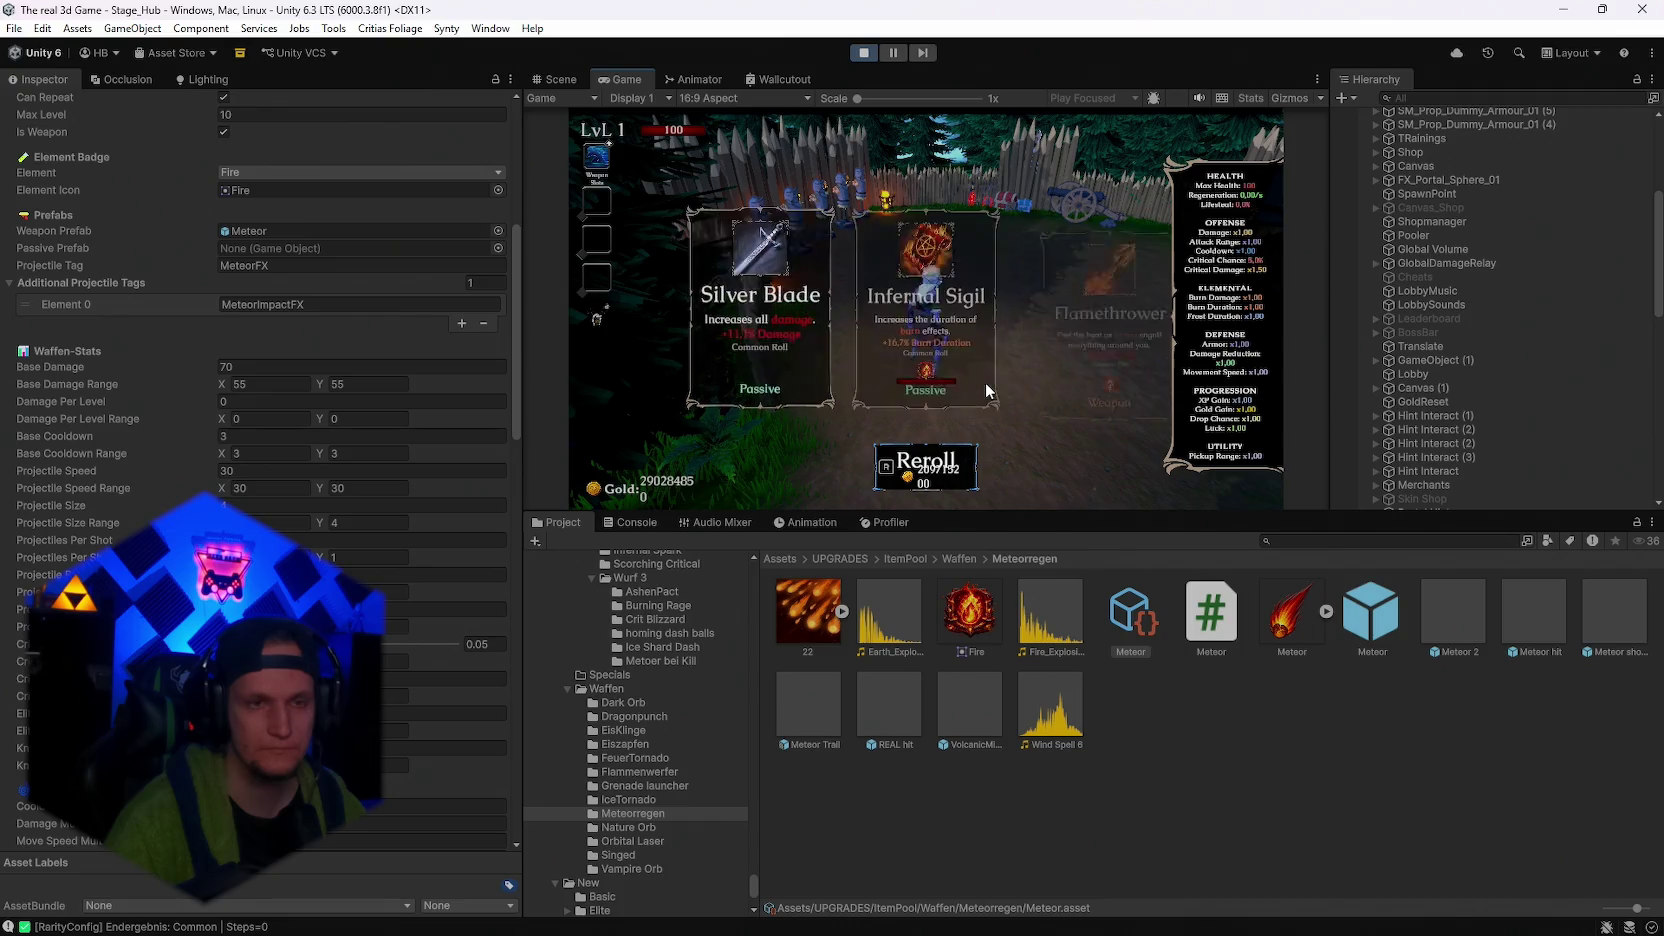
key(r)
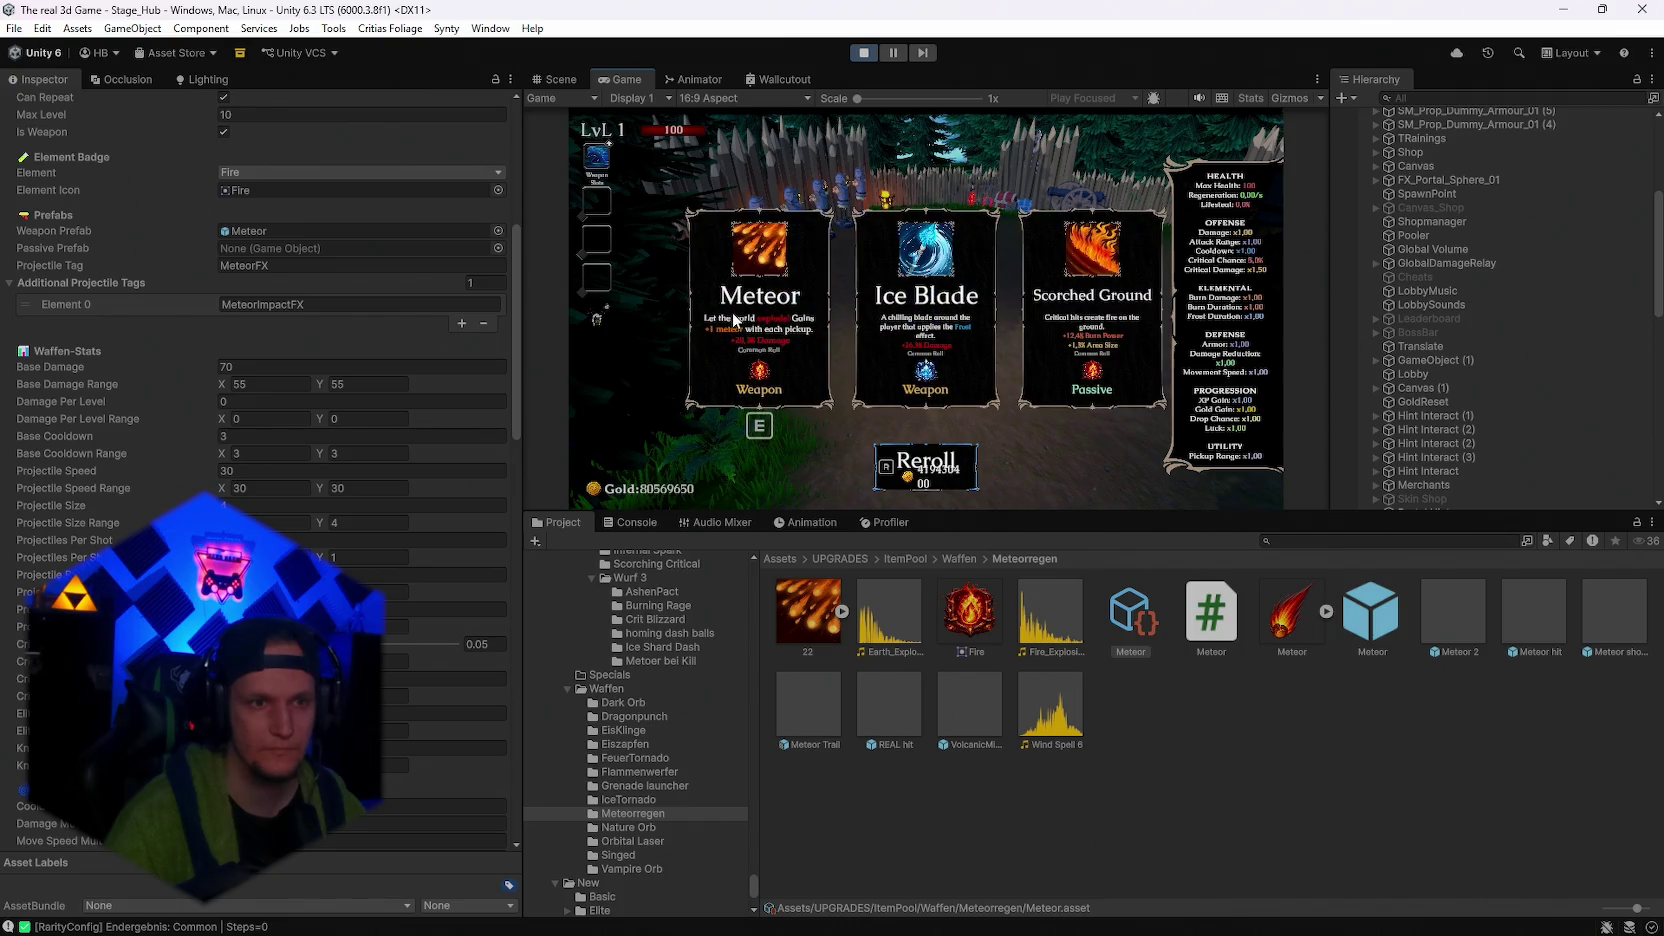
Take the Meteor weapon and walk toward the hub dummies to watch meteors strike
click(735, 320)
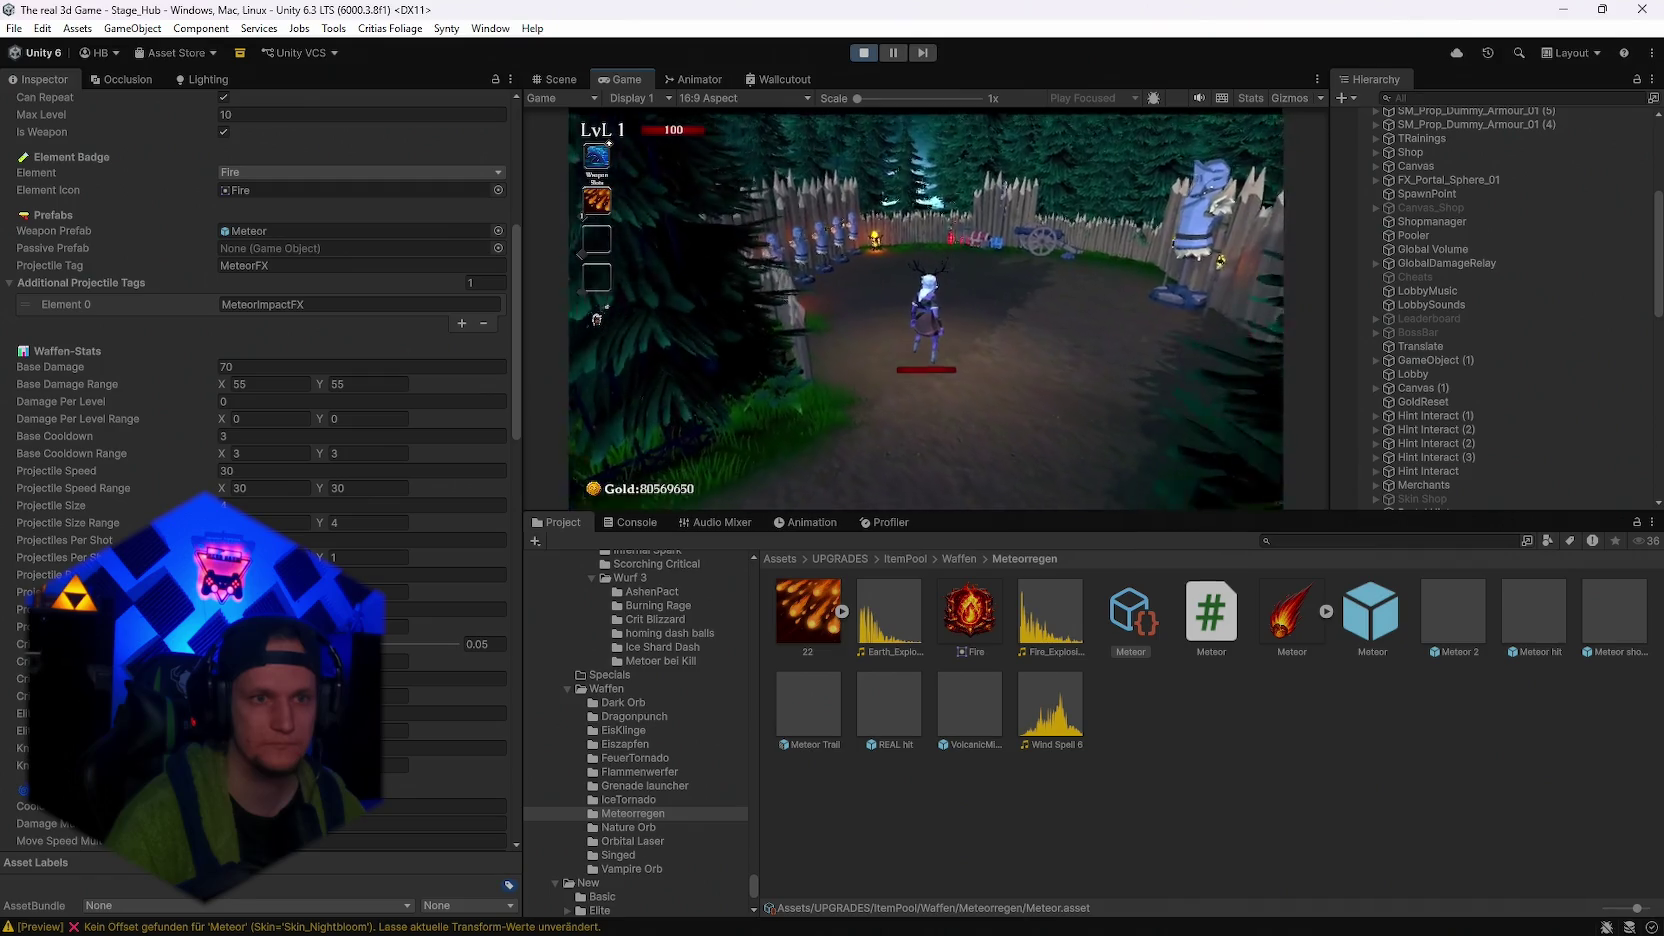
key(s)
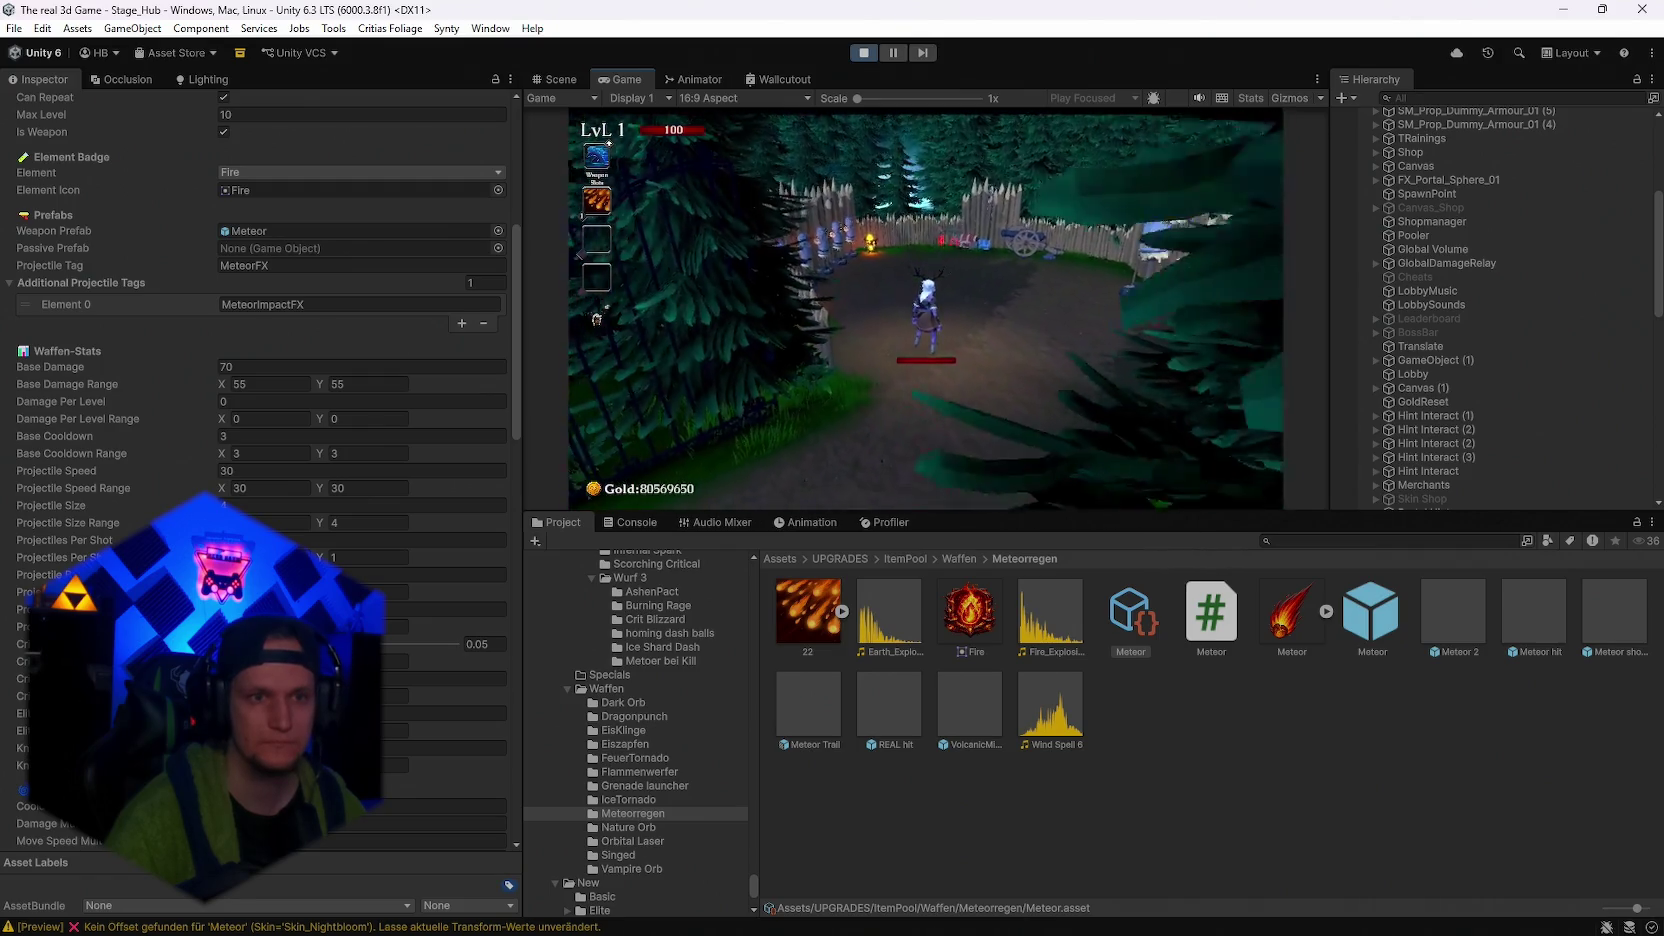
key(w)
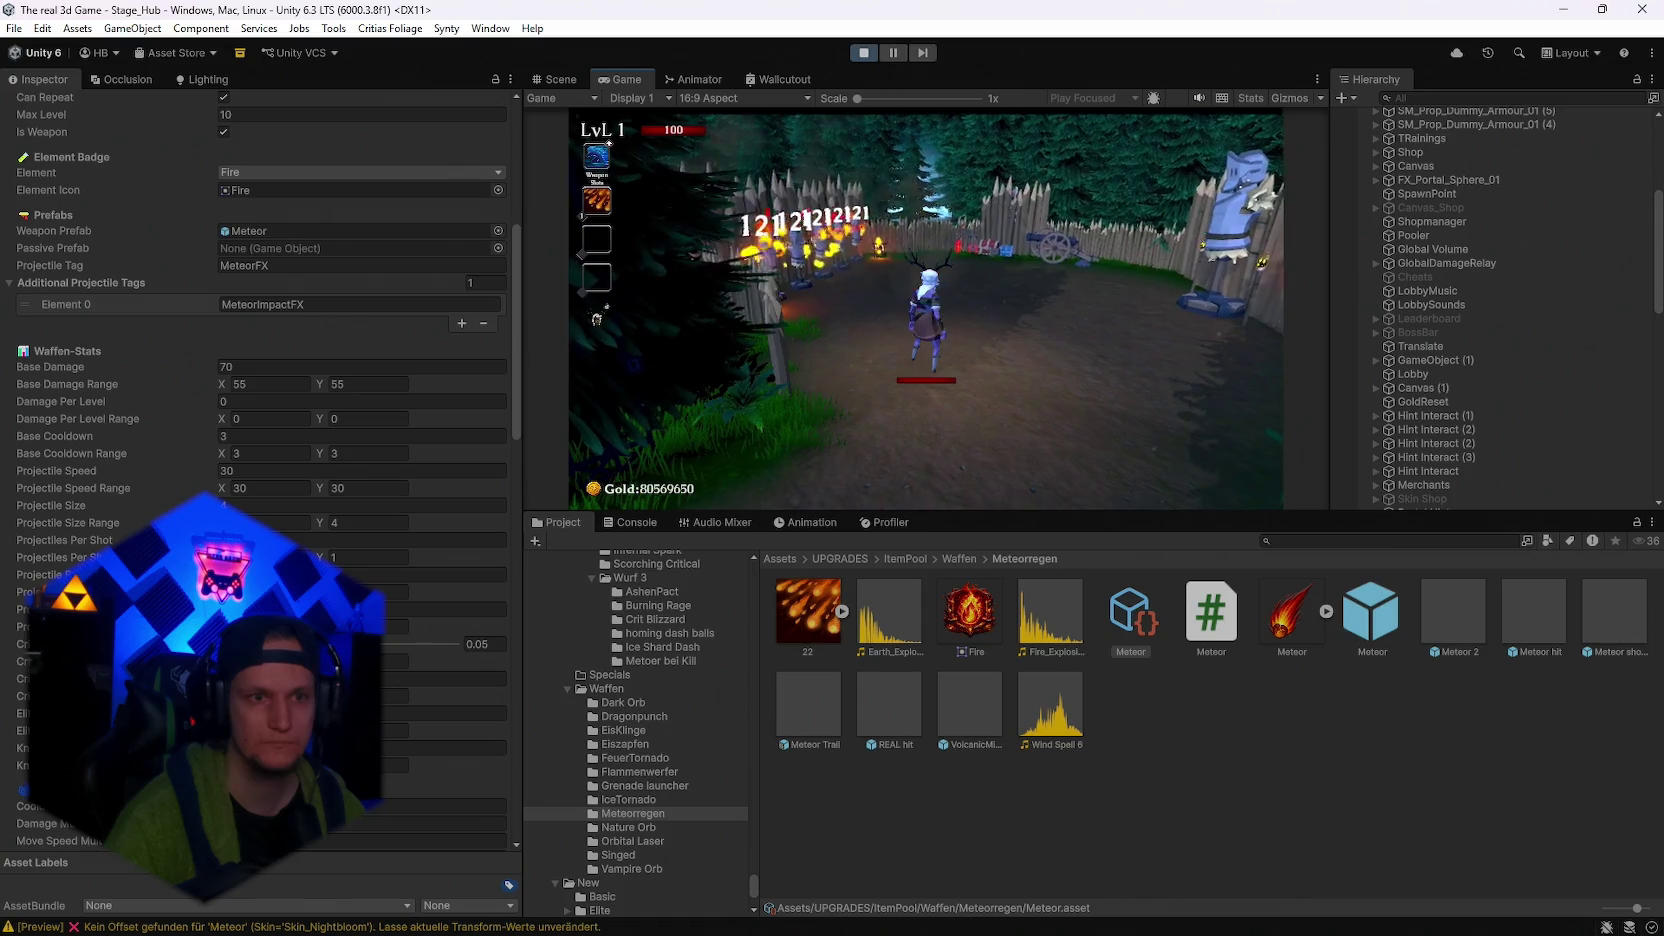
key(a)
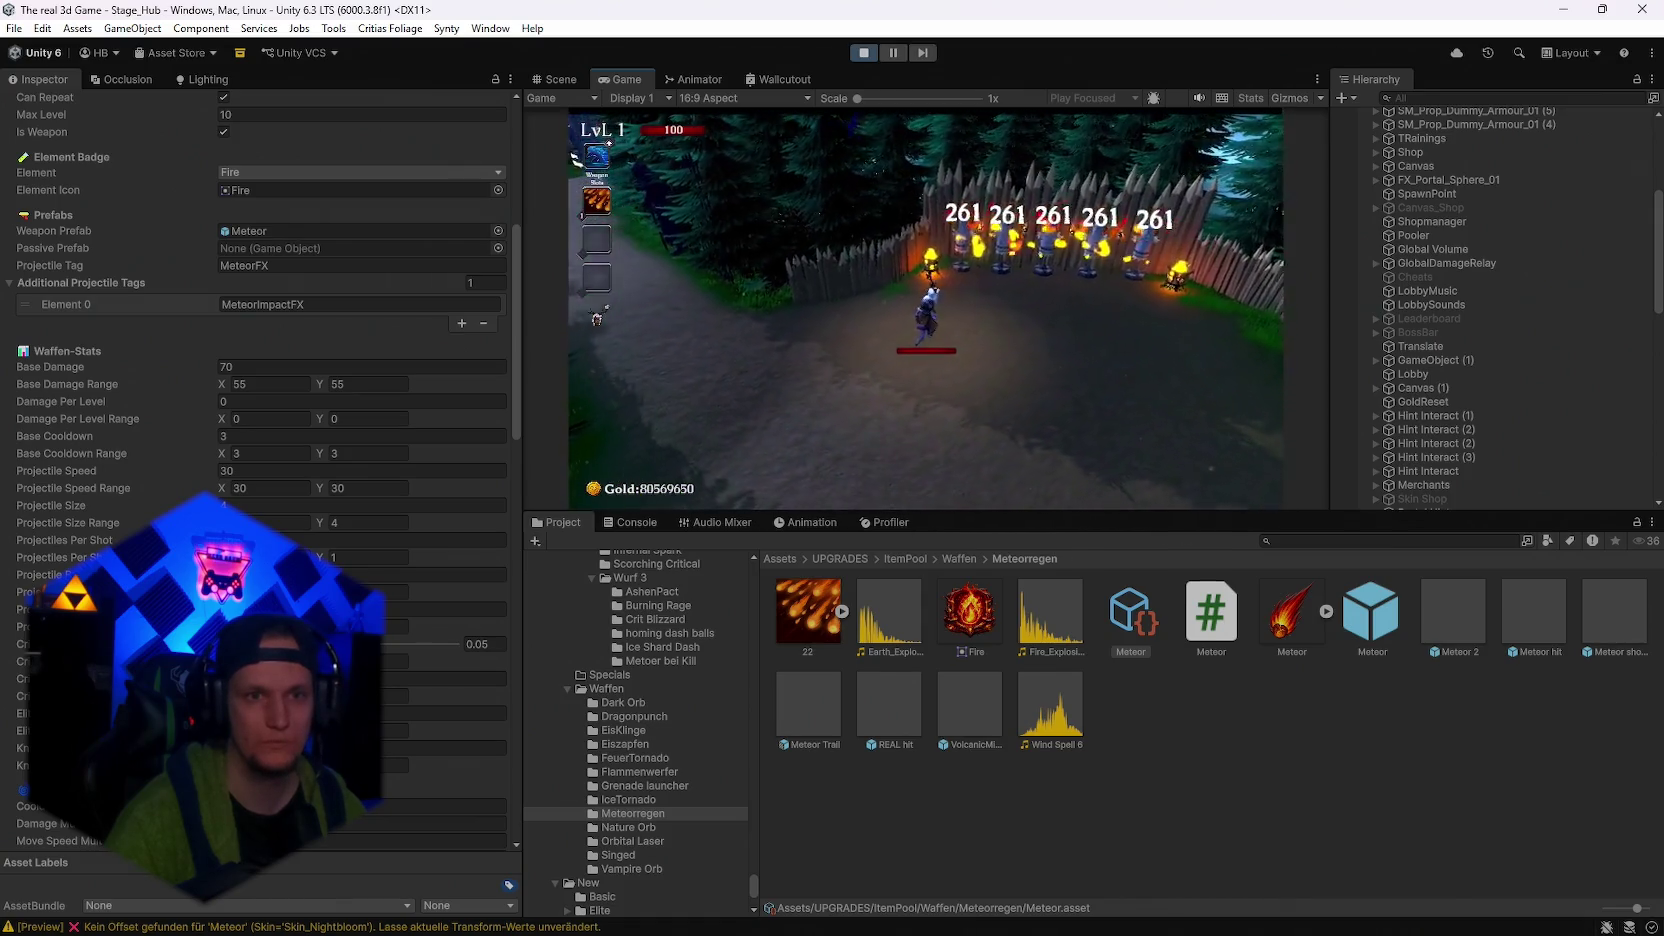
key(Escape)
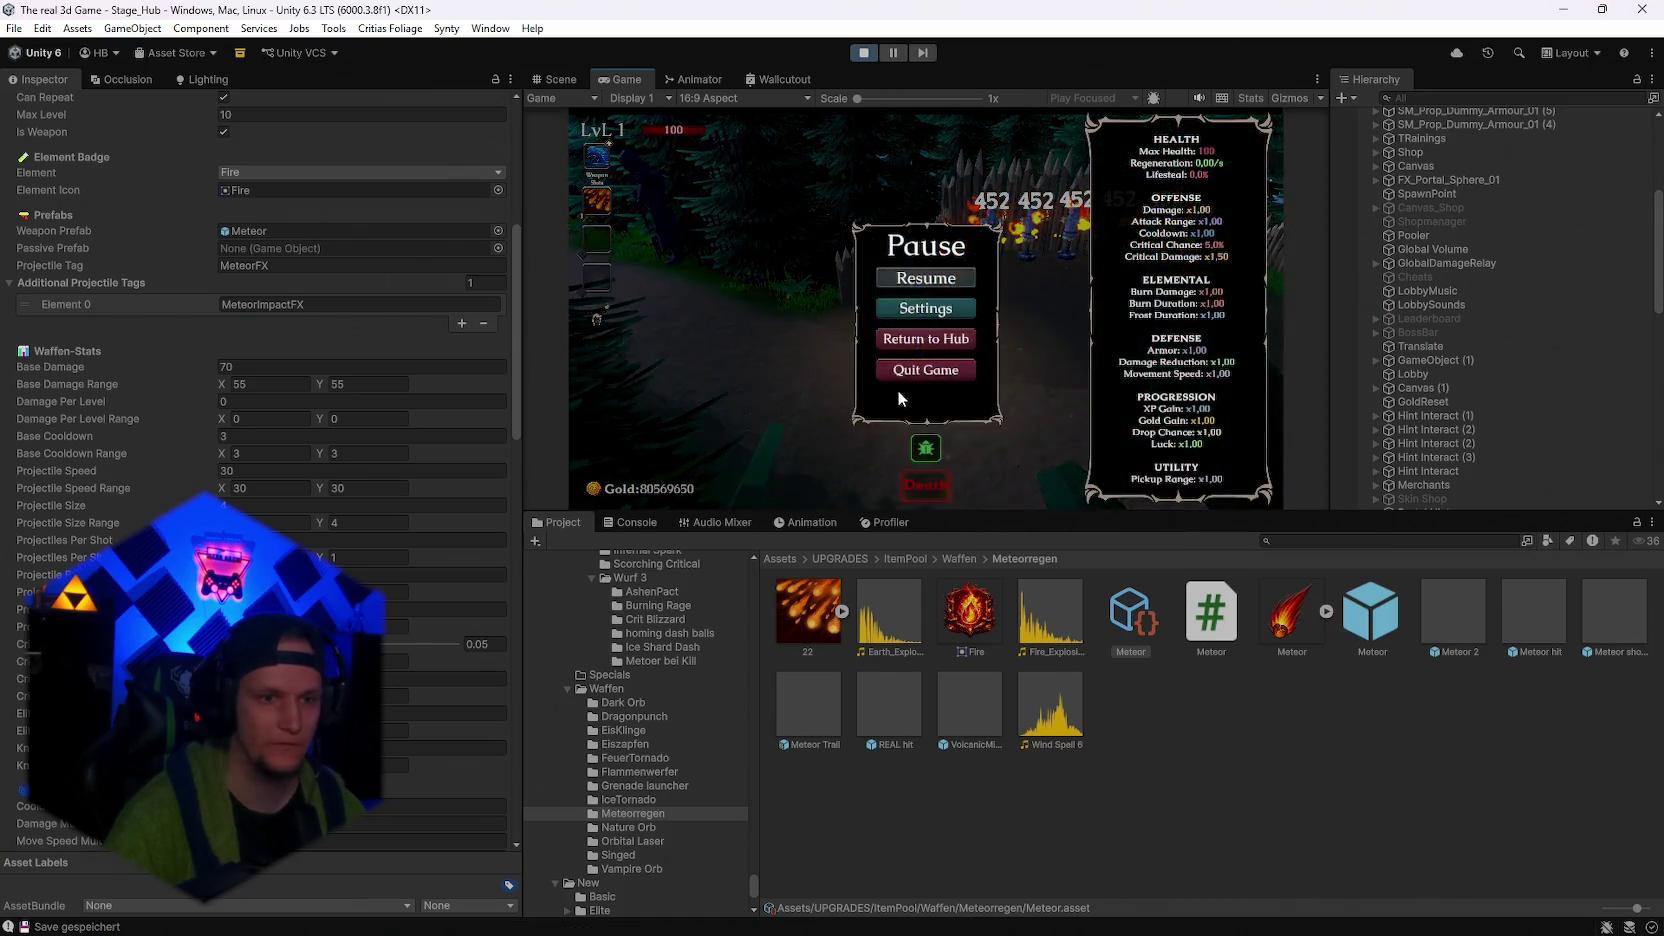
key(Escape)
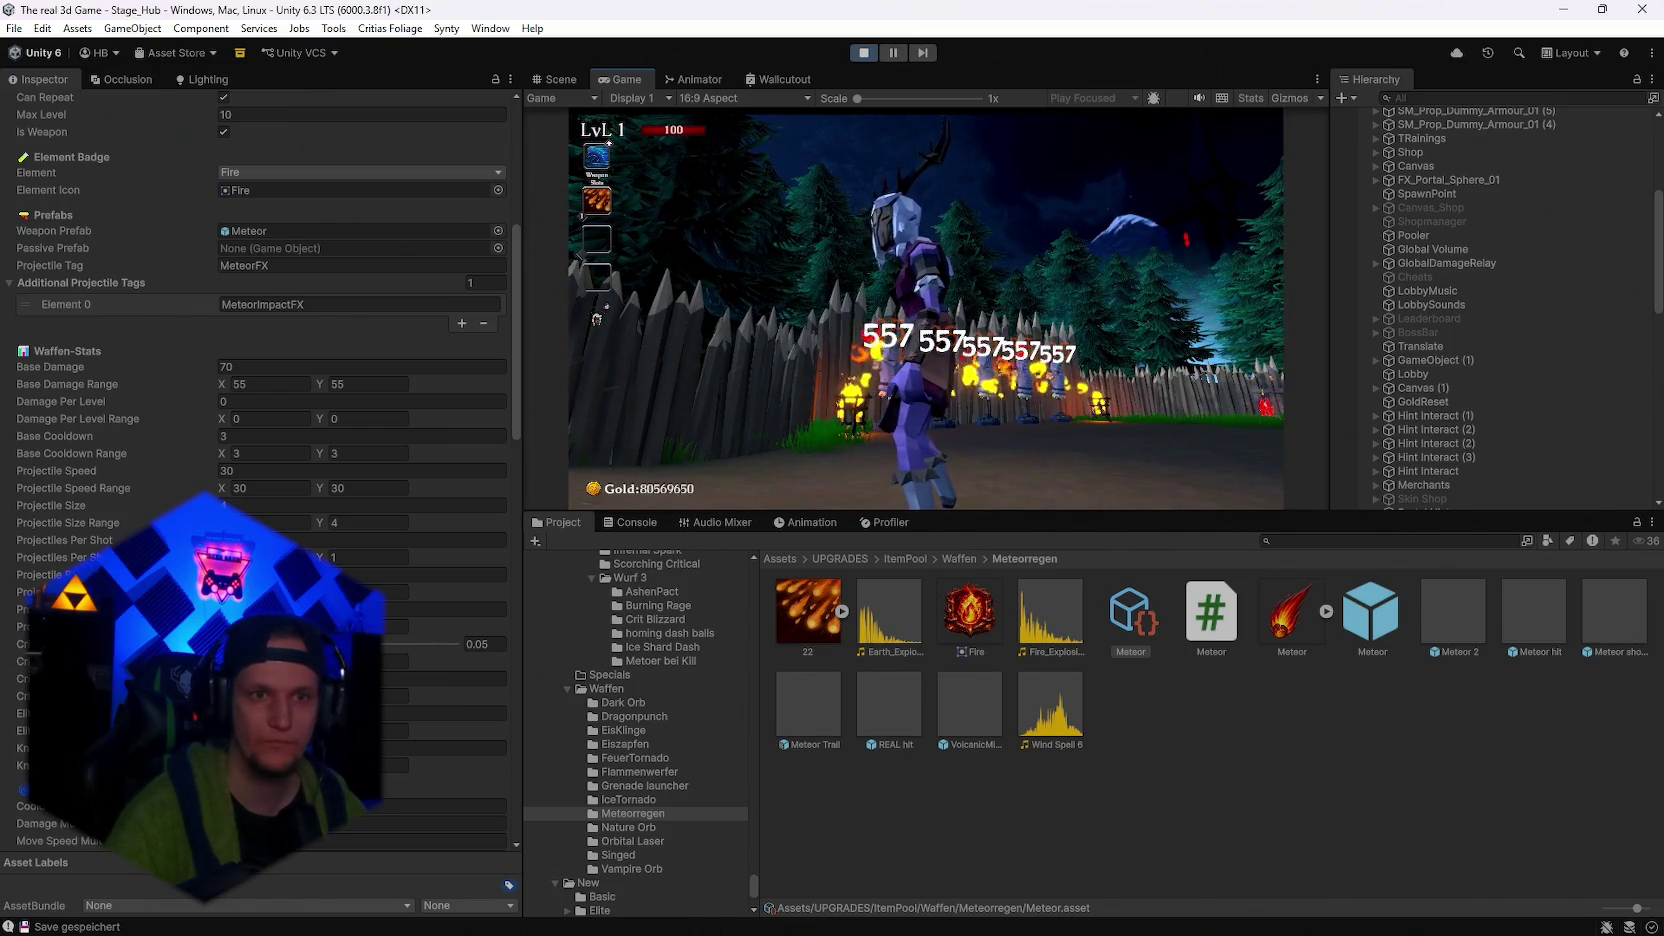
key(s)
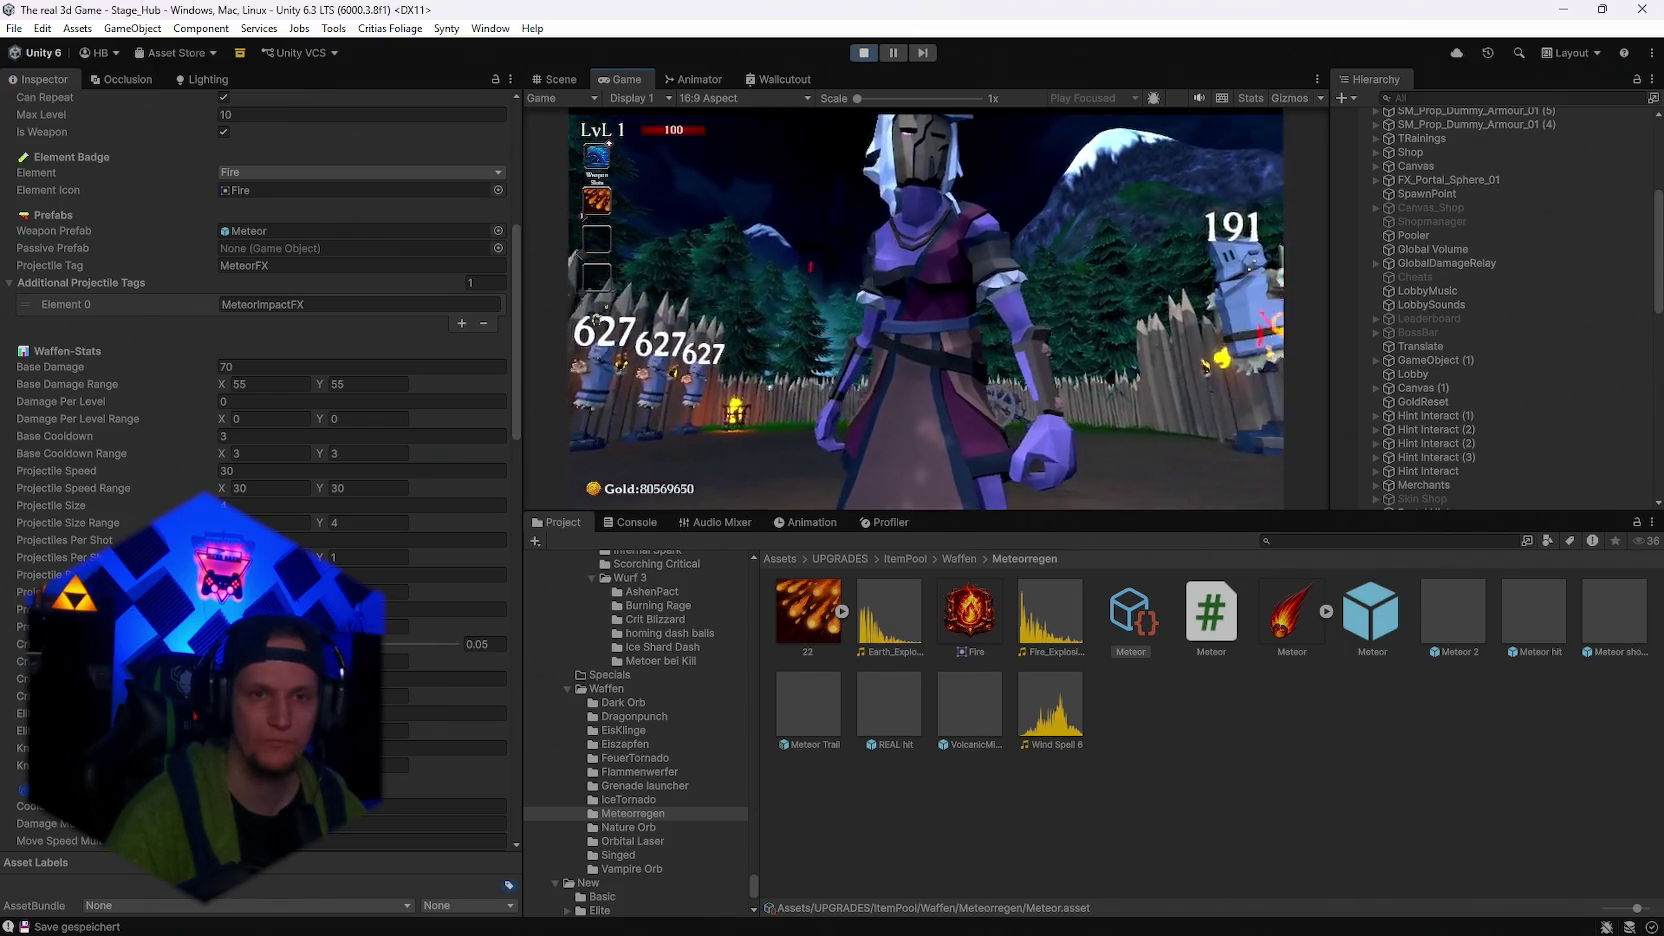
Lower the Meteor Projectile Size Range maximum to 2, resume, and pause again
key(Escape)
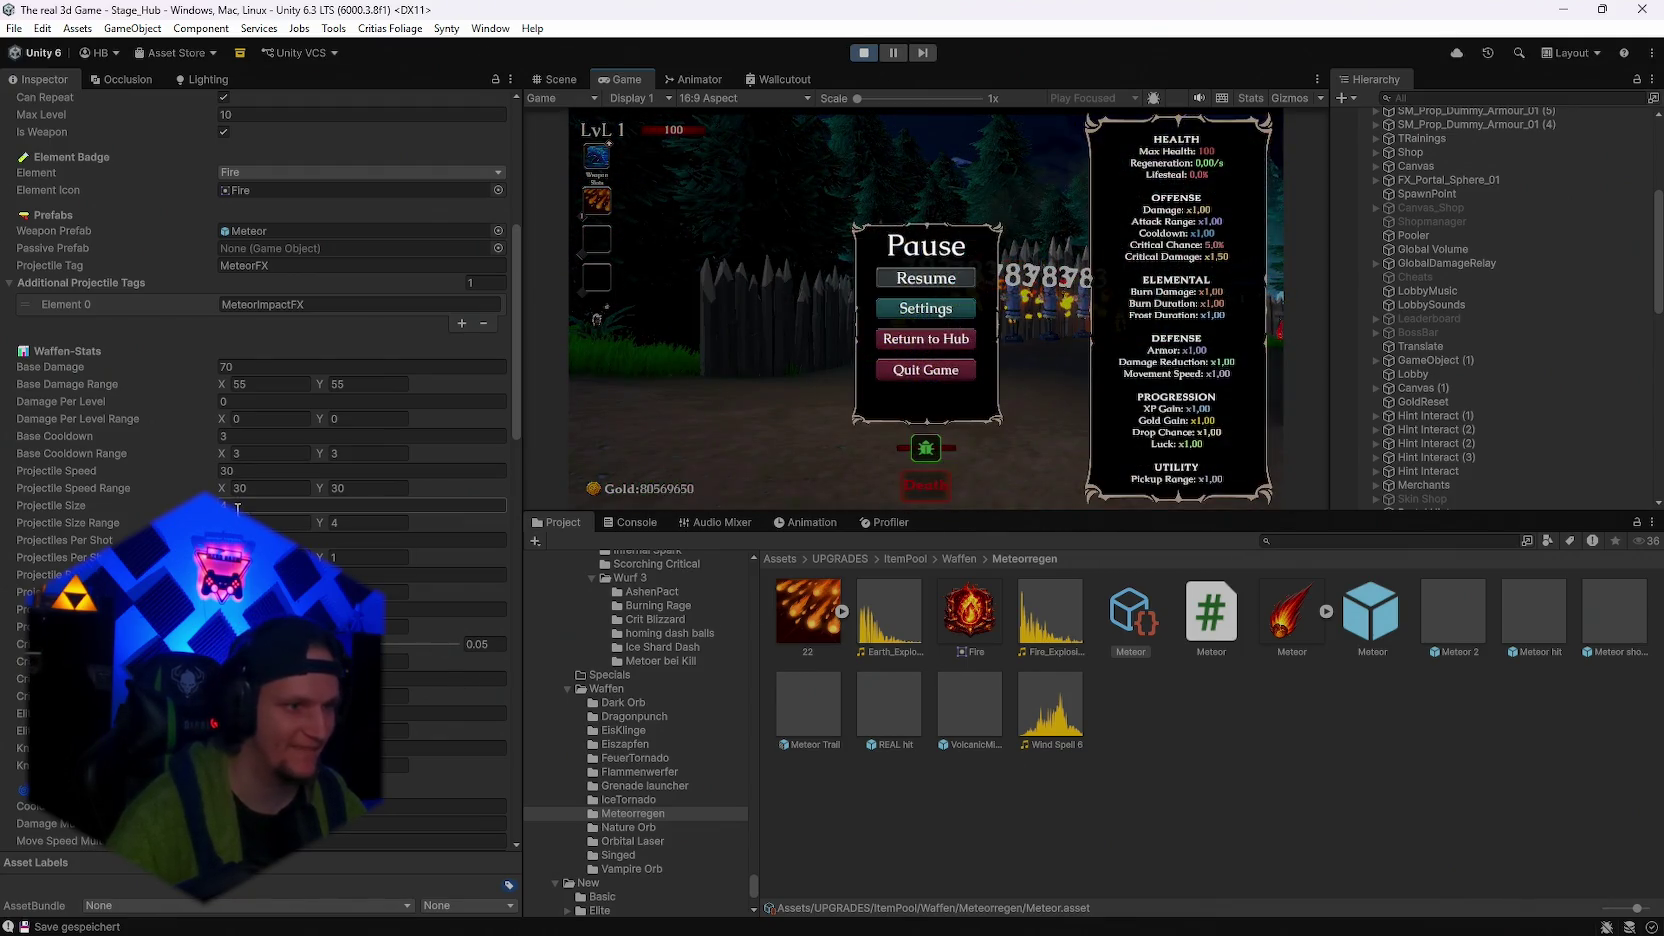
text(2)
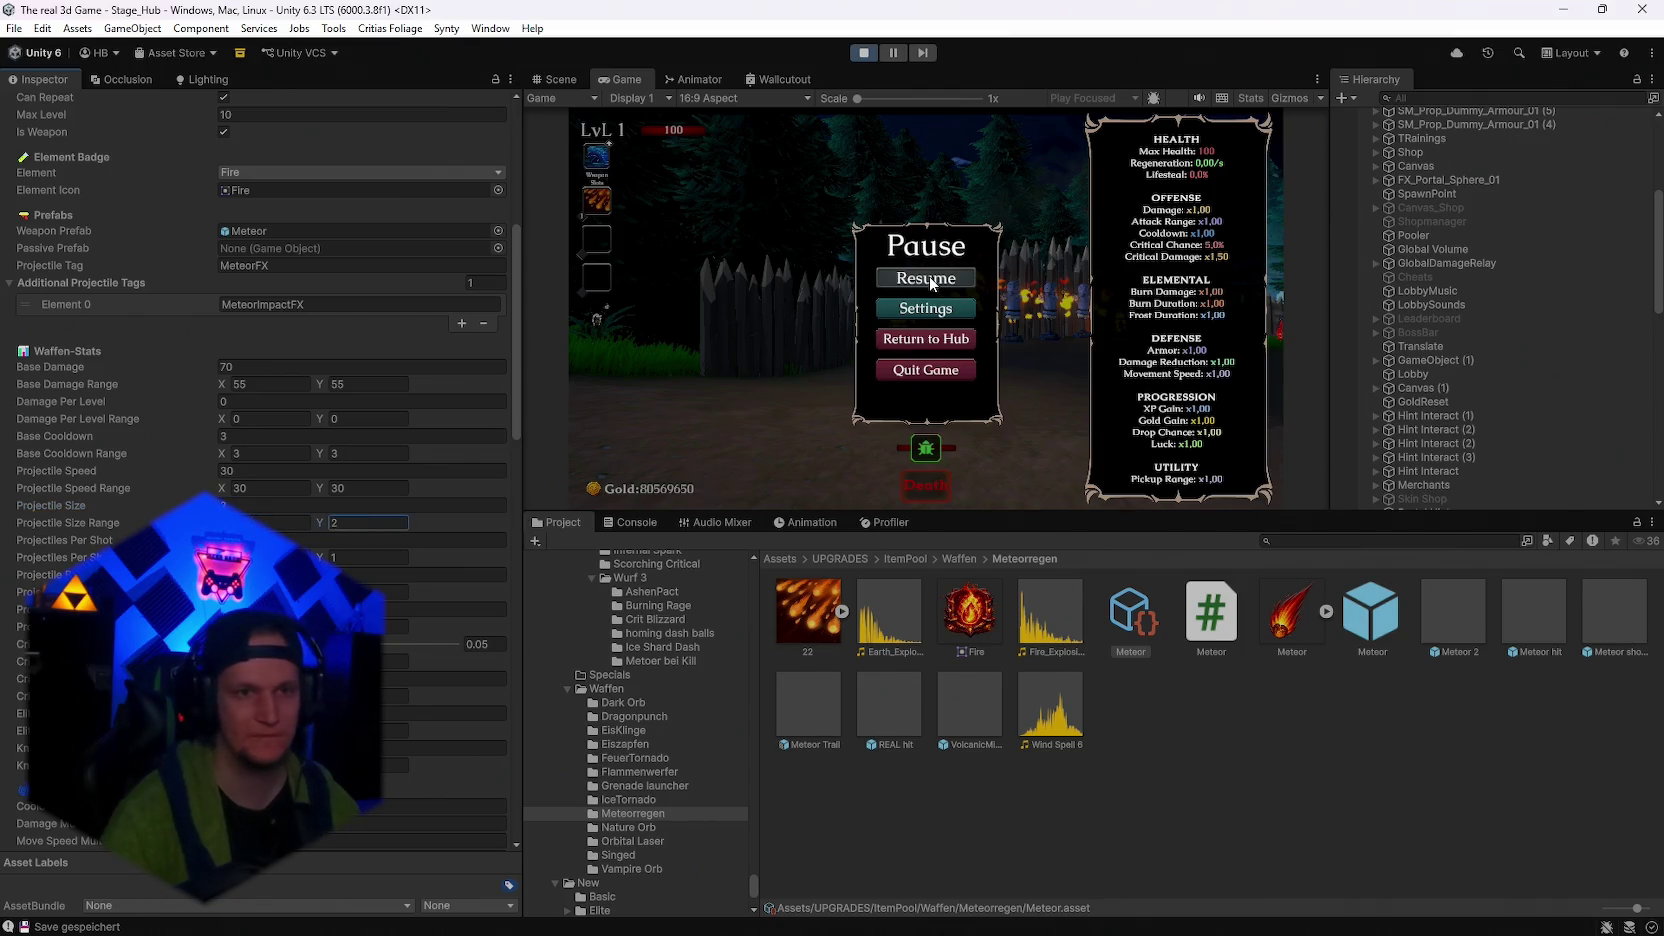
click(926, 277)
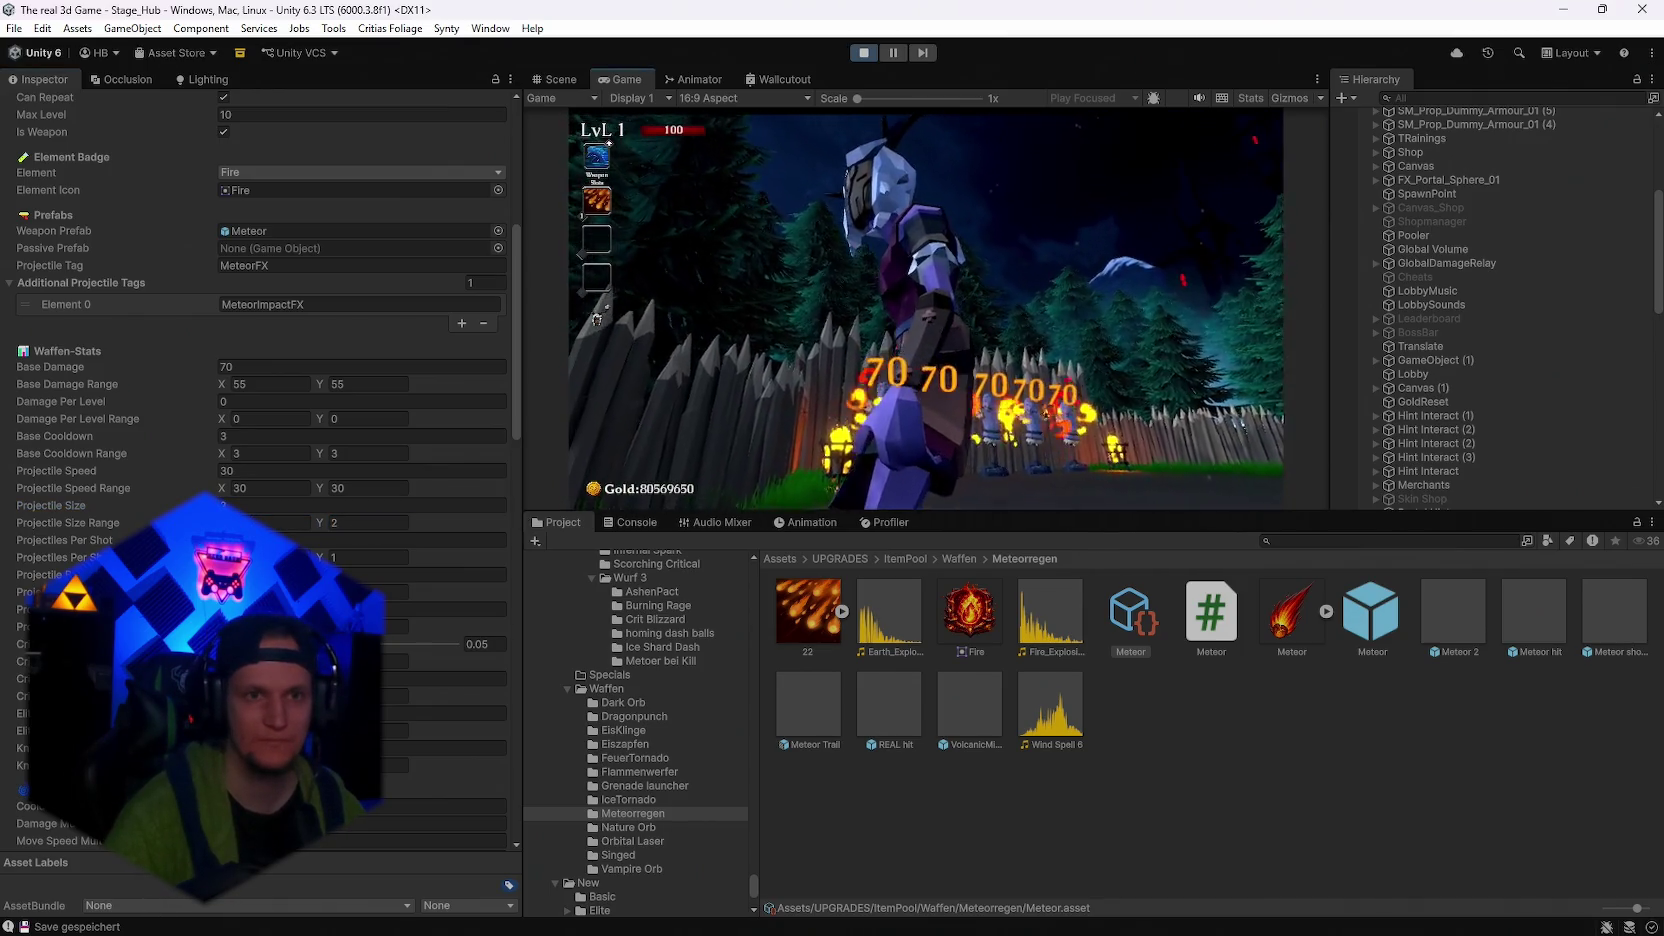
key(Escape)
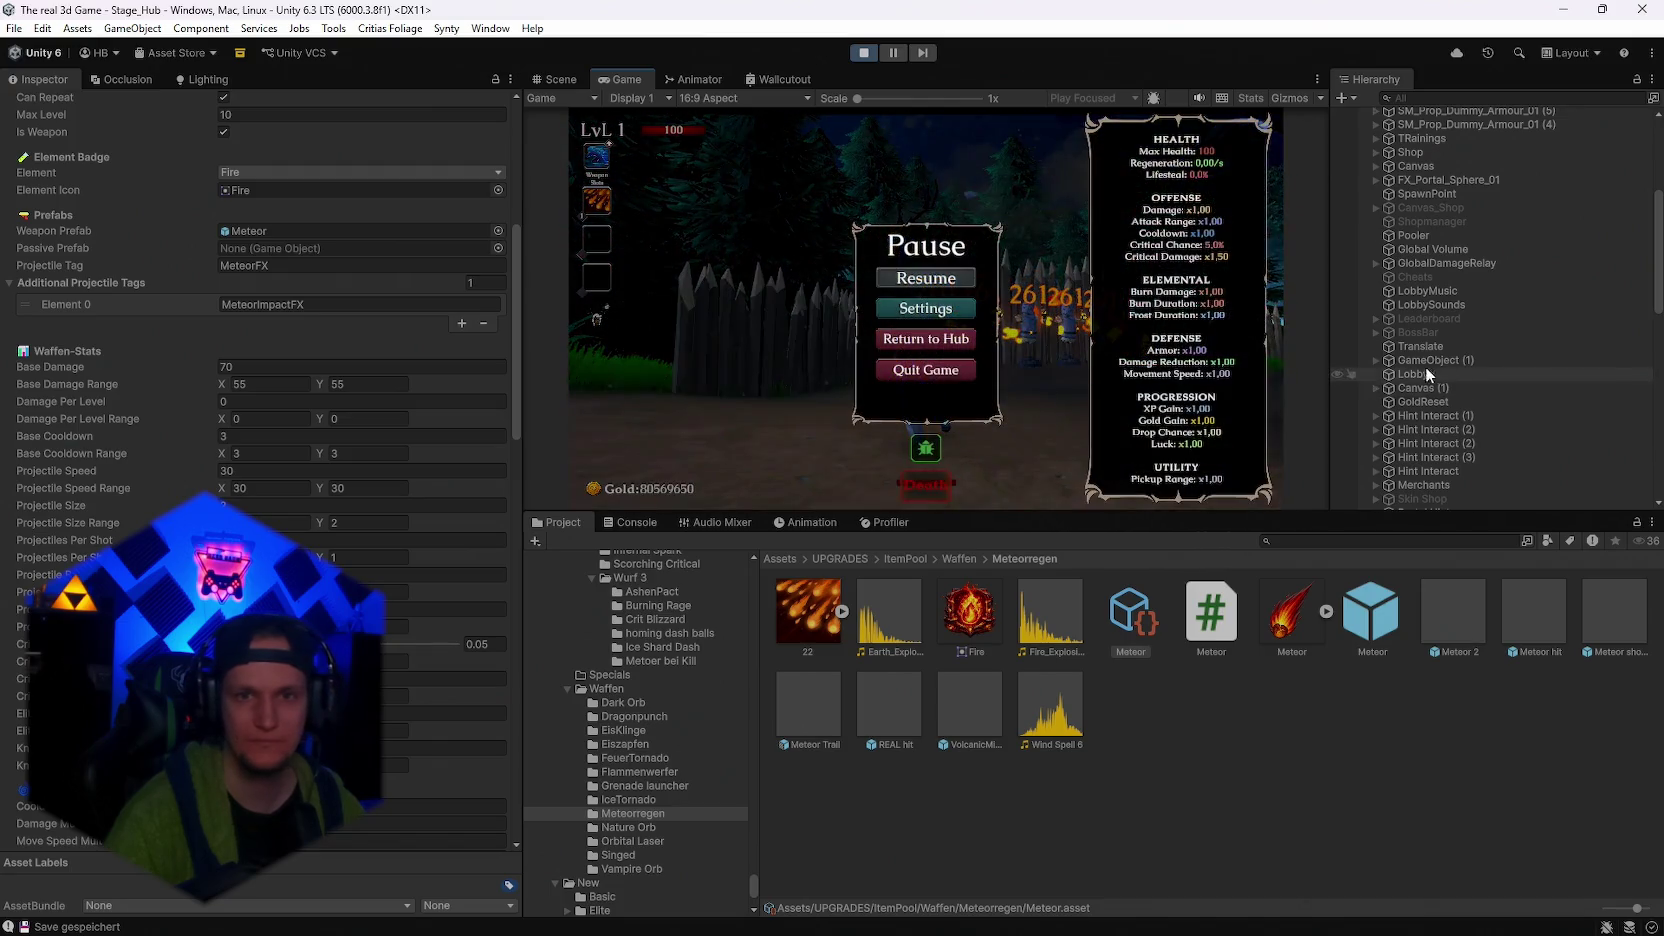
scroll(1425, 367, up, 3)
scroll(1465, 347, down, 10)
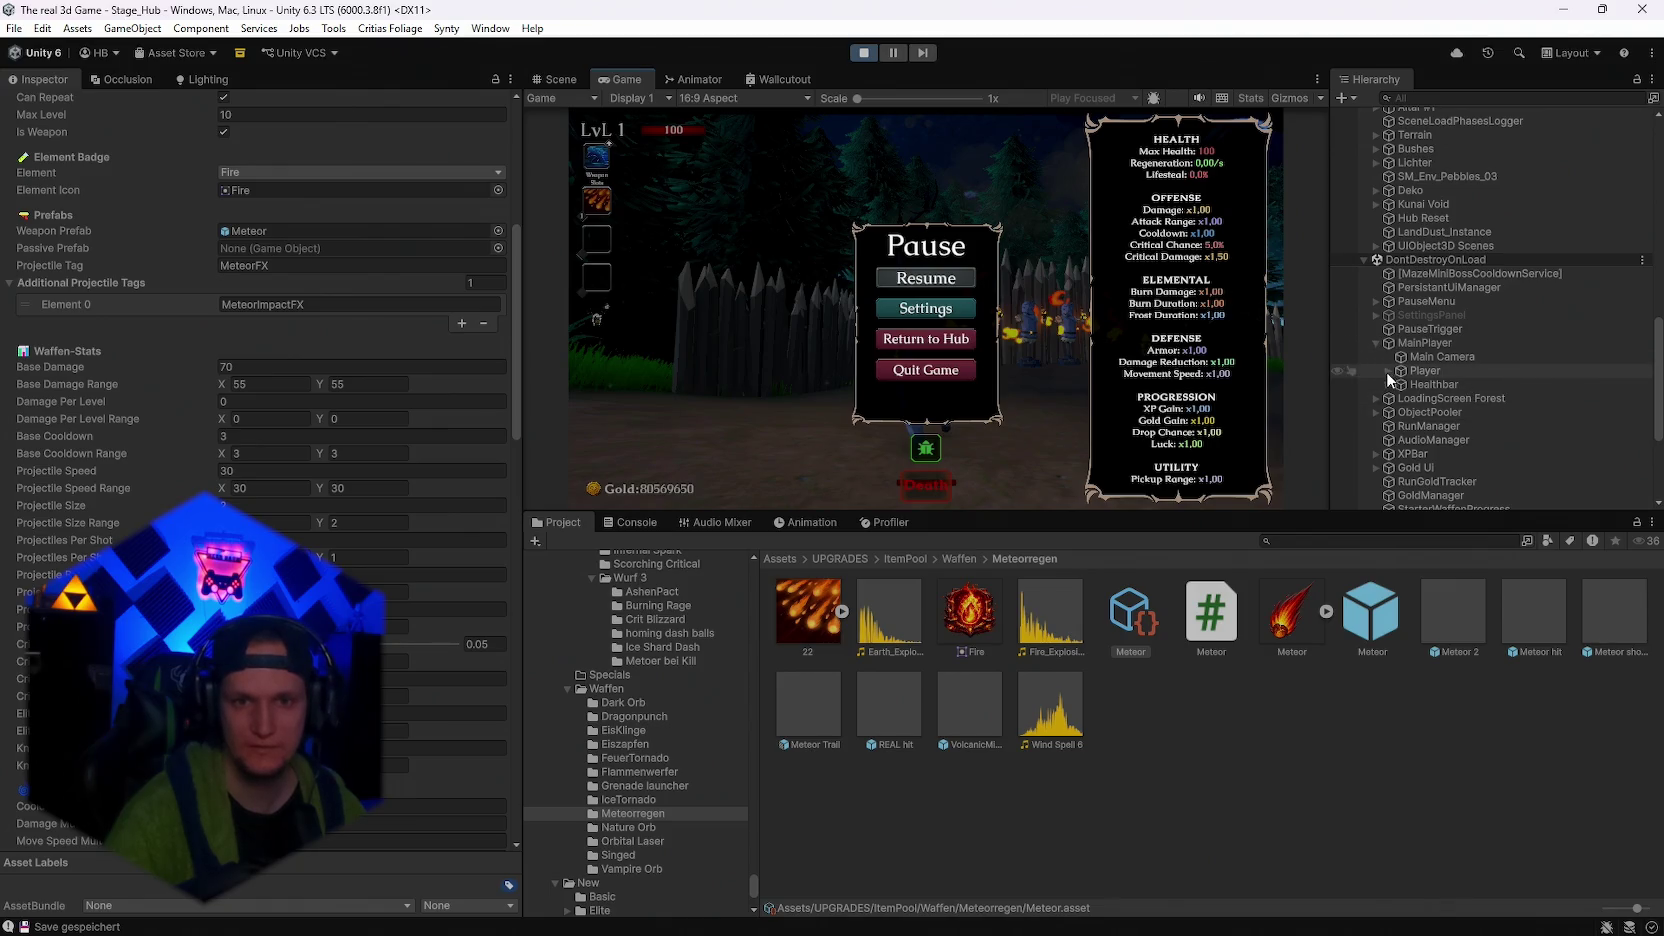
On the Player's live Meteor(Clone), set current projectile size and lifetime to 2, test, then stop playing
click(1387, 370)
scroll(1431, 384, down, 5)
scroll(1470, 440, down, 10)
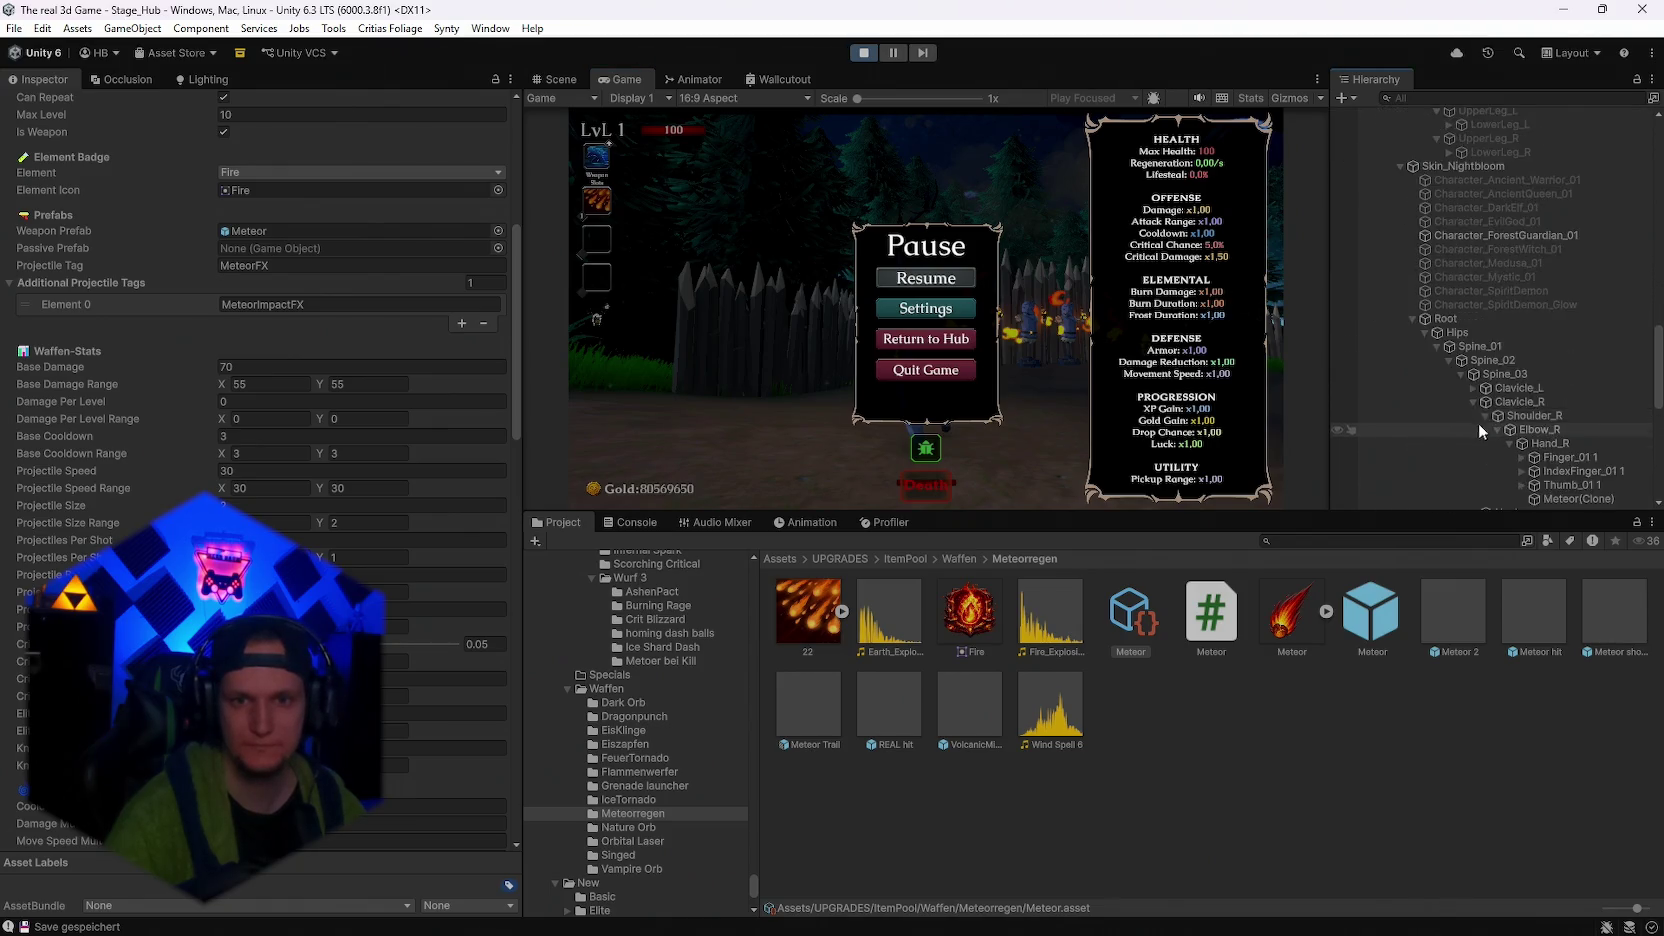
click(1566, 343)
scroll(318, 494, up, 5)
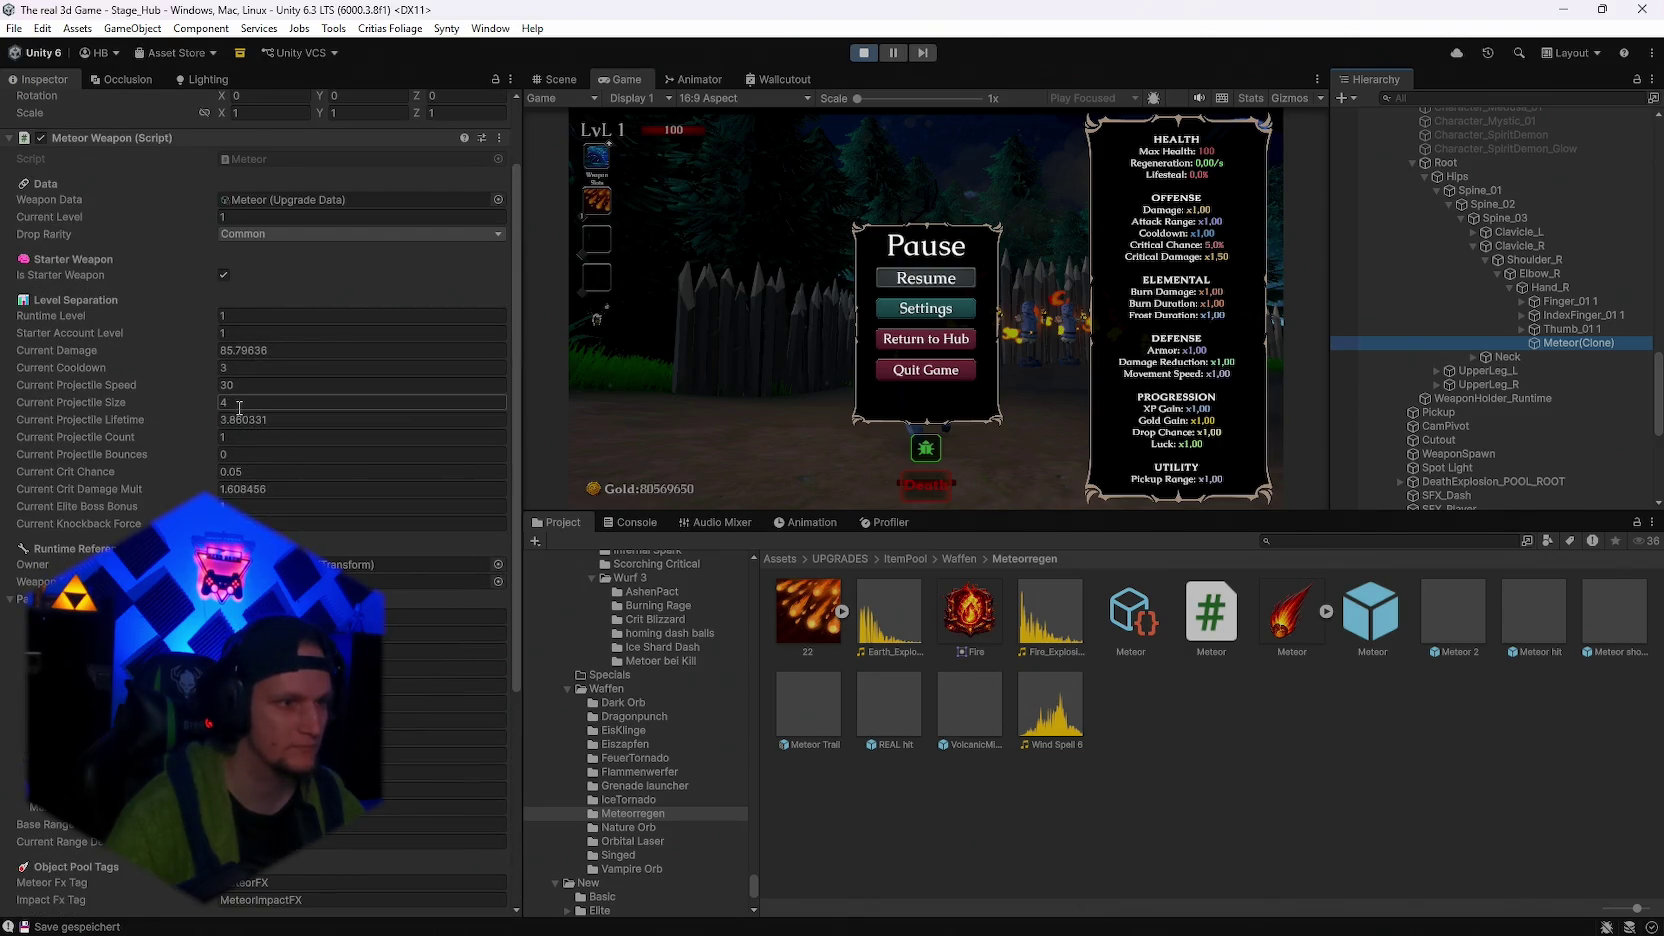
click(253, 421)
text(2)
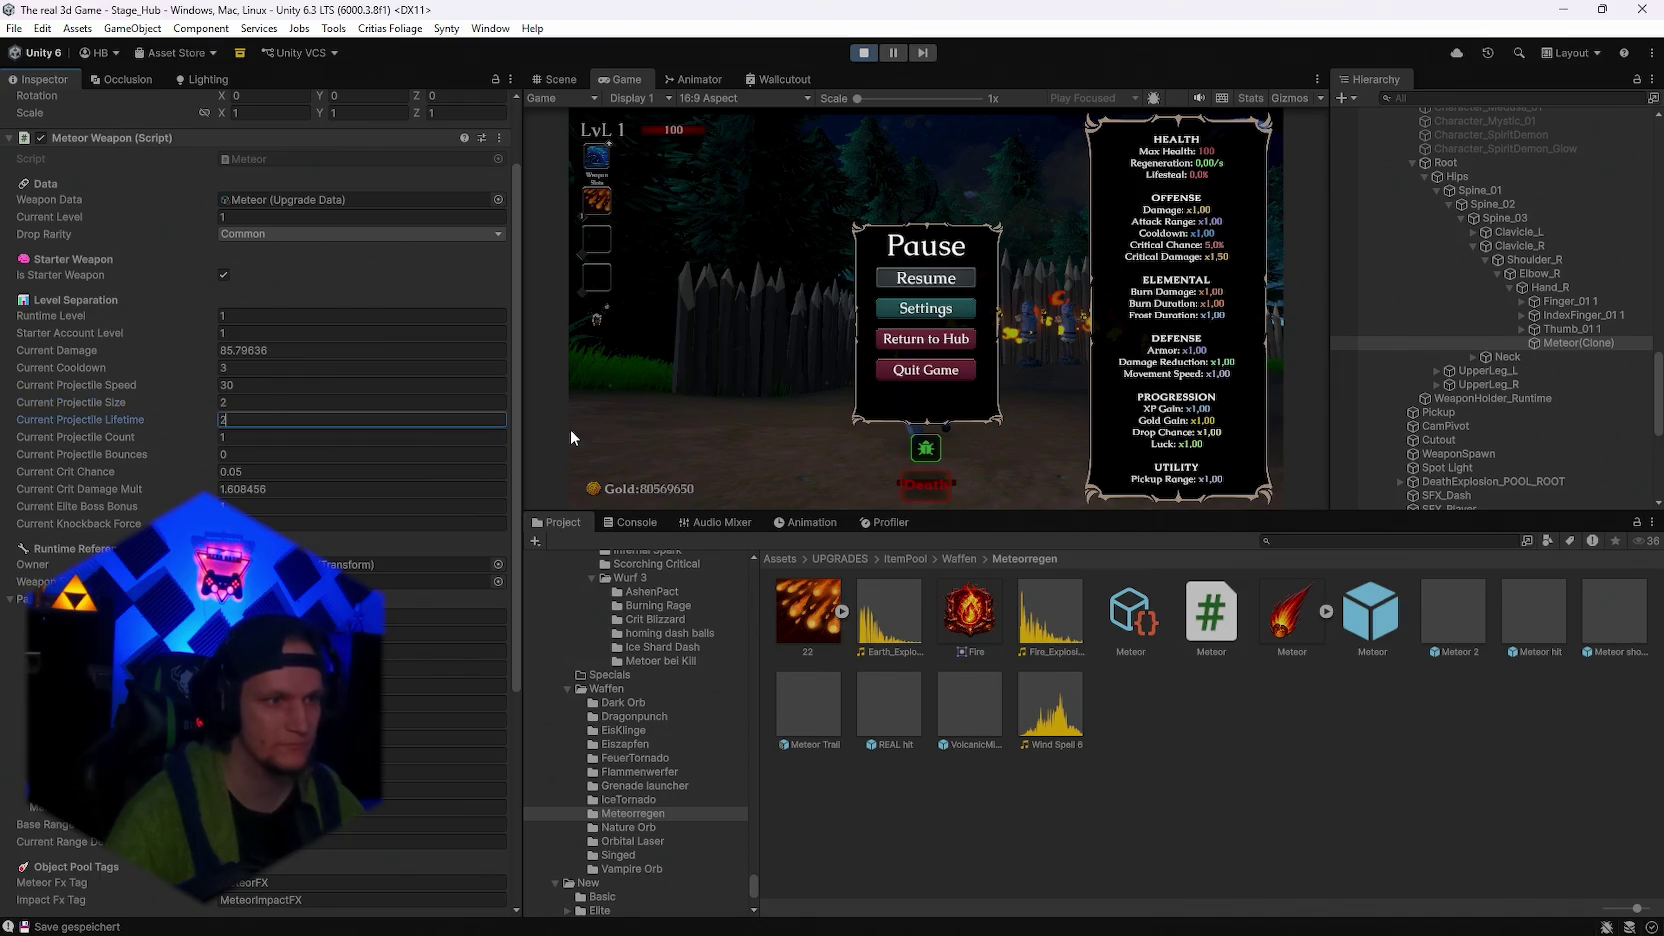
click(920, 280)
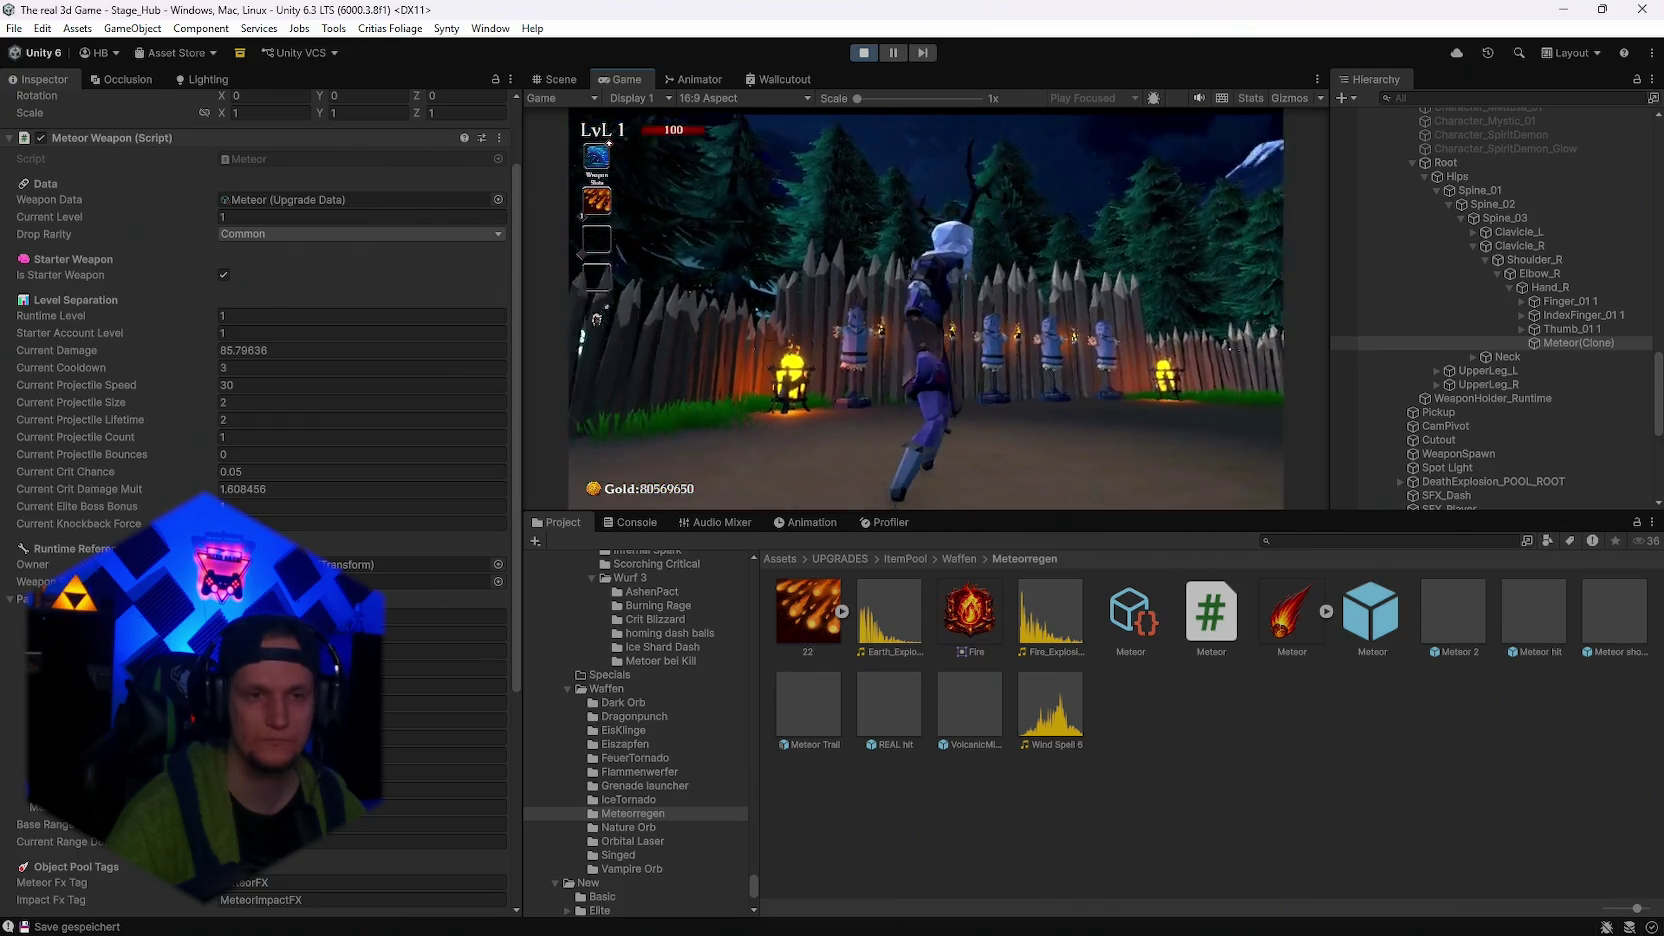
key(Escape)
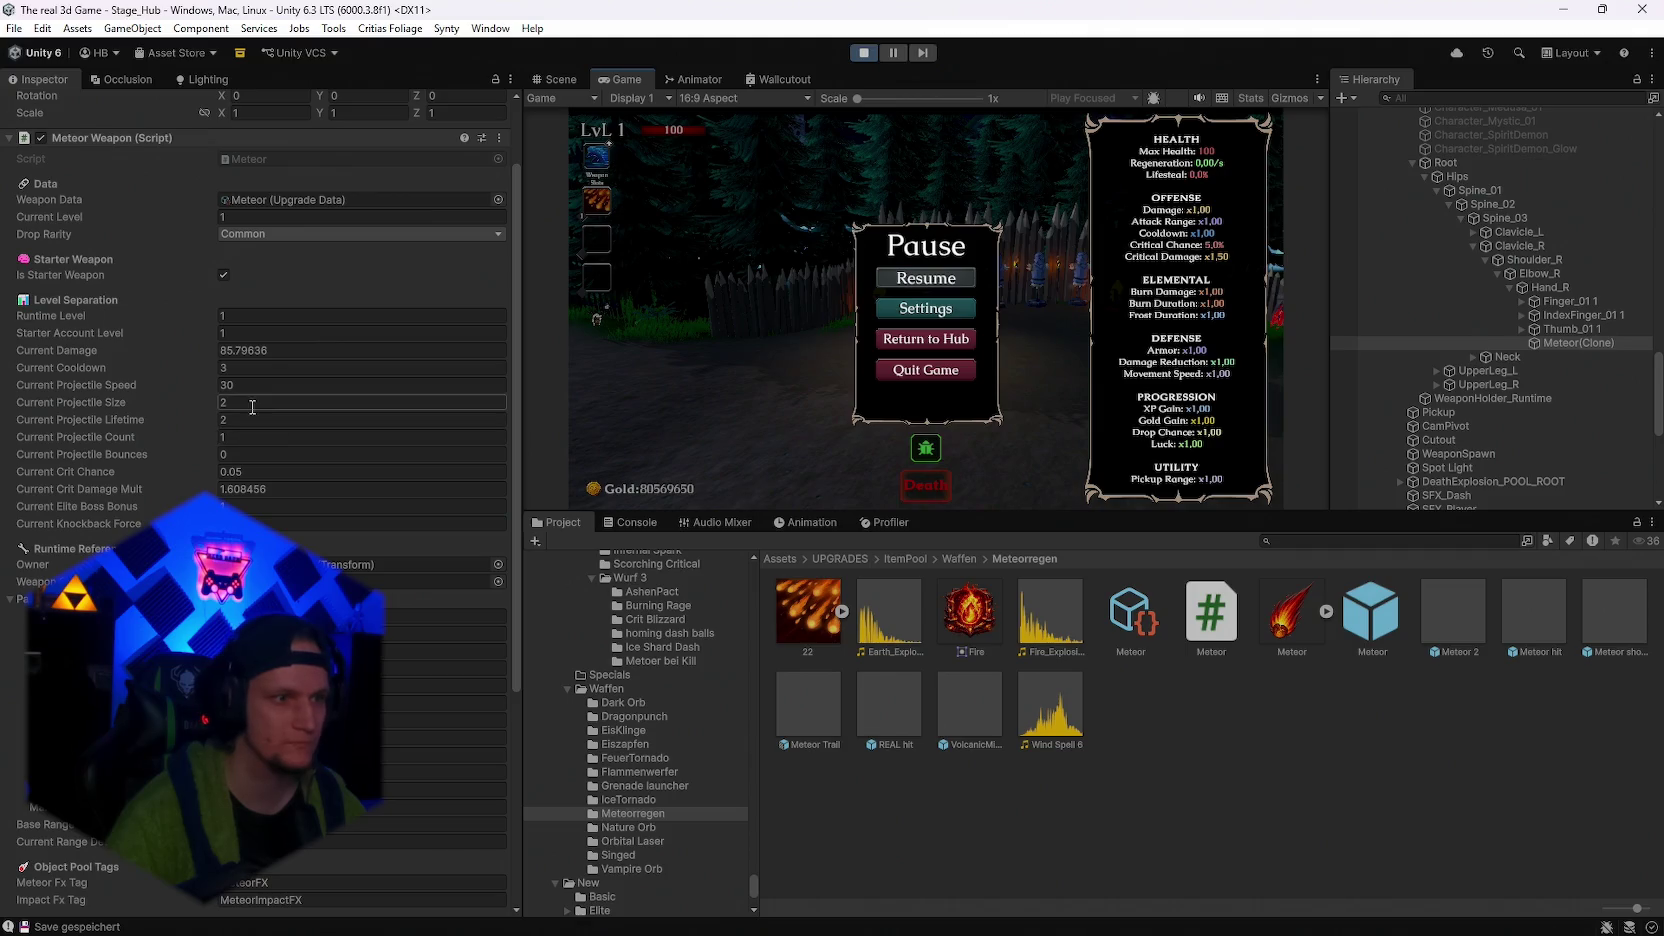
click(865, 53)
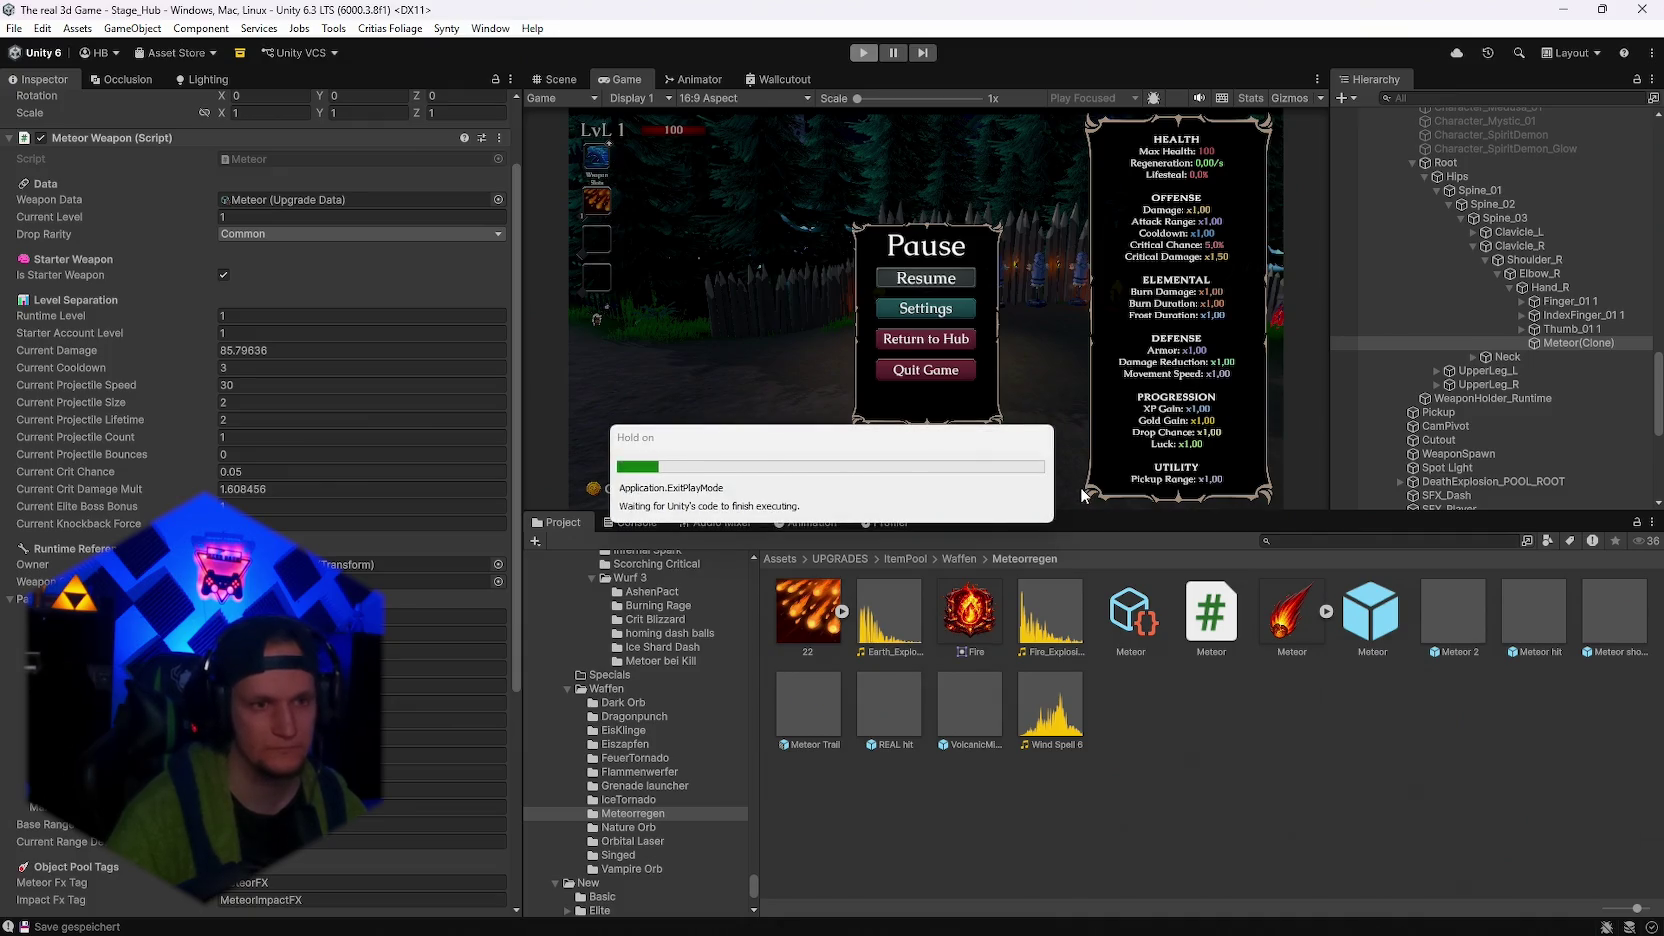
Review the Meteor weapon's upgrade data and stats, then open the Metoer bei Kill folder
click(1145, 612)
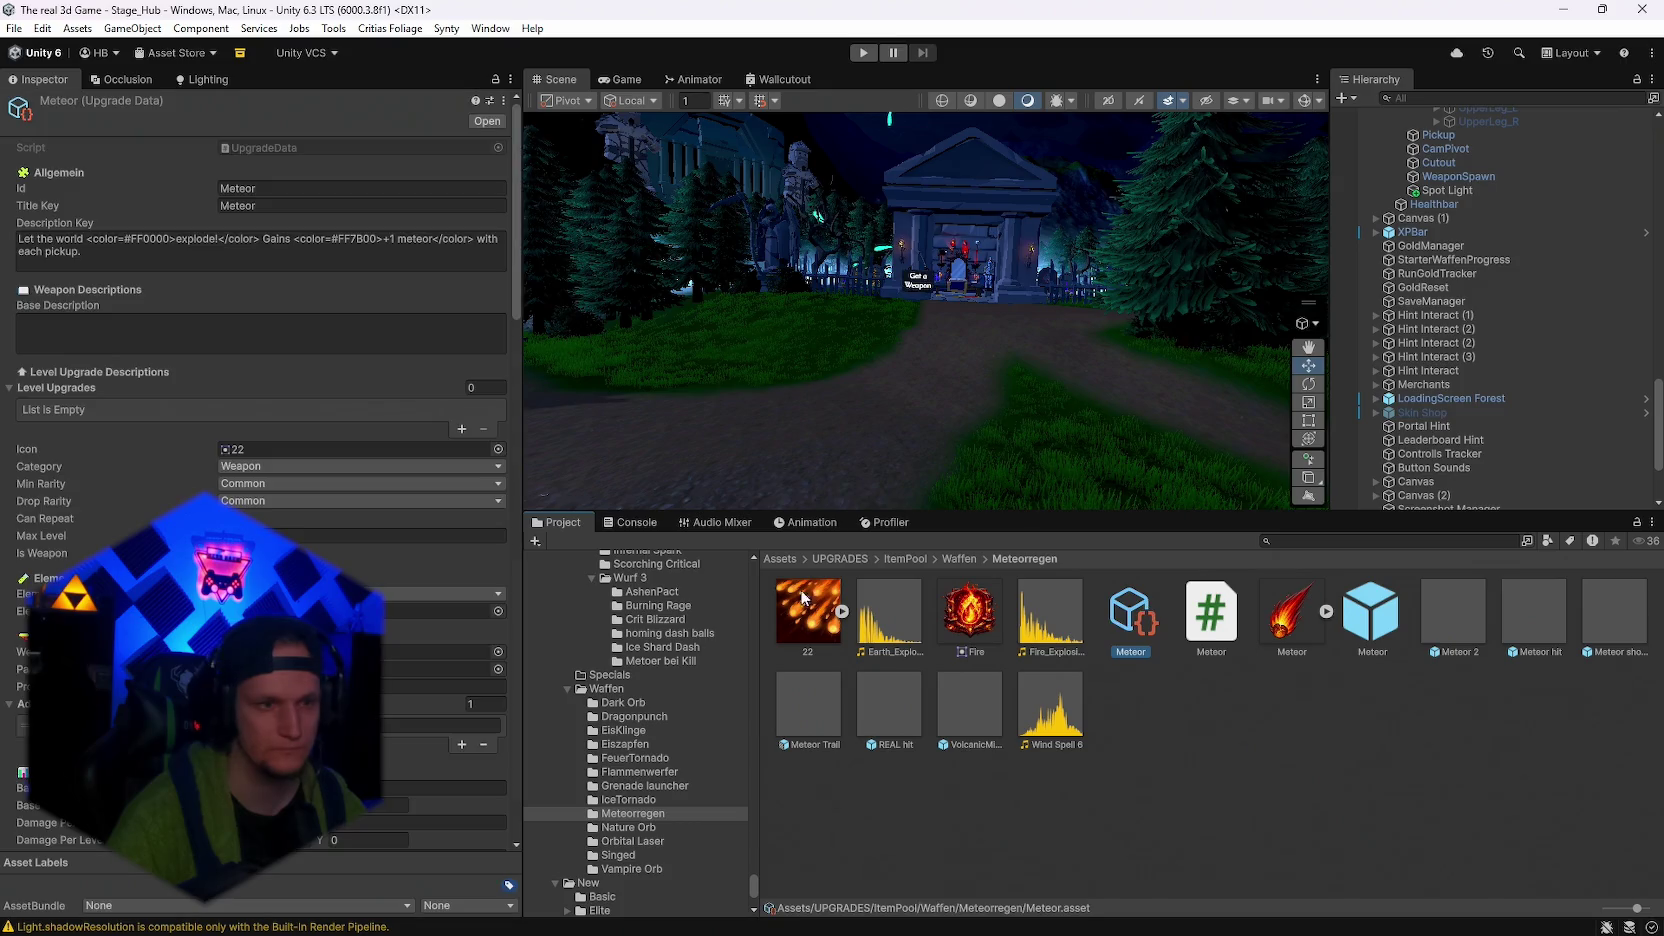
scroll(372, 574, down, 5)
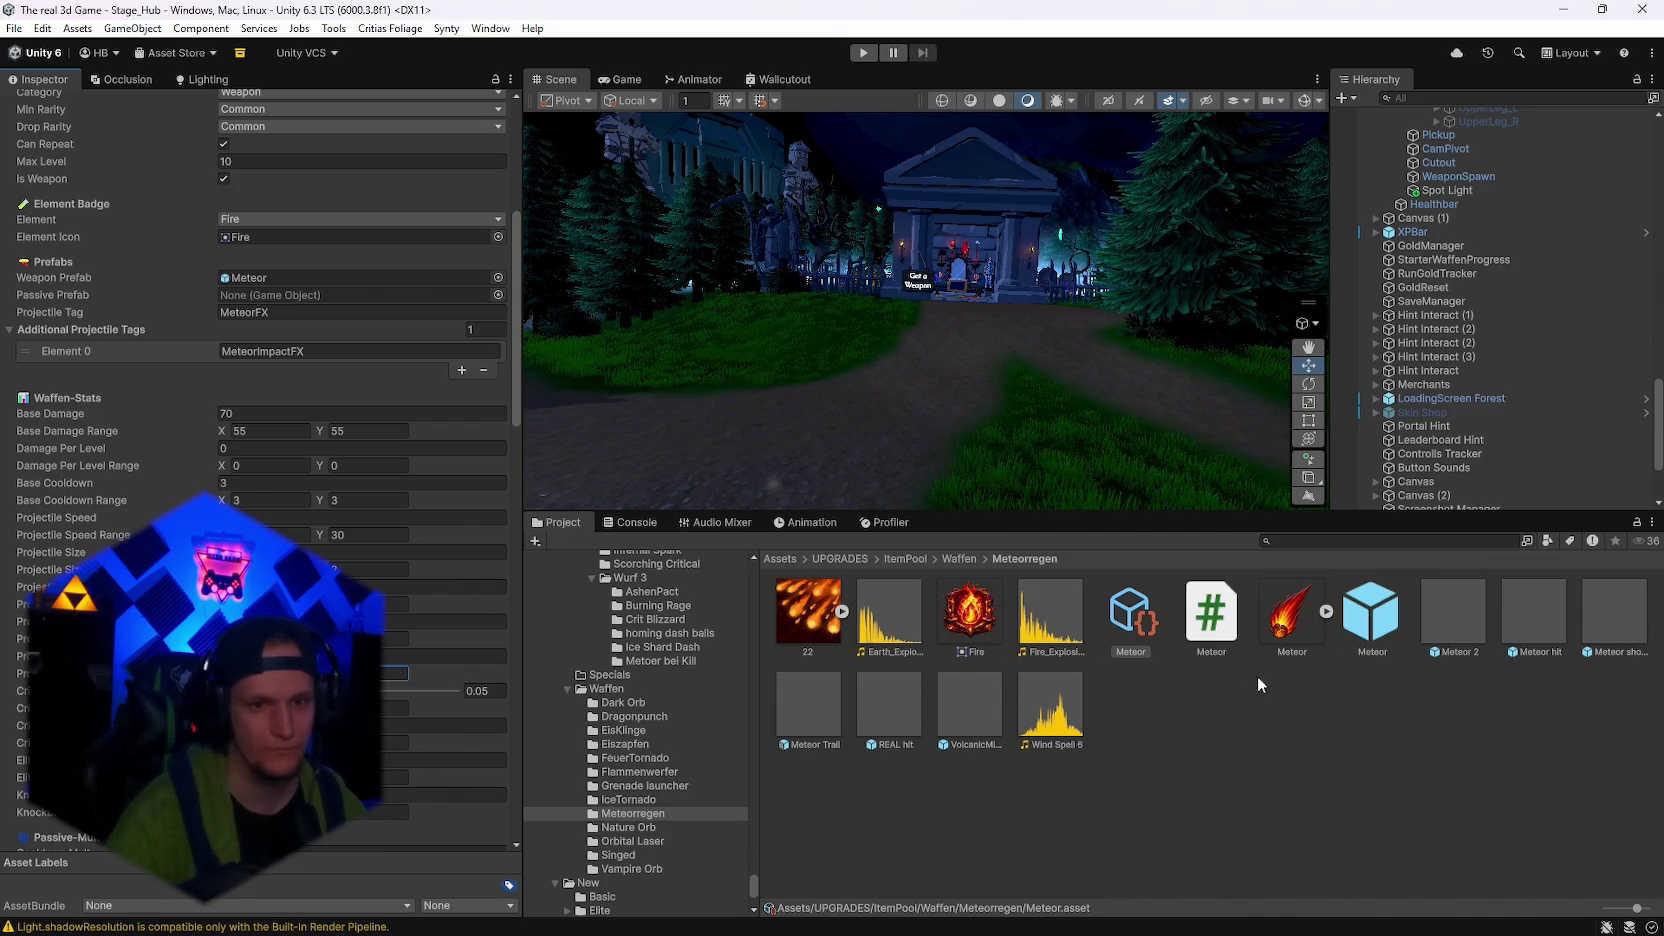
scroll(671, 720, up, 5)
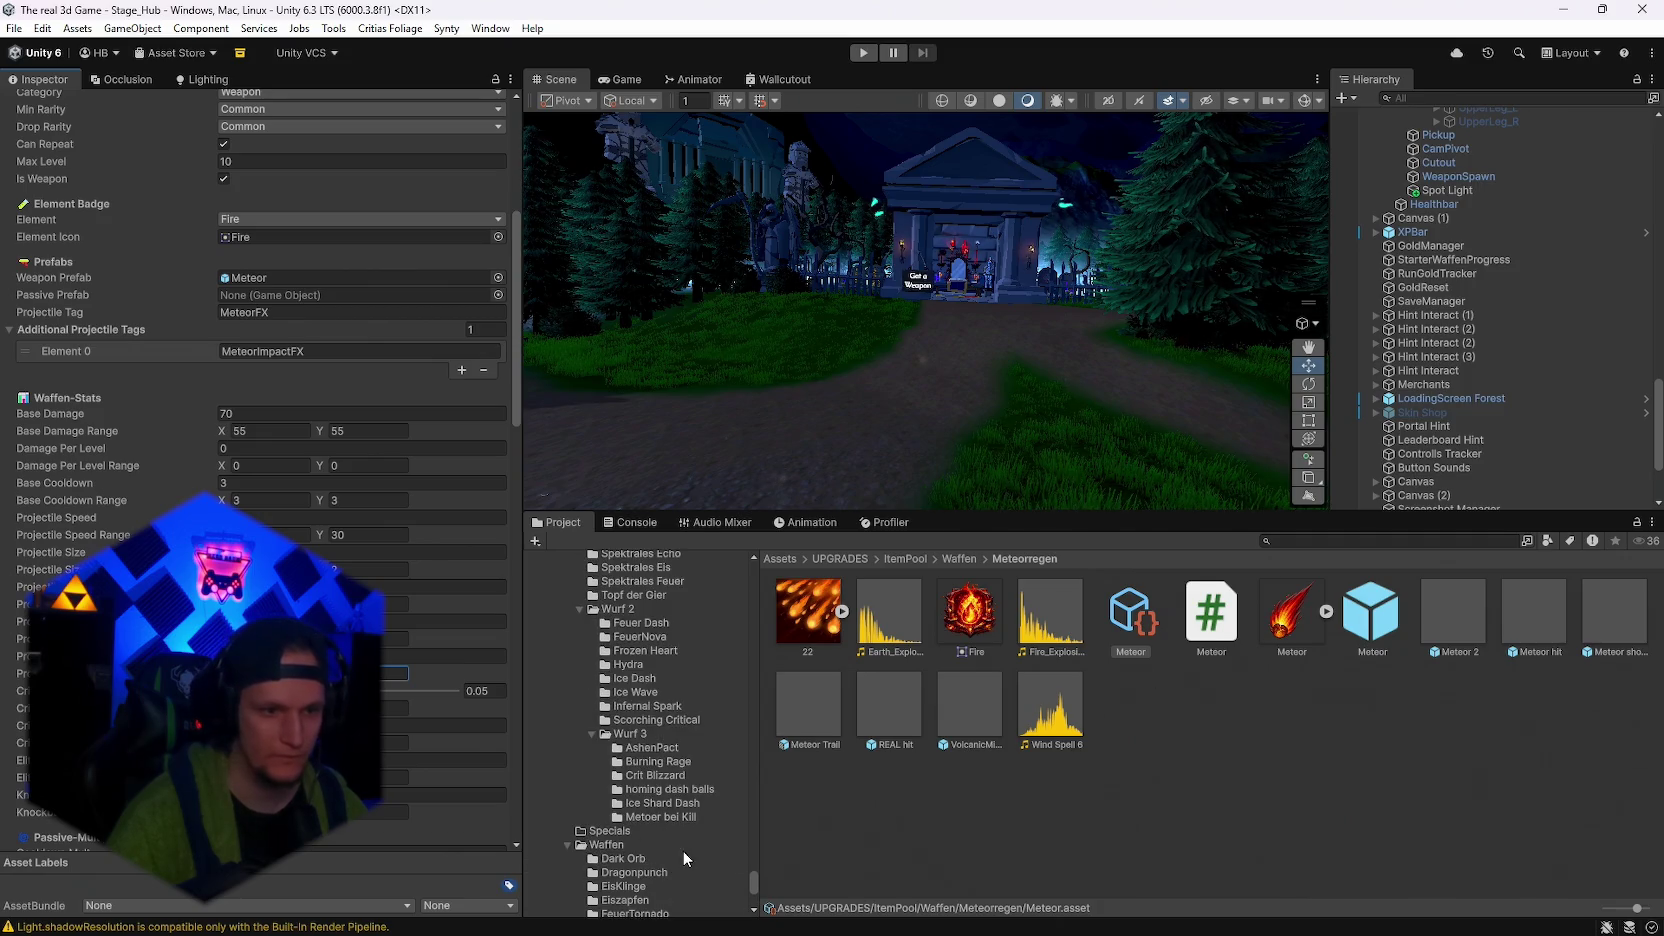
click(664, 817)
Set Meteor Kill's Projectile Size Range maximum to 2, then inspect the Meteor Kill prefab
click(1024, 622)
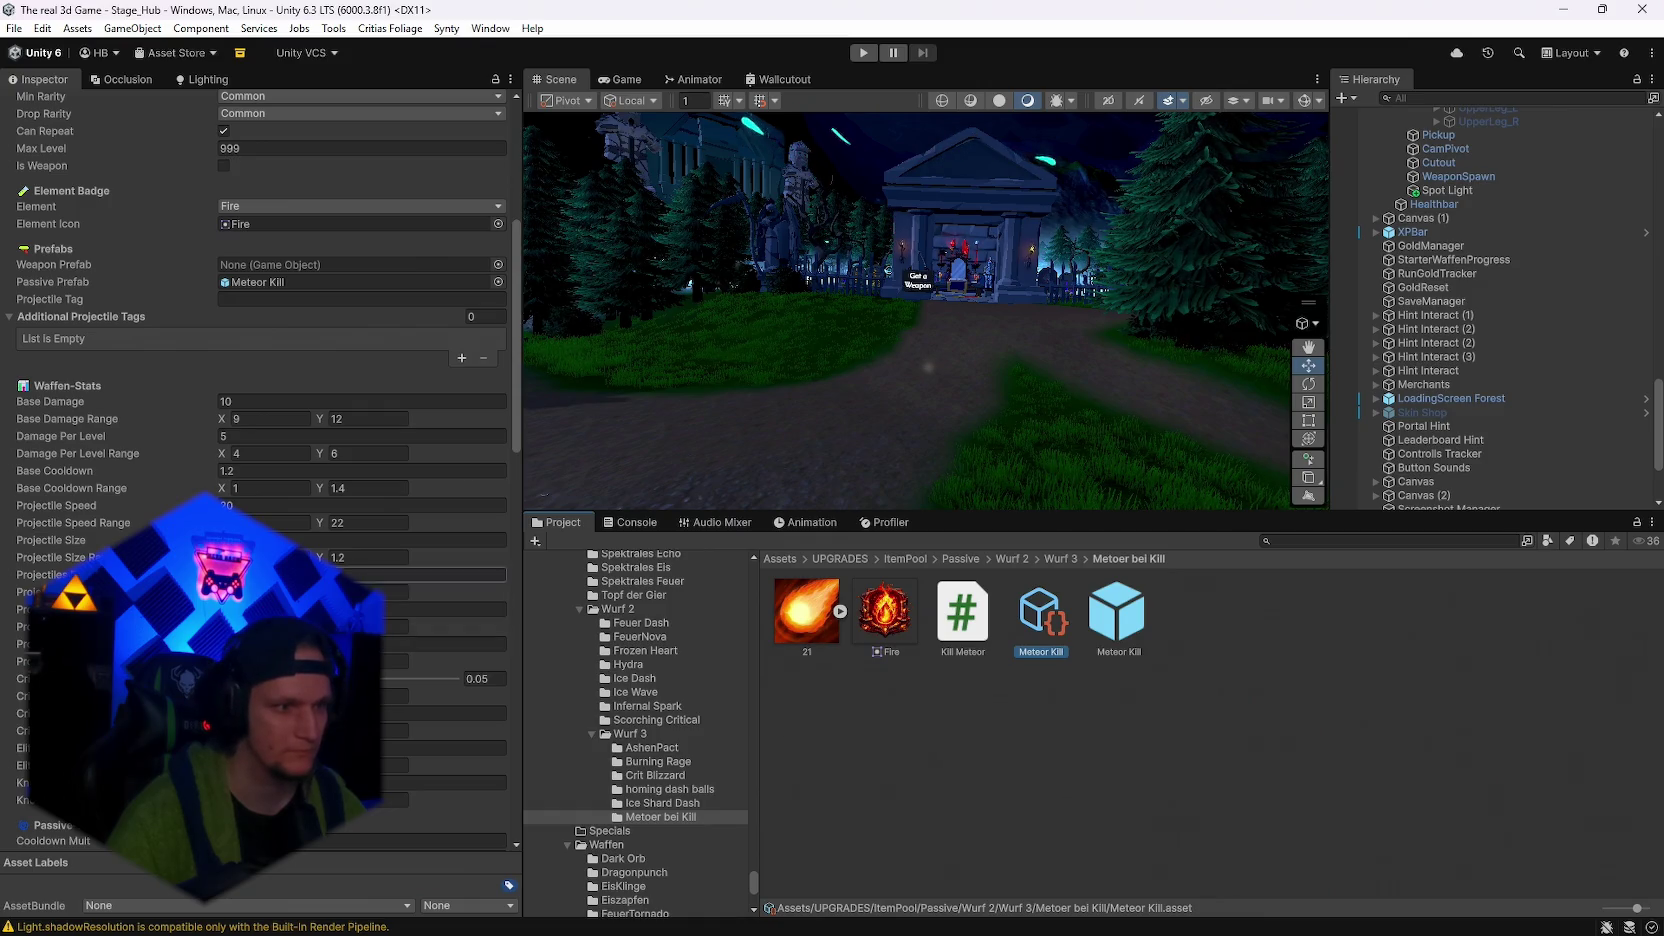
click(368, 557)
text(2)
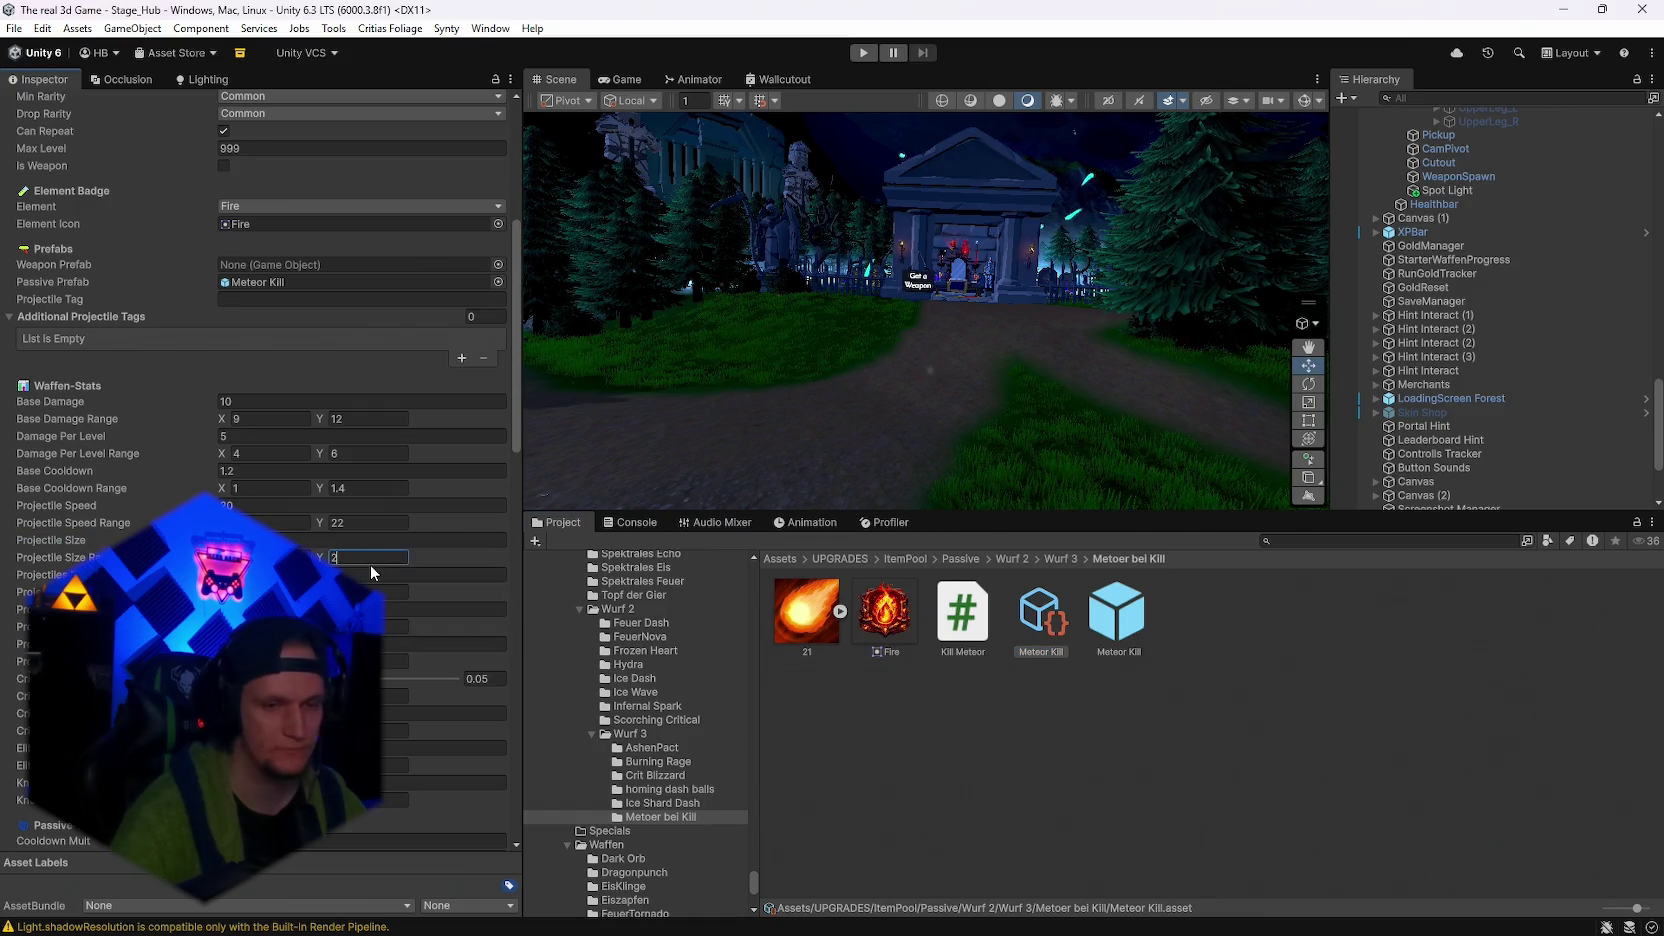
click(1140, 622)
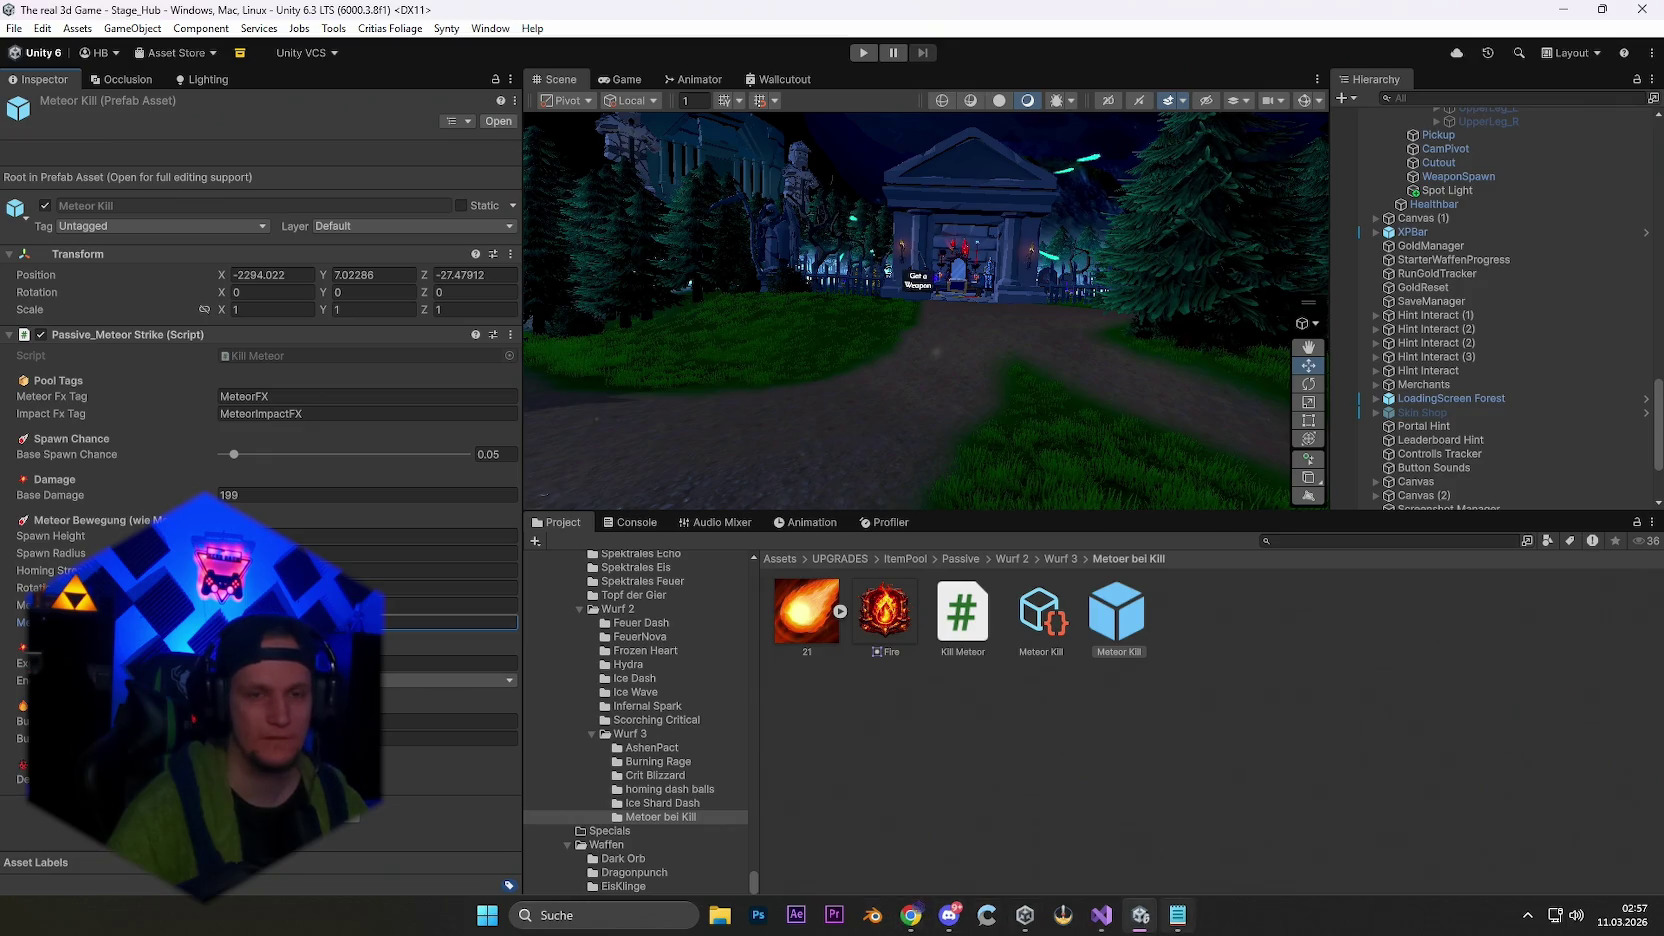
scroll(1543, 399, down, 3)
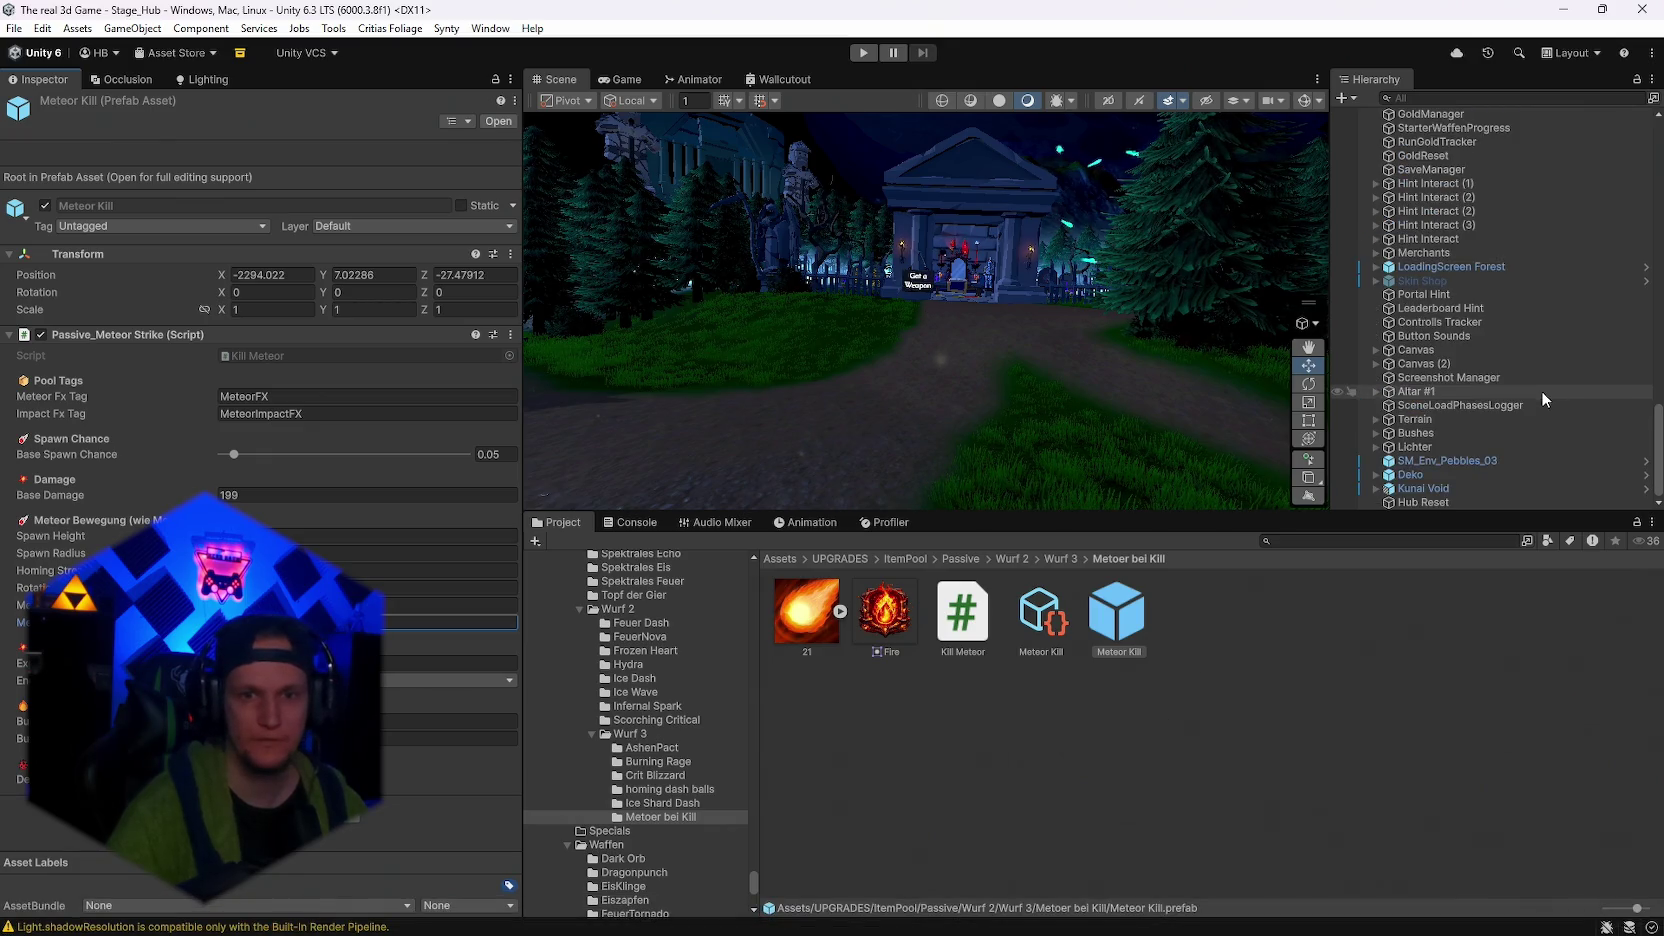
Load Stage_Forest, then switch to the Stage_Hub scene from Open Recent Scene
click(14, 28)
mouse_move(150, 91)
click(306, 106)
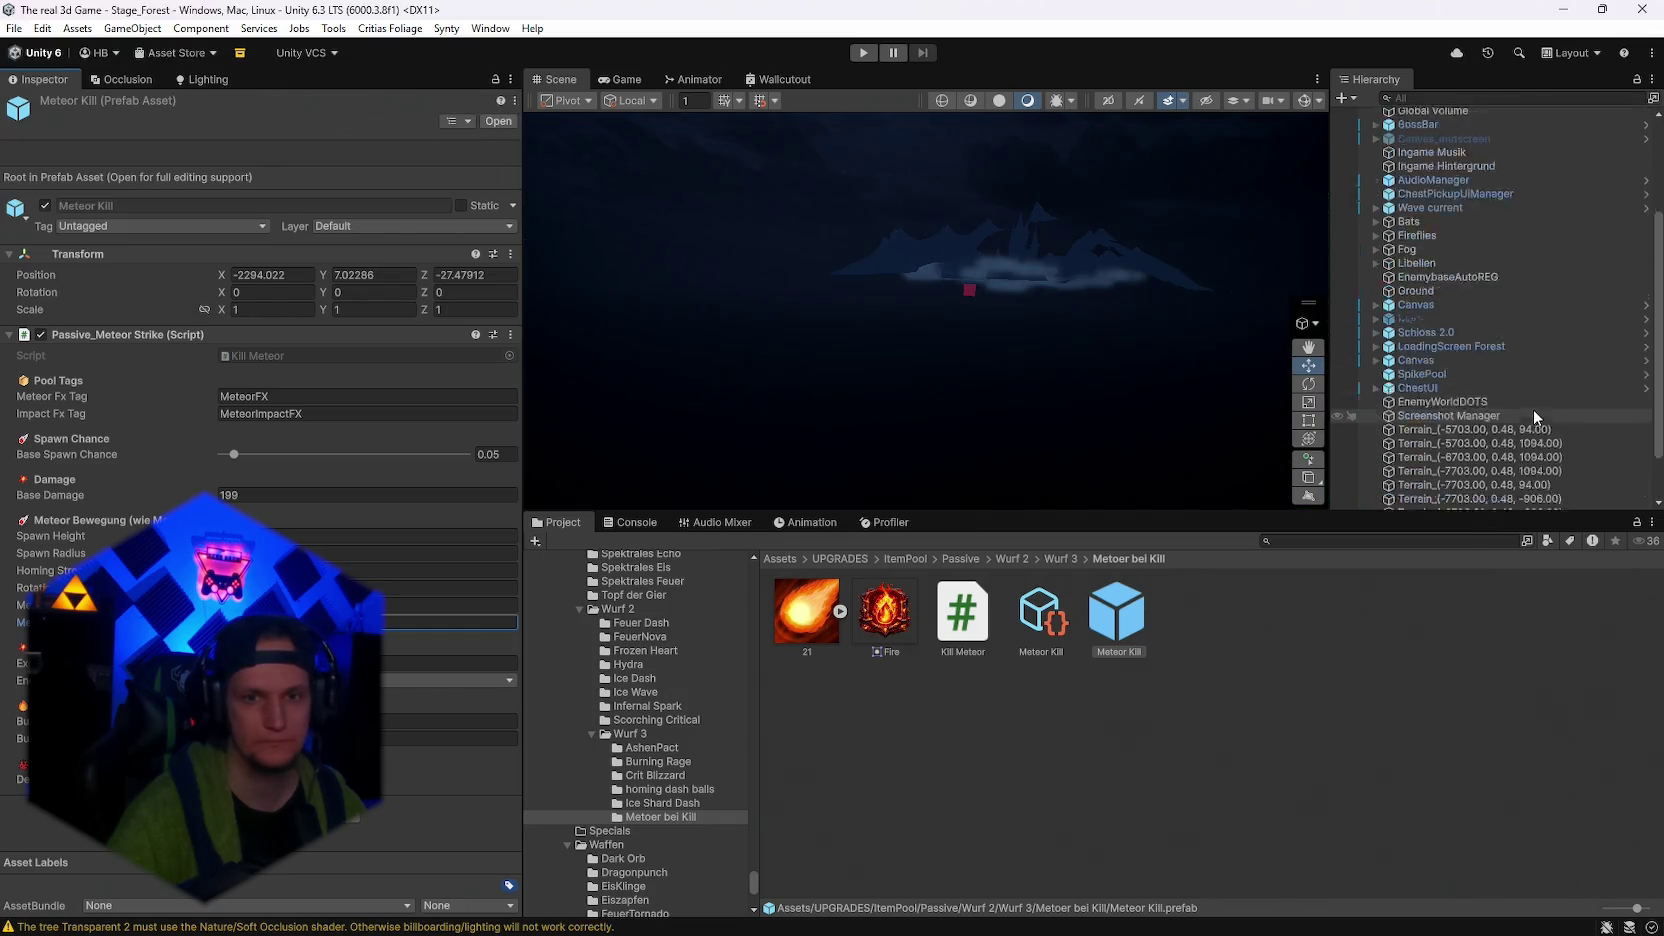
click(14, 28)
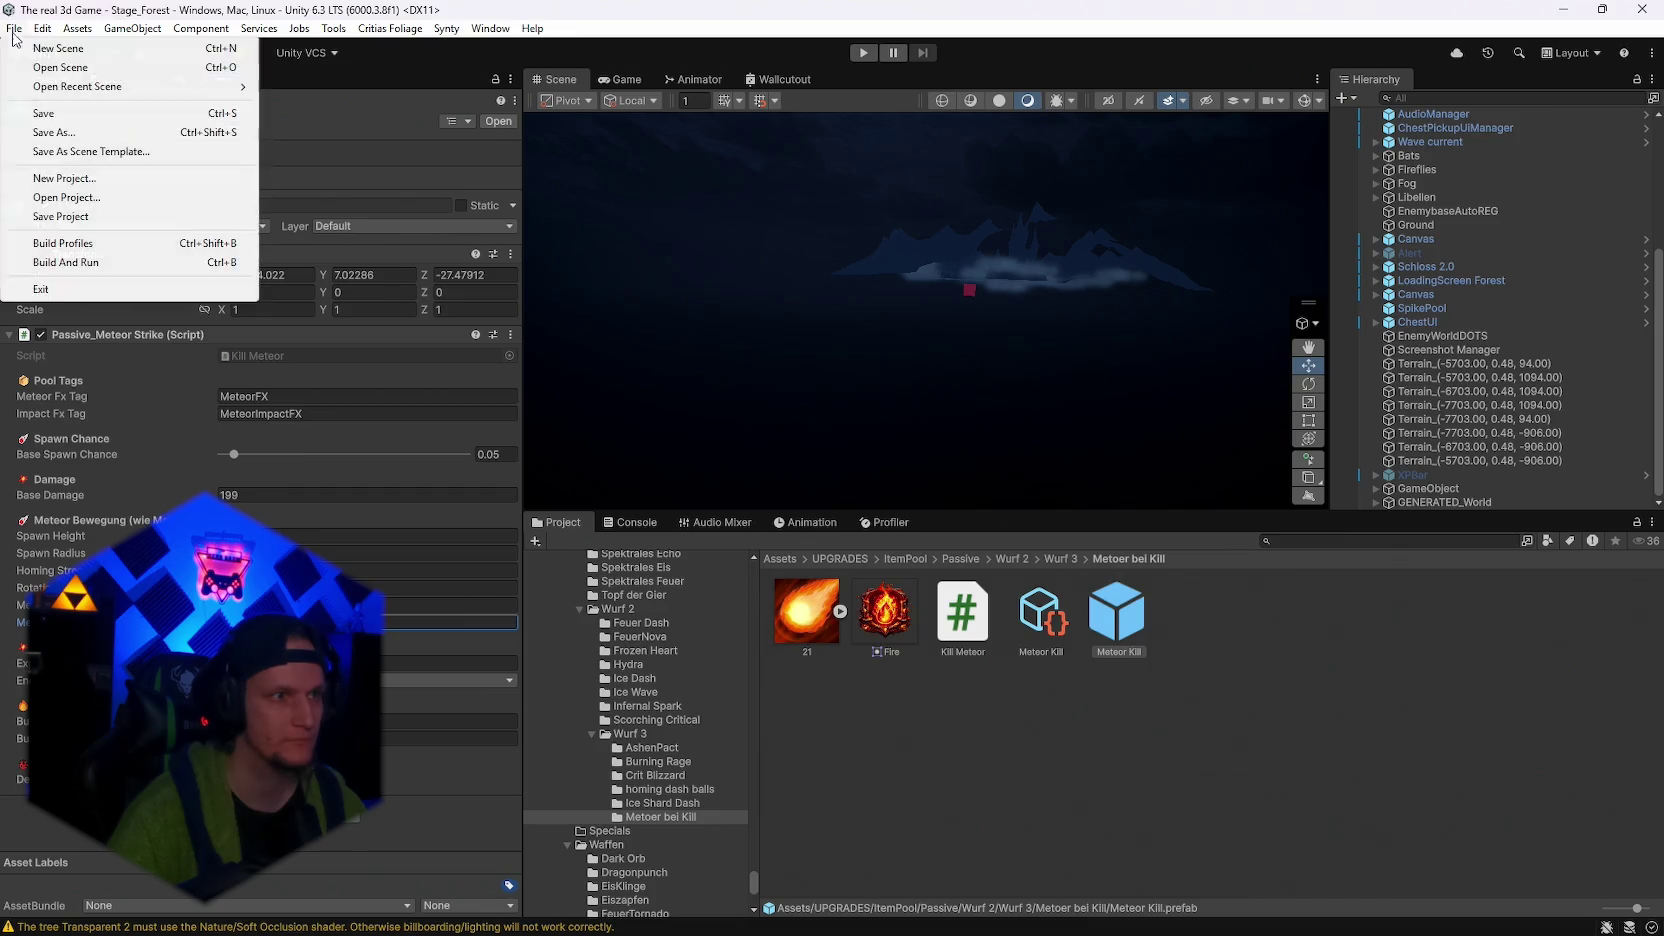
mouse_move(100, 92)
click(440, 105)
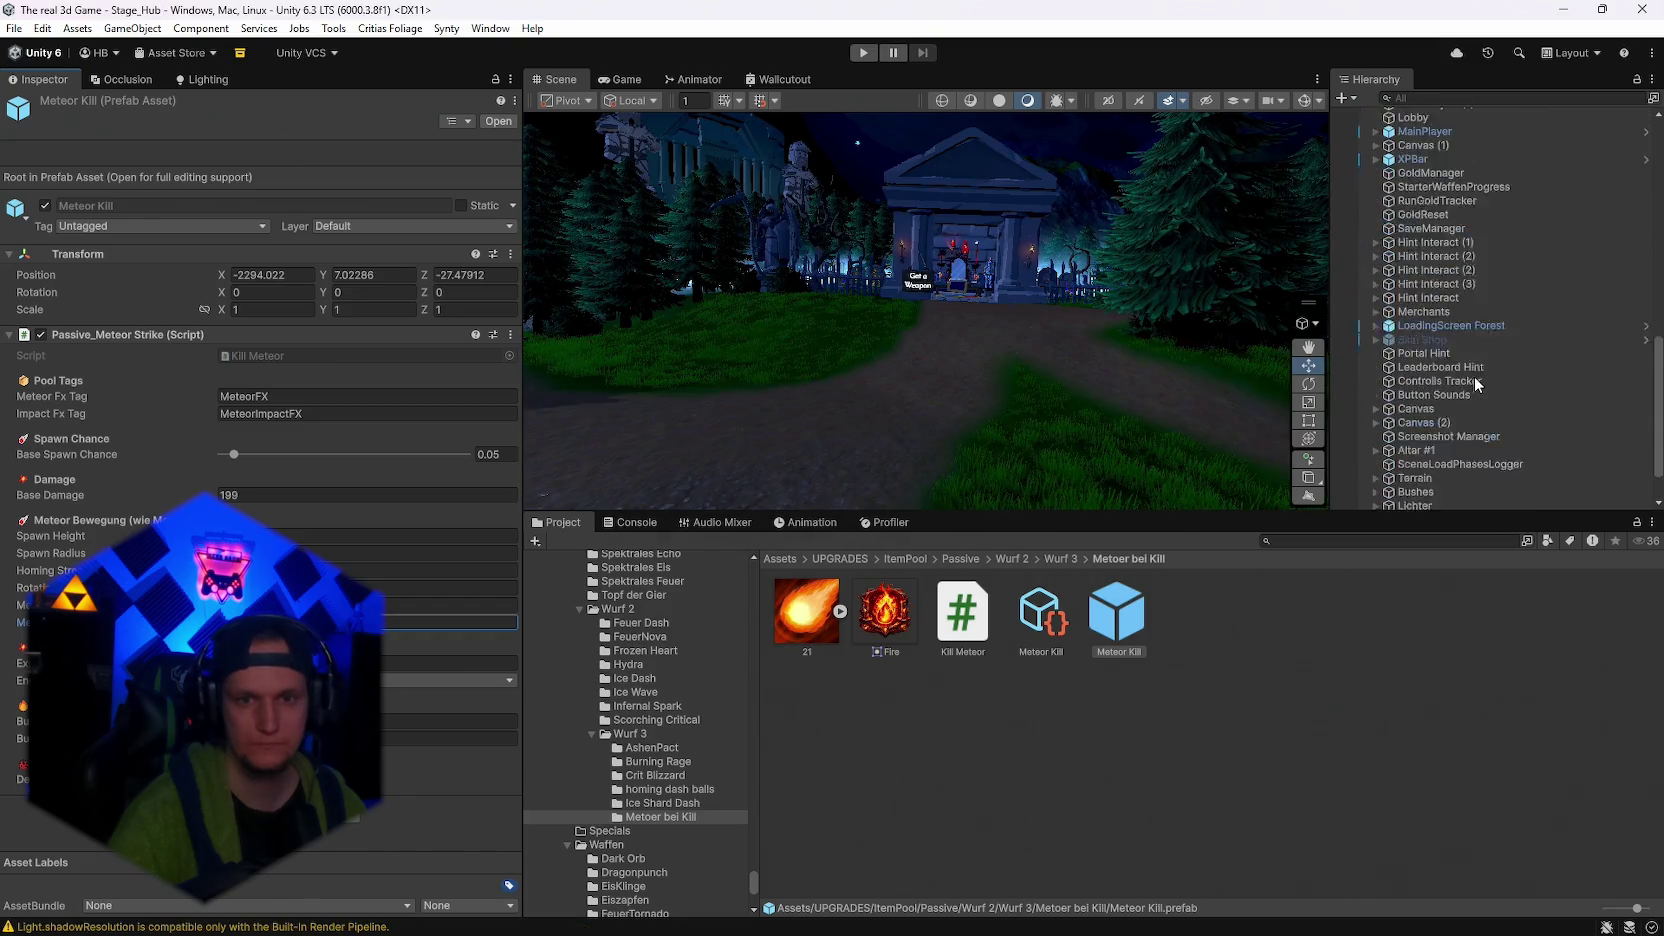
scroll(1474, 376, down, 2)
mouse_move(1271, 361)
mouse_down()
mouse_move(1330, 333)
mouse_move(815, 316)
mouse_up()
Save the current scene and the whole project
click(14, 28)
click(38, 113)
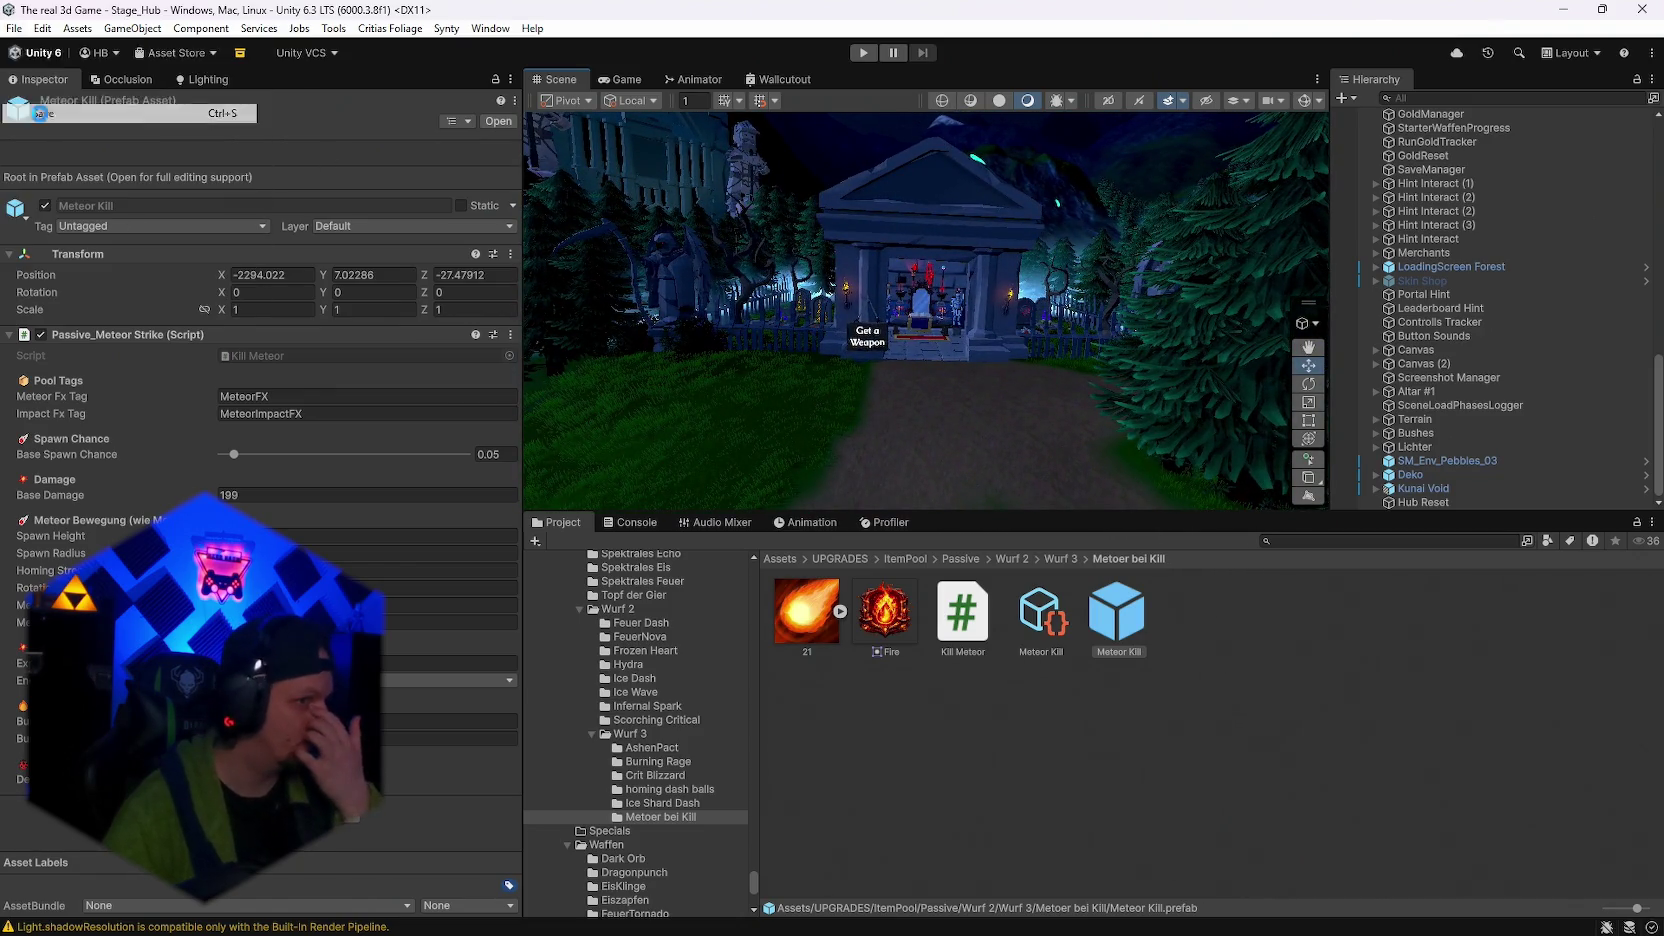
click(14, 28)
click(62, 216)
click(14, 28)
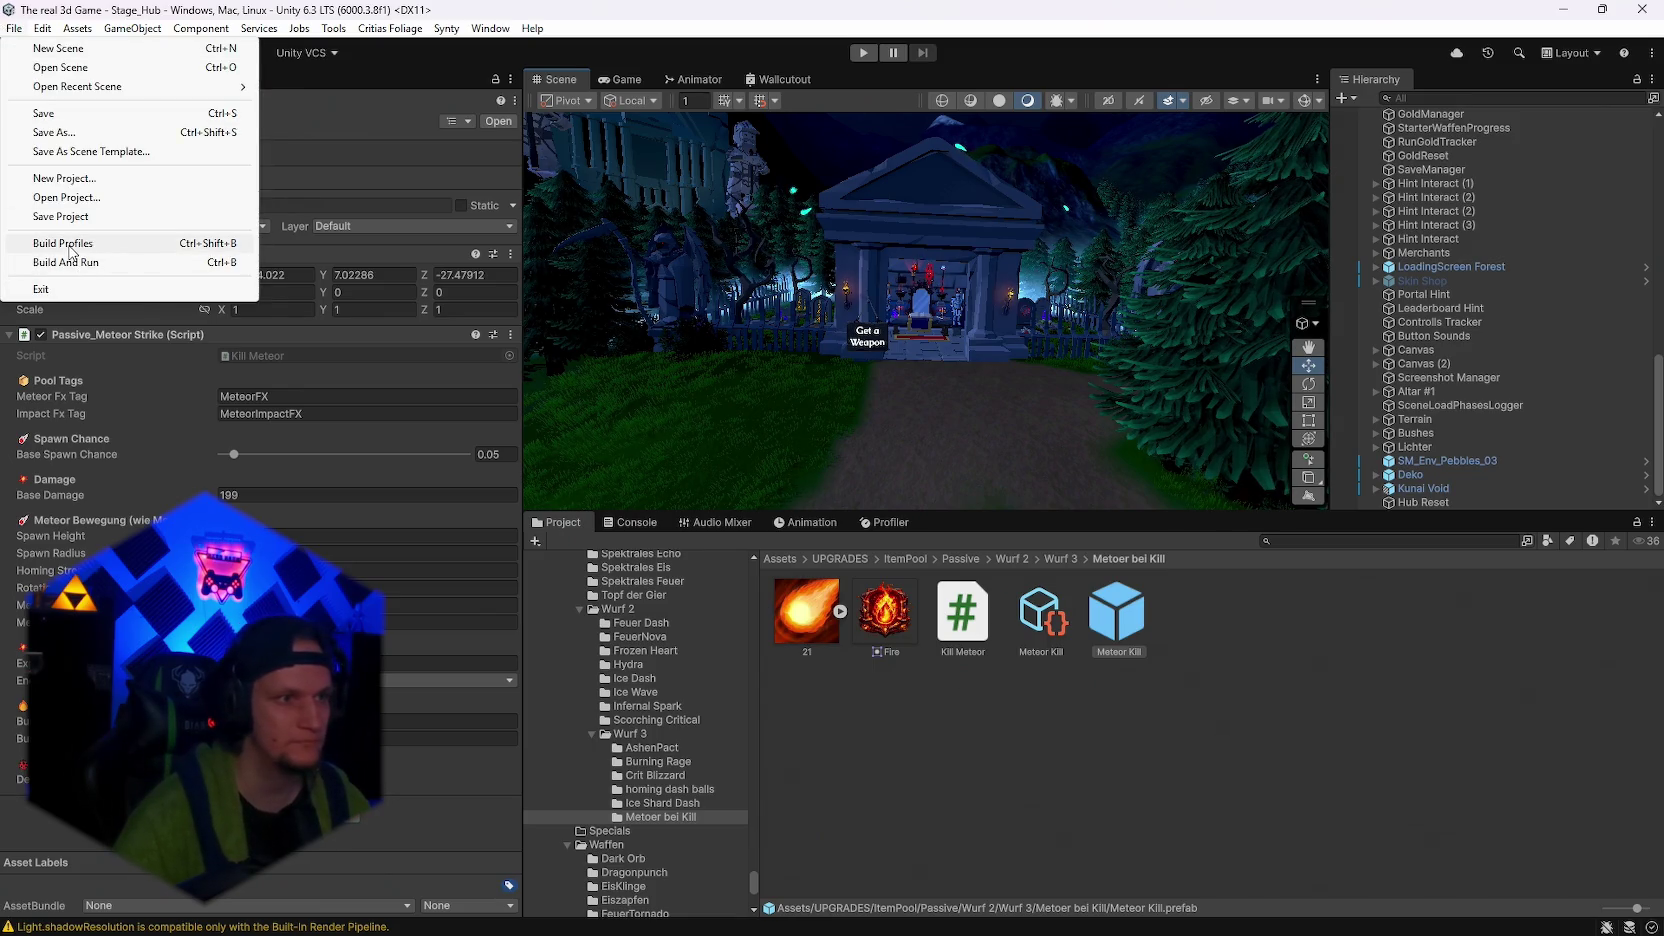
Start a Windows build from Build Profiles into the confirmed output folder
click(70, 246)
click(1210, 600)
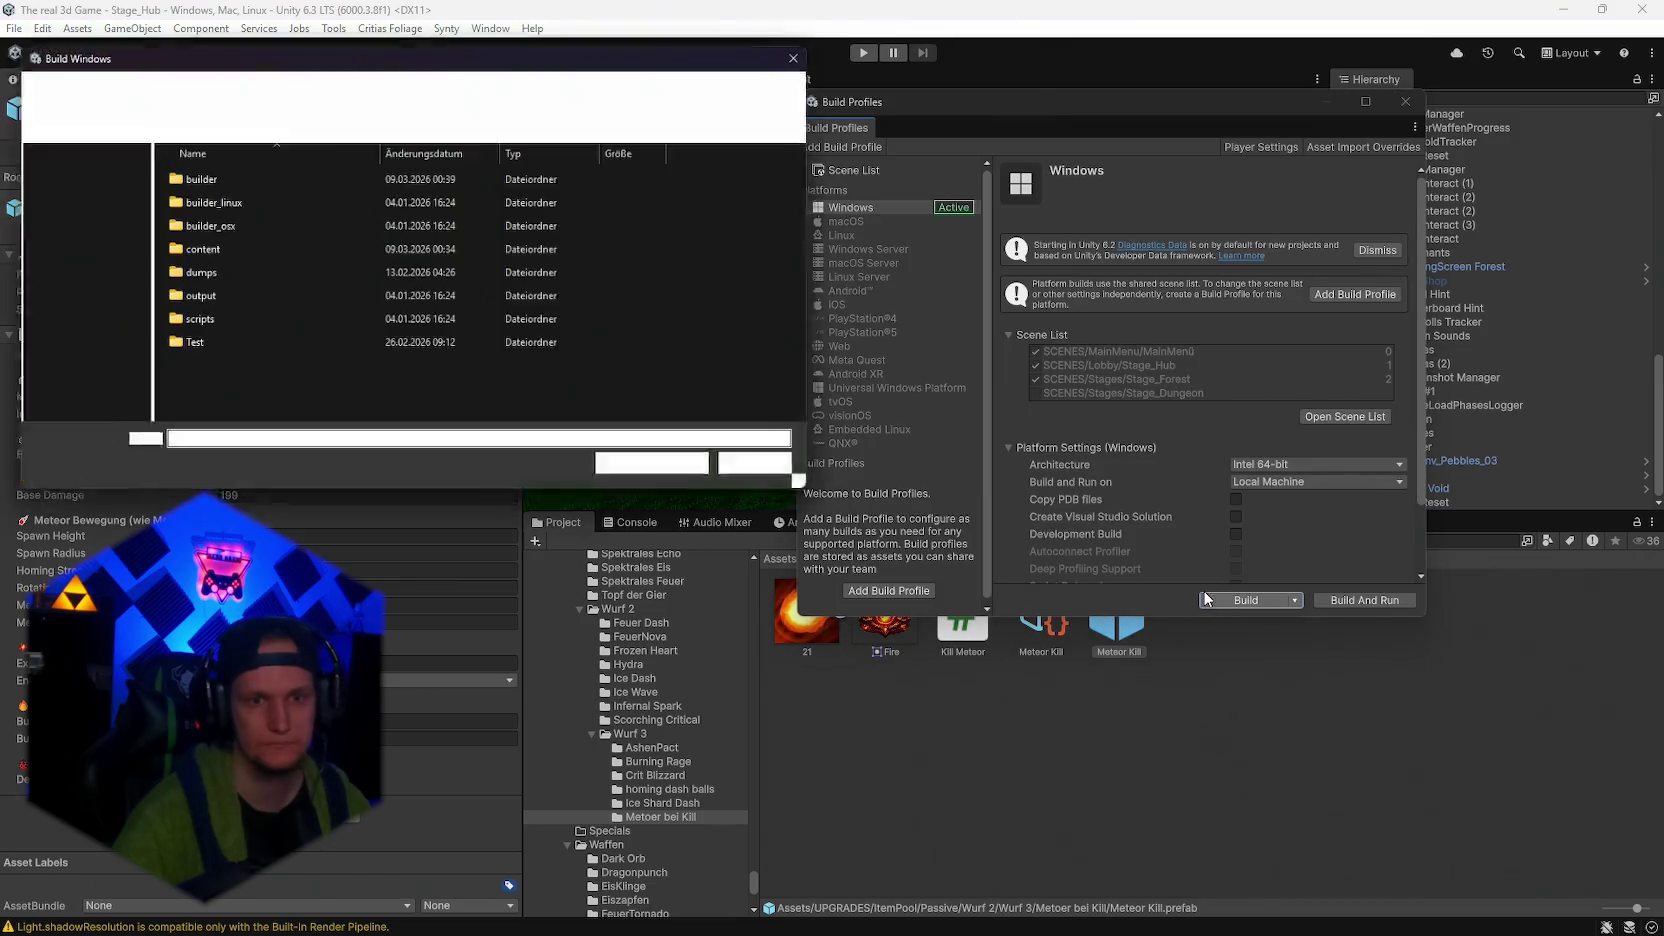
click(652, 473)
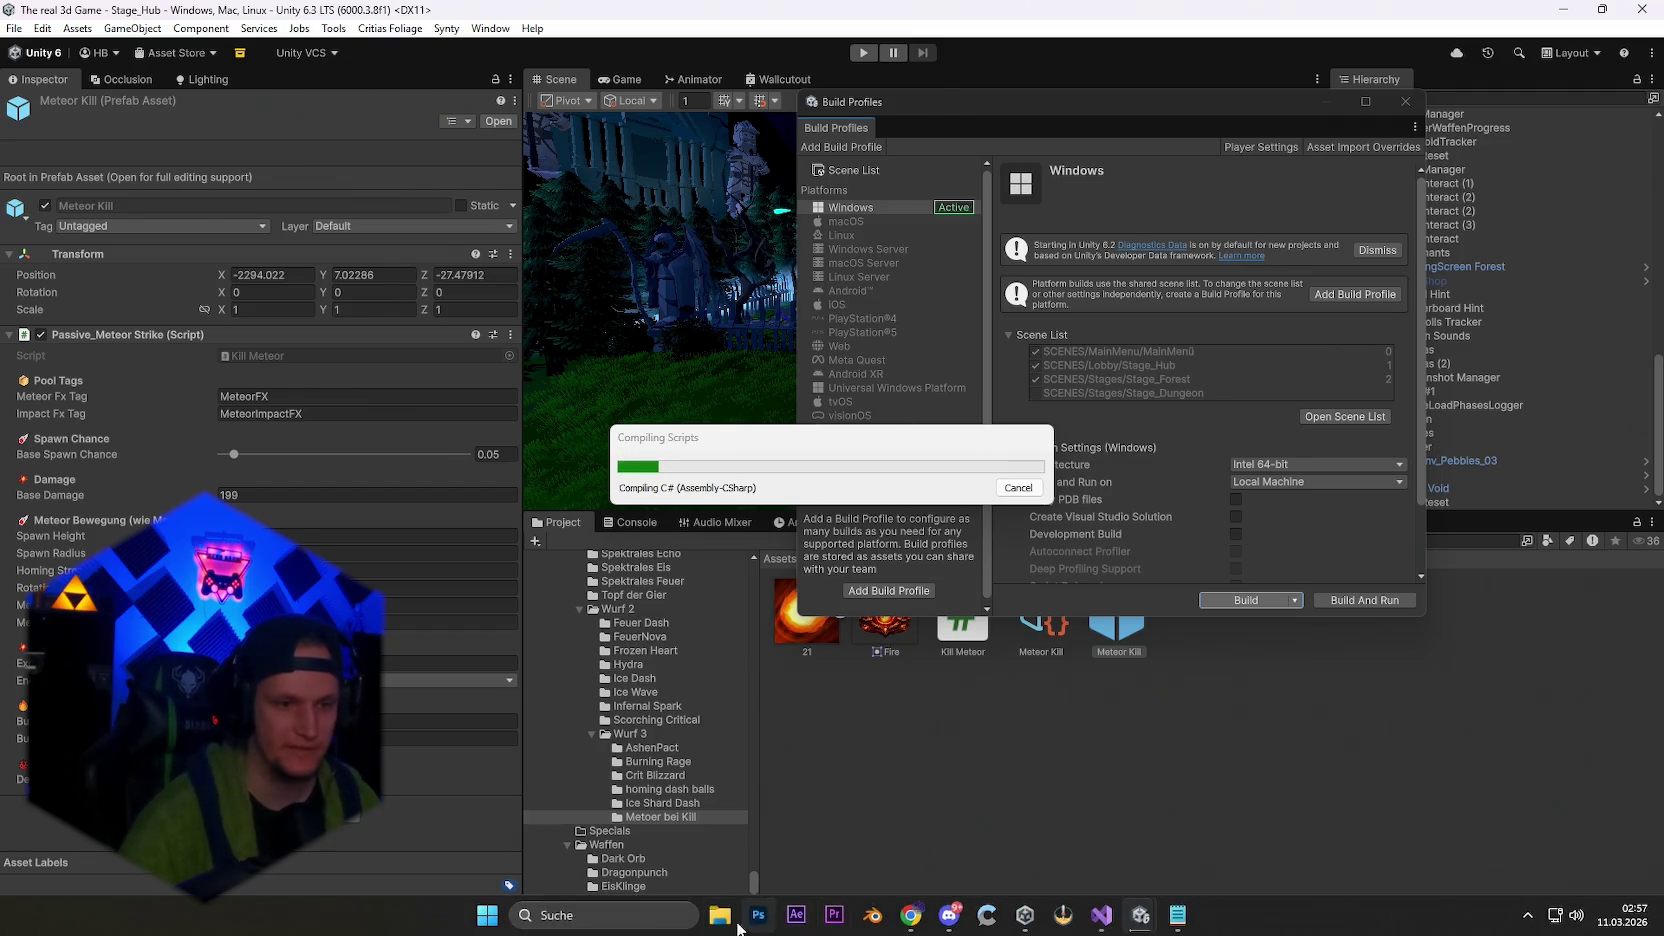
key(super+e)
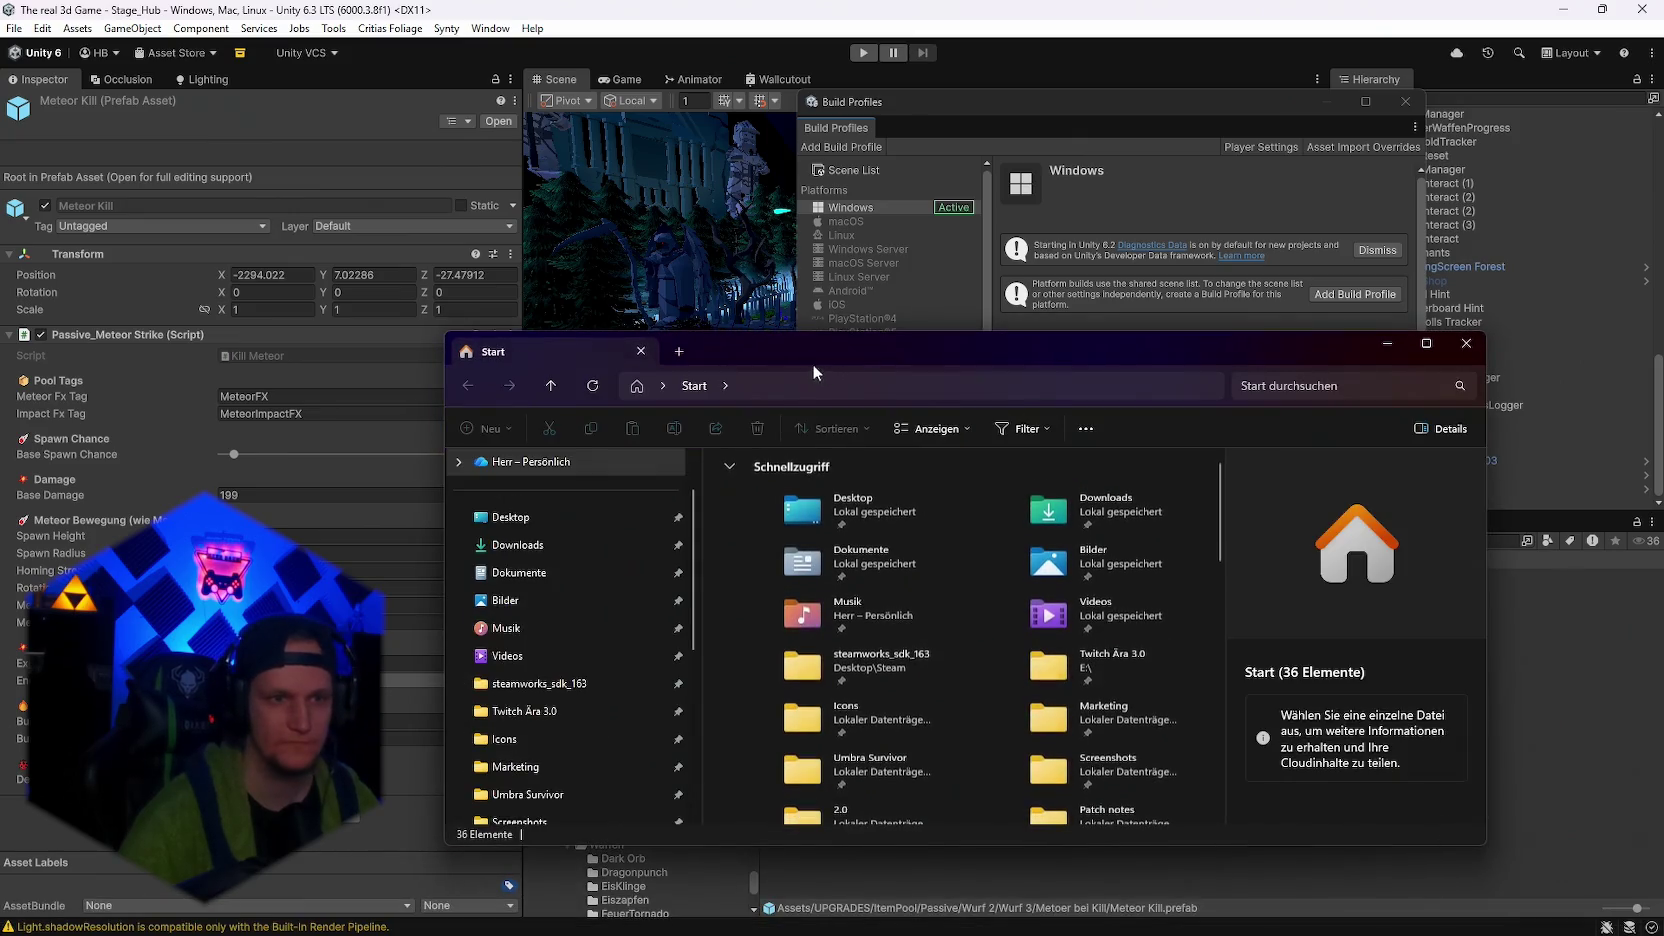
Go to steamworks_sdk_163 > Demo > tools > ContentBuilder > builder and launch steamcmd.exe
scroll(595, 696, down, 4)
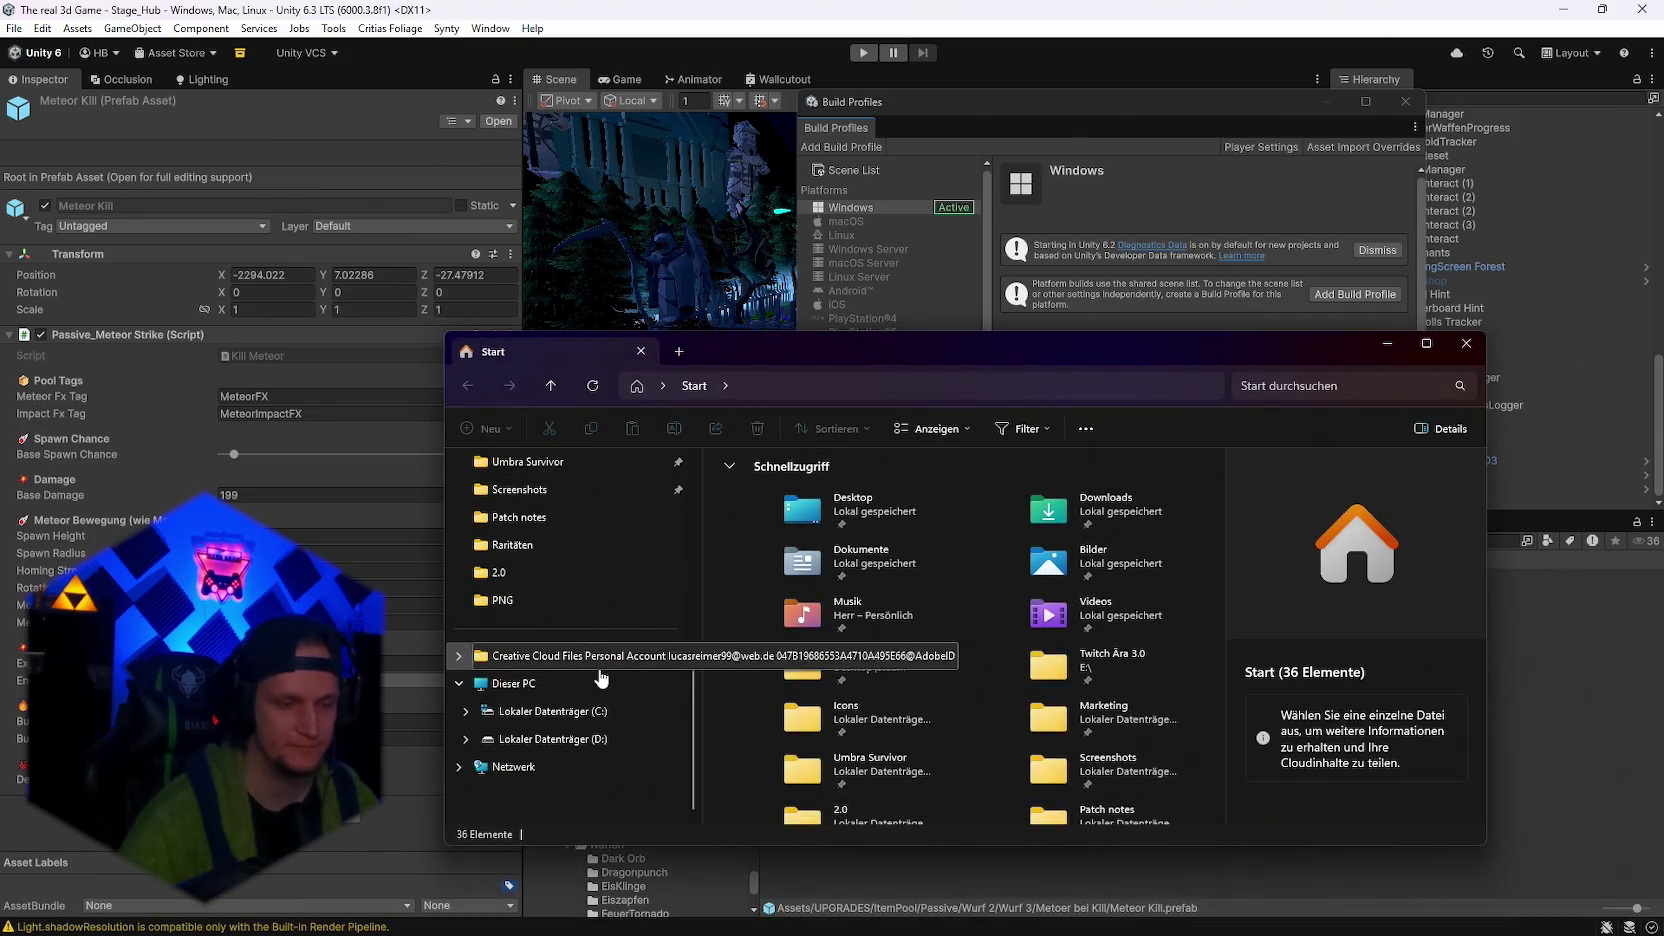
scroll(593, 705, up, 2)
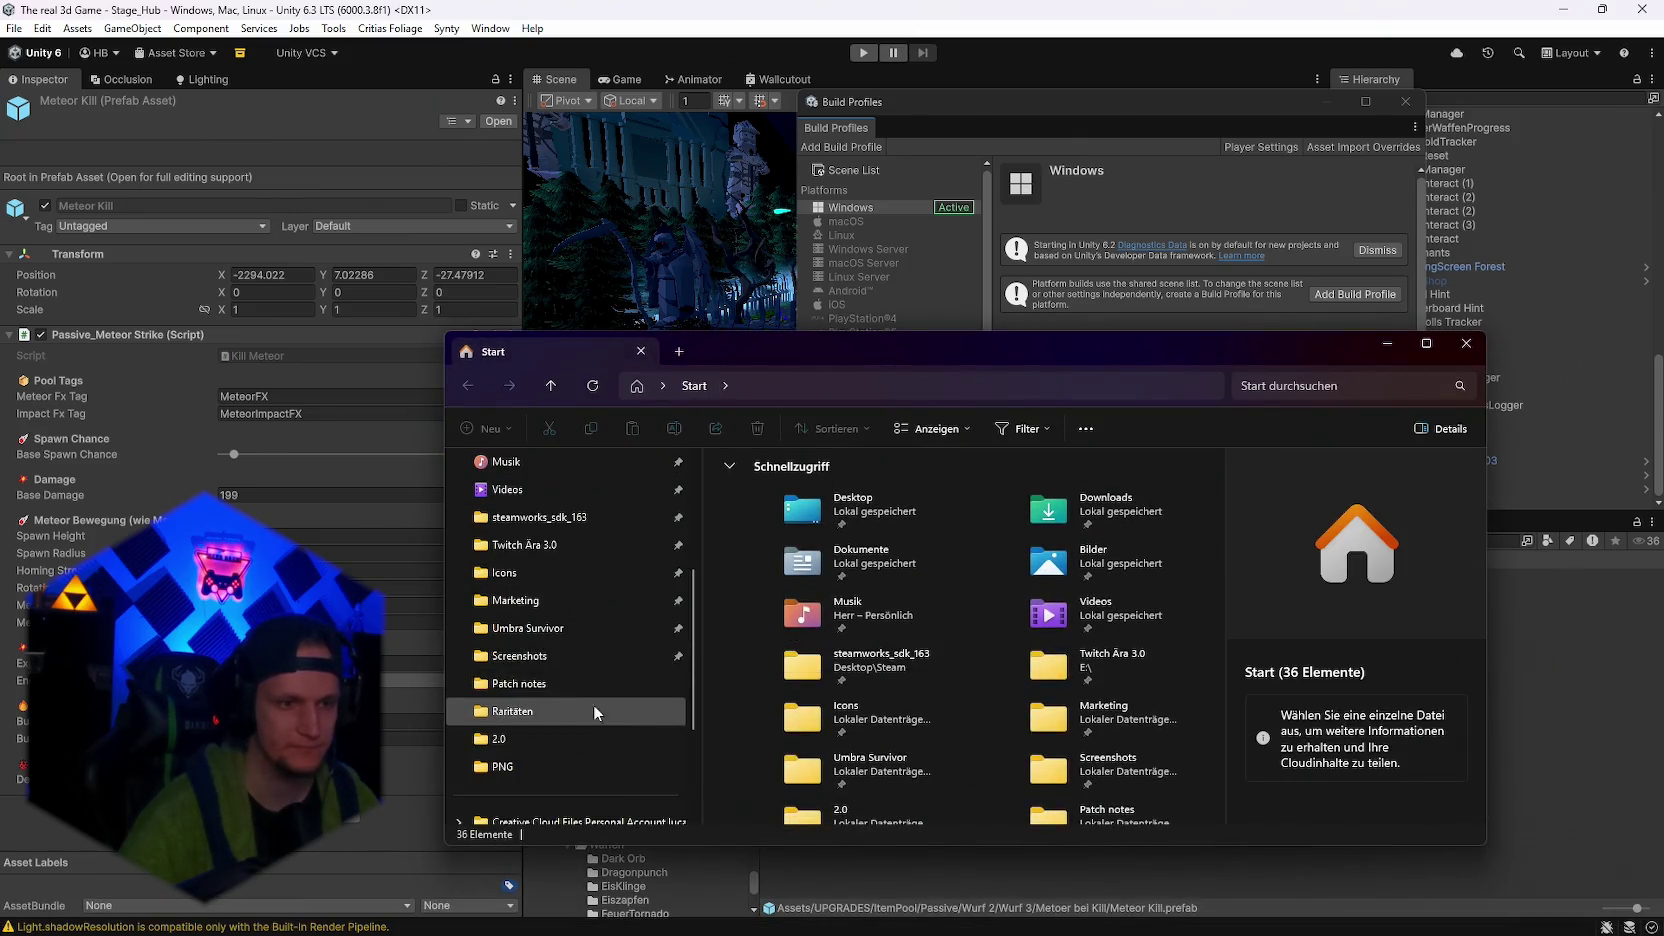
click(570, 532)
double_click(768, 485)
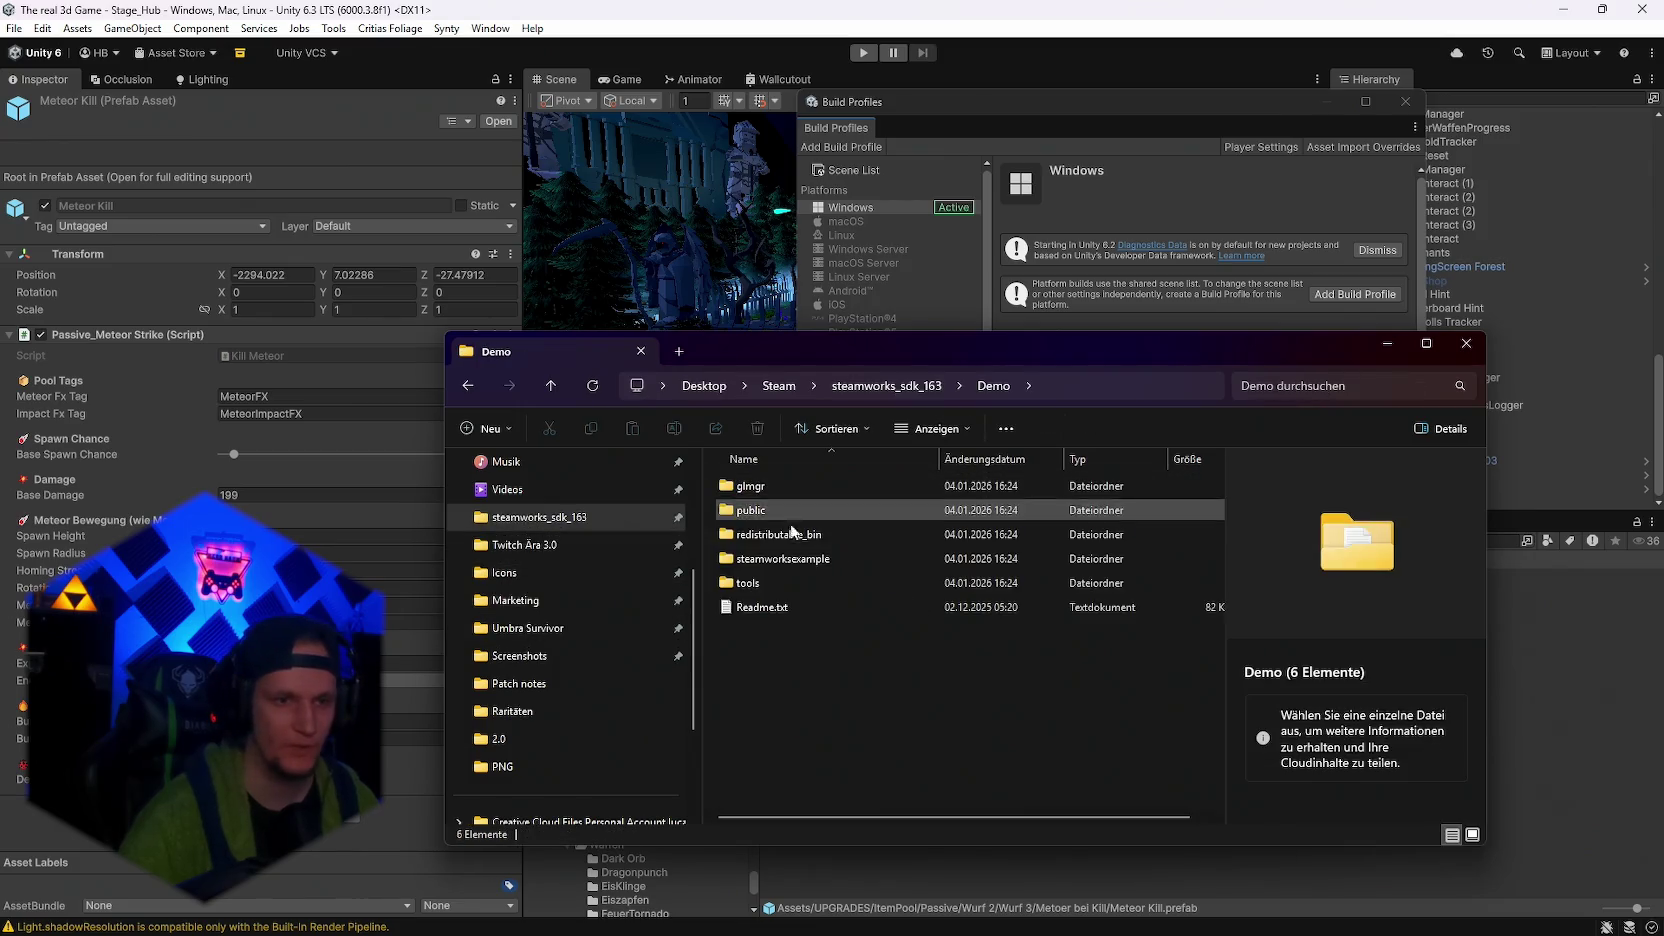
double_click(760, 582)
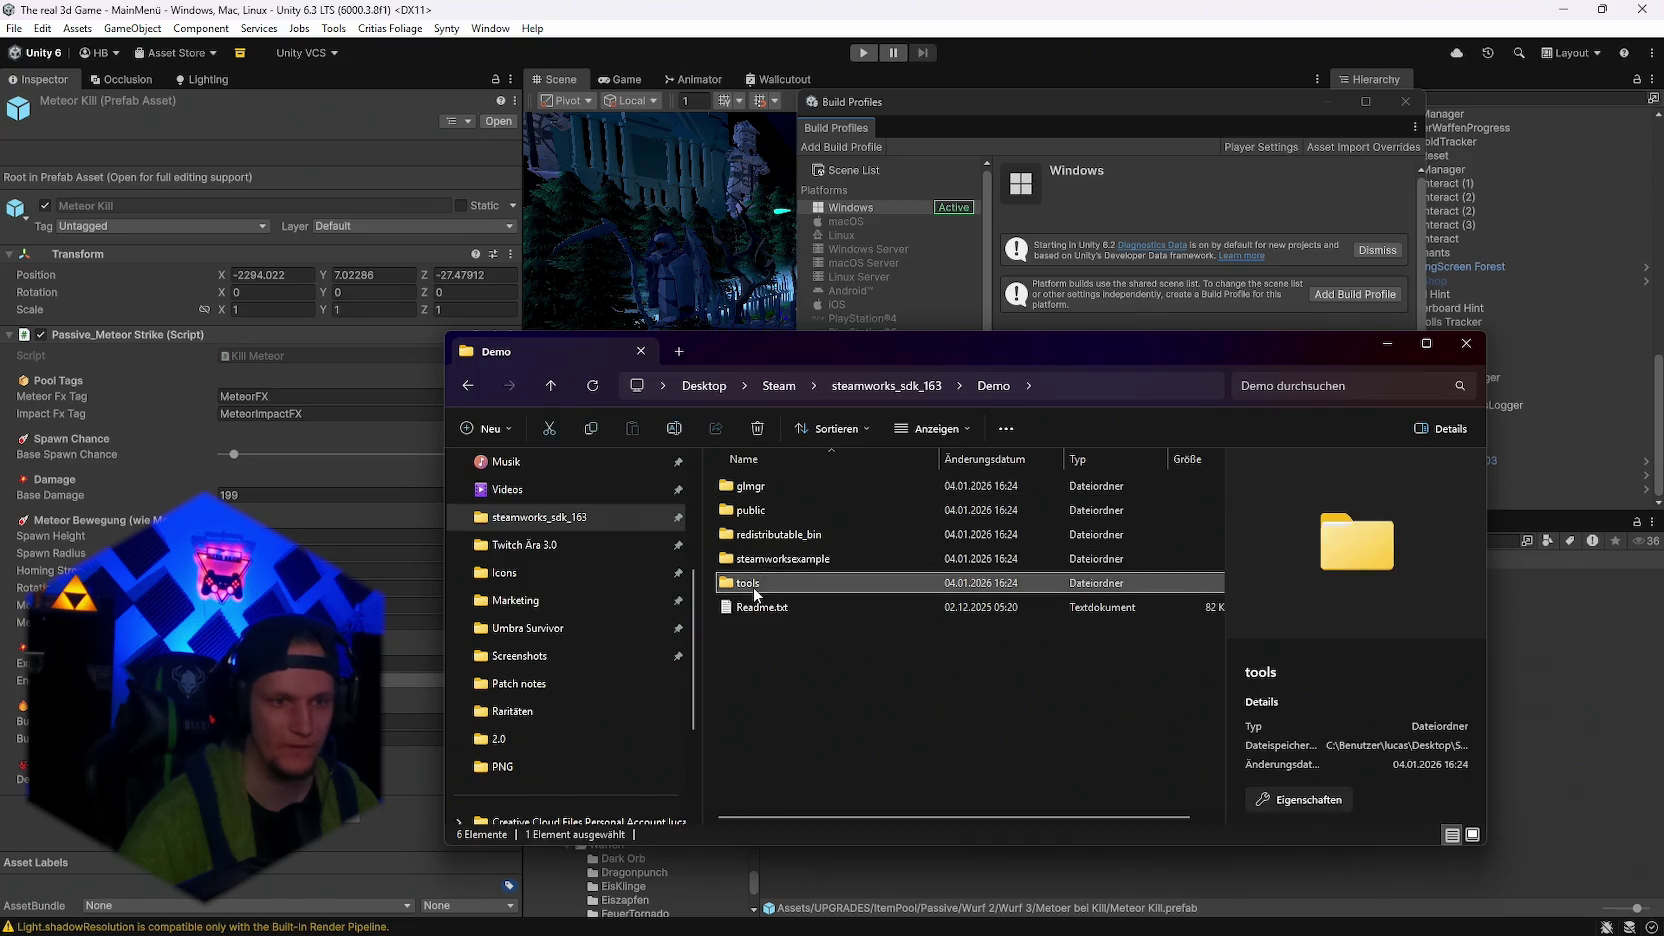
double_click(770, 509)
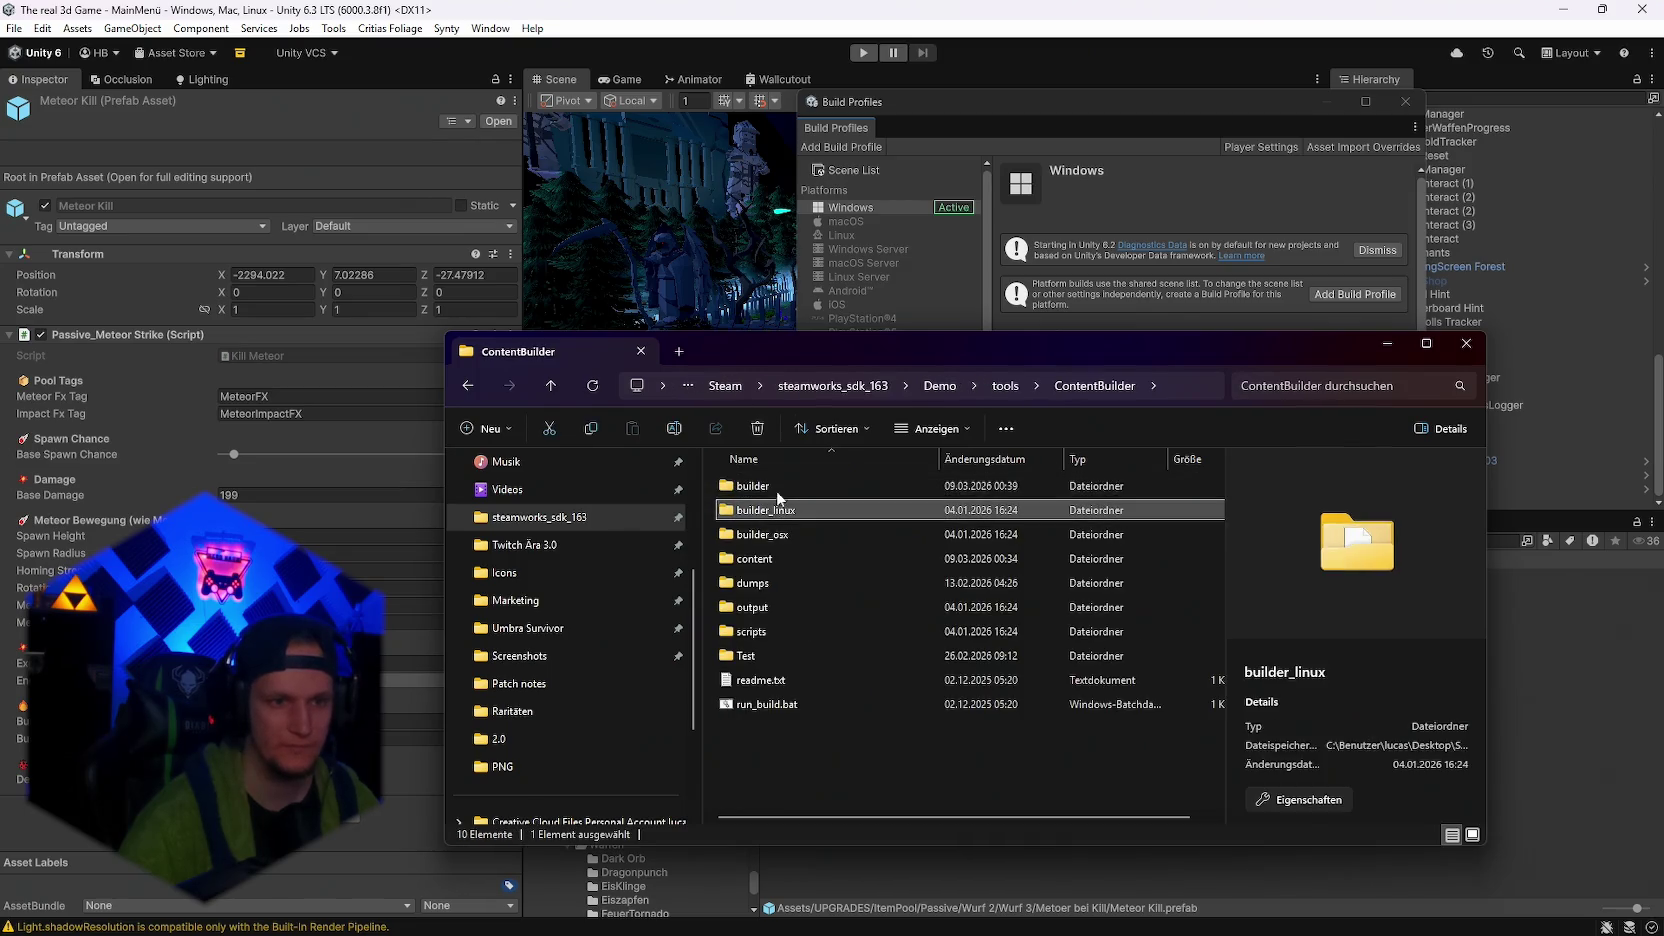
double_click(815, 488)
scroll(835, 656, down, 4)
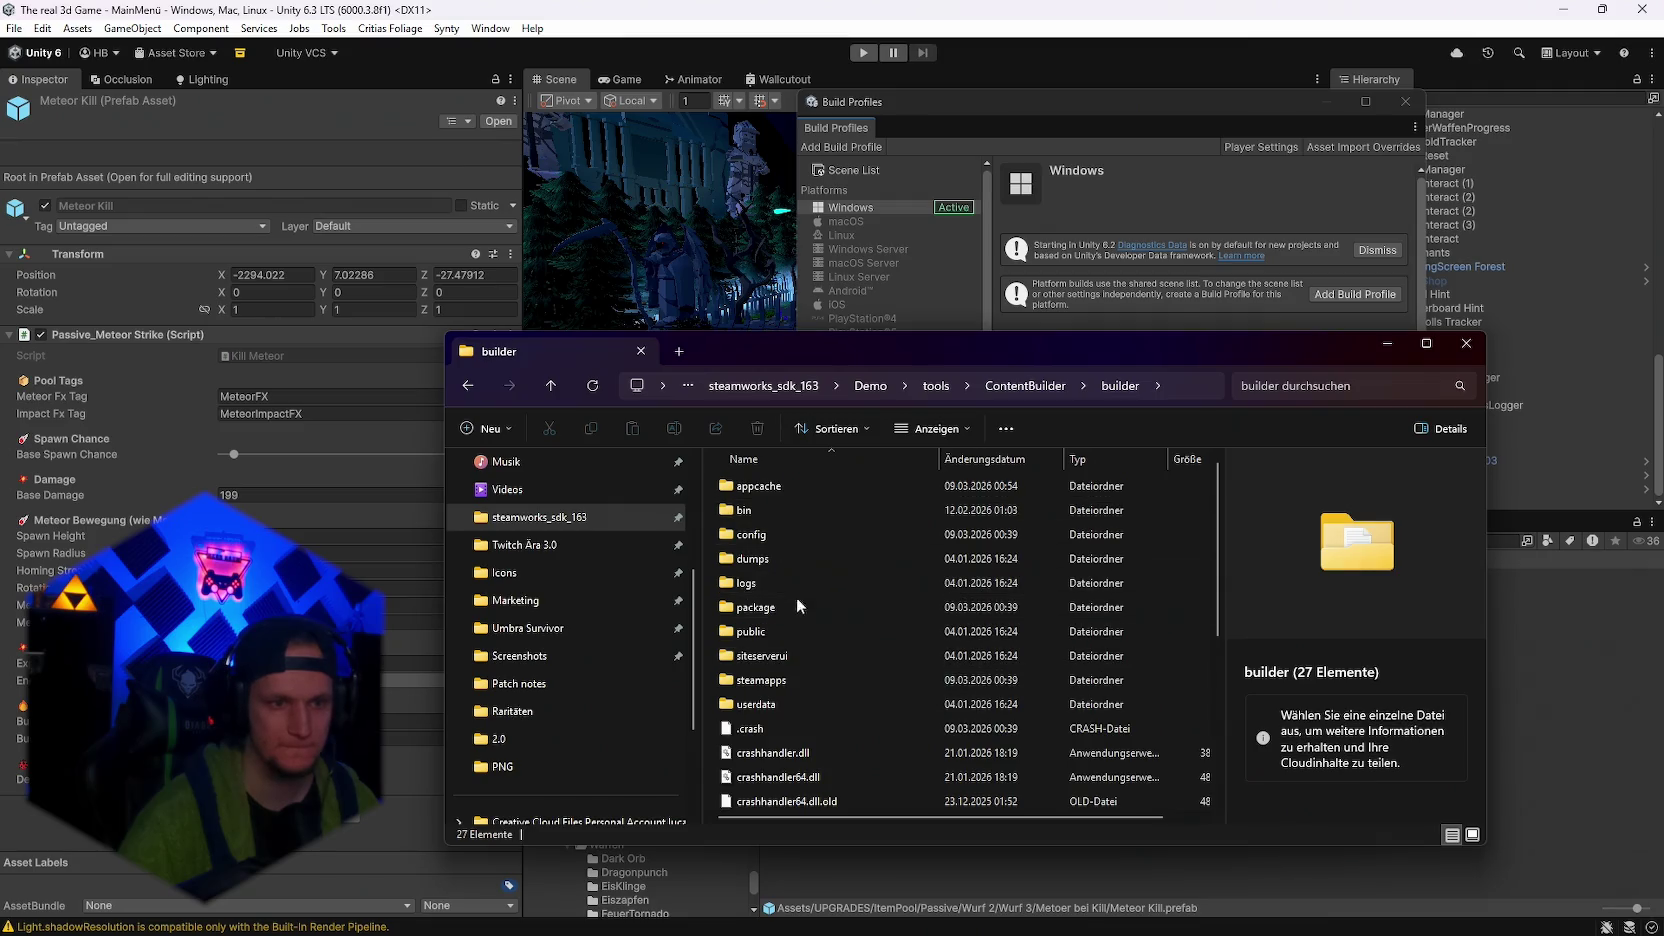
double_click(779, 627)
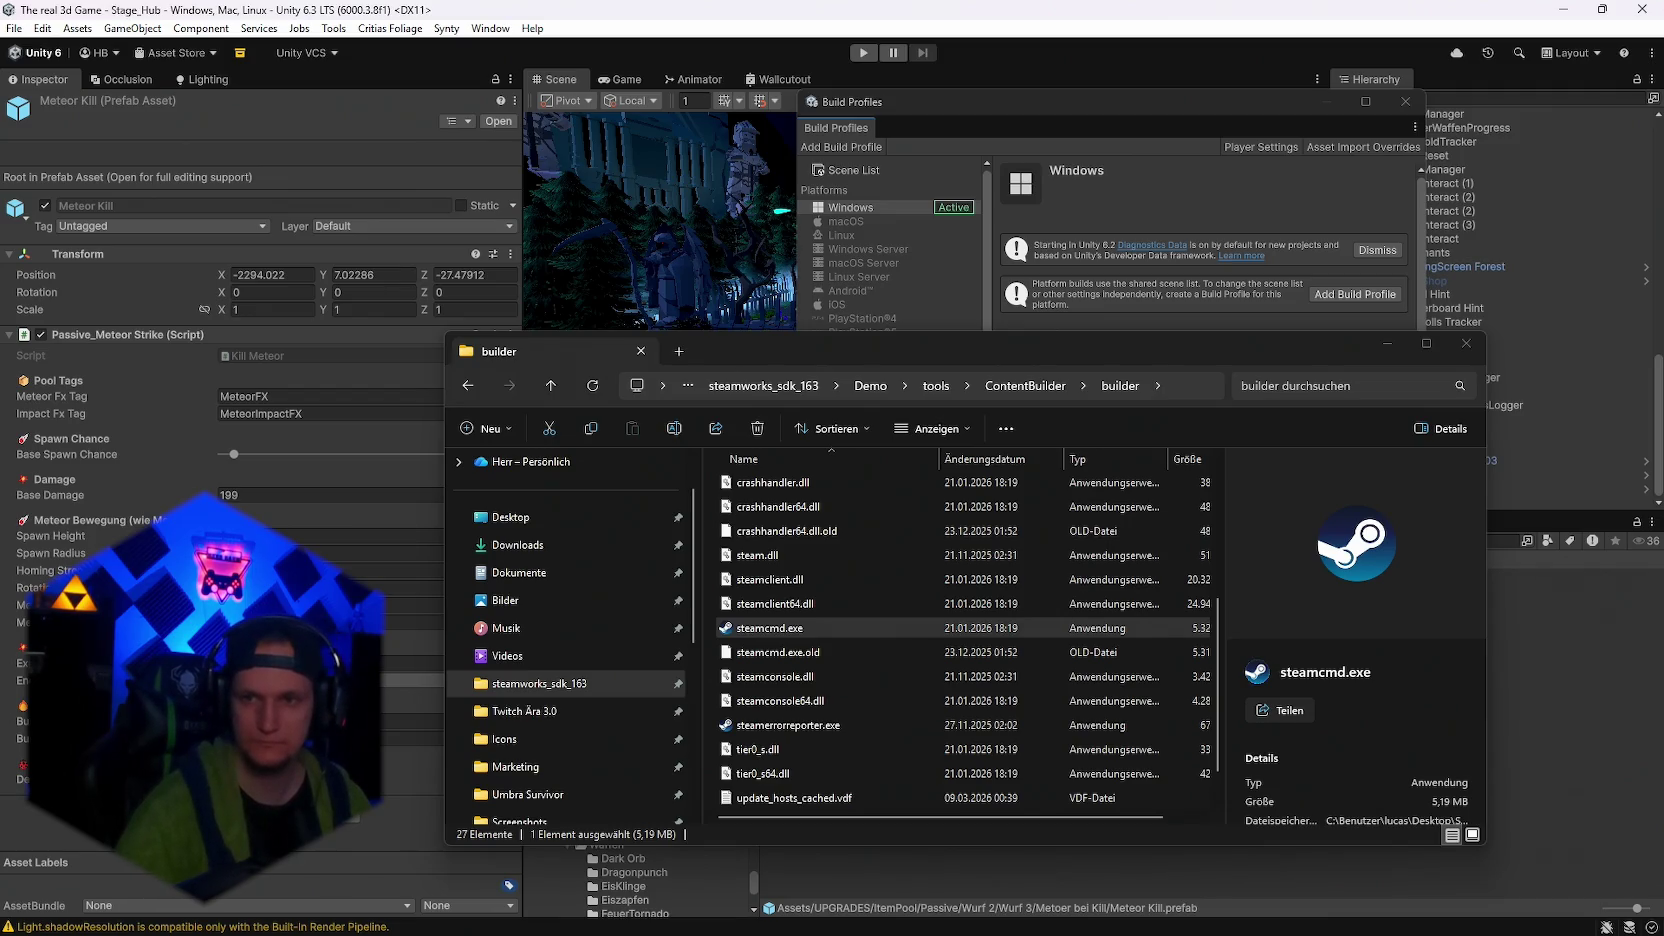
click(1386, 345)
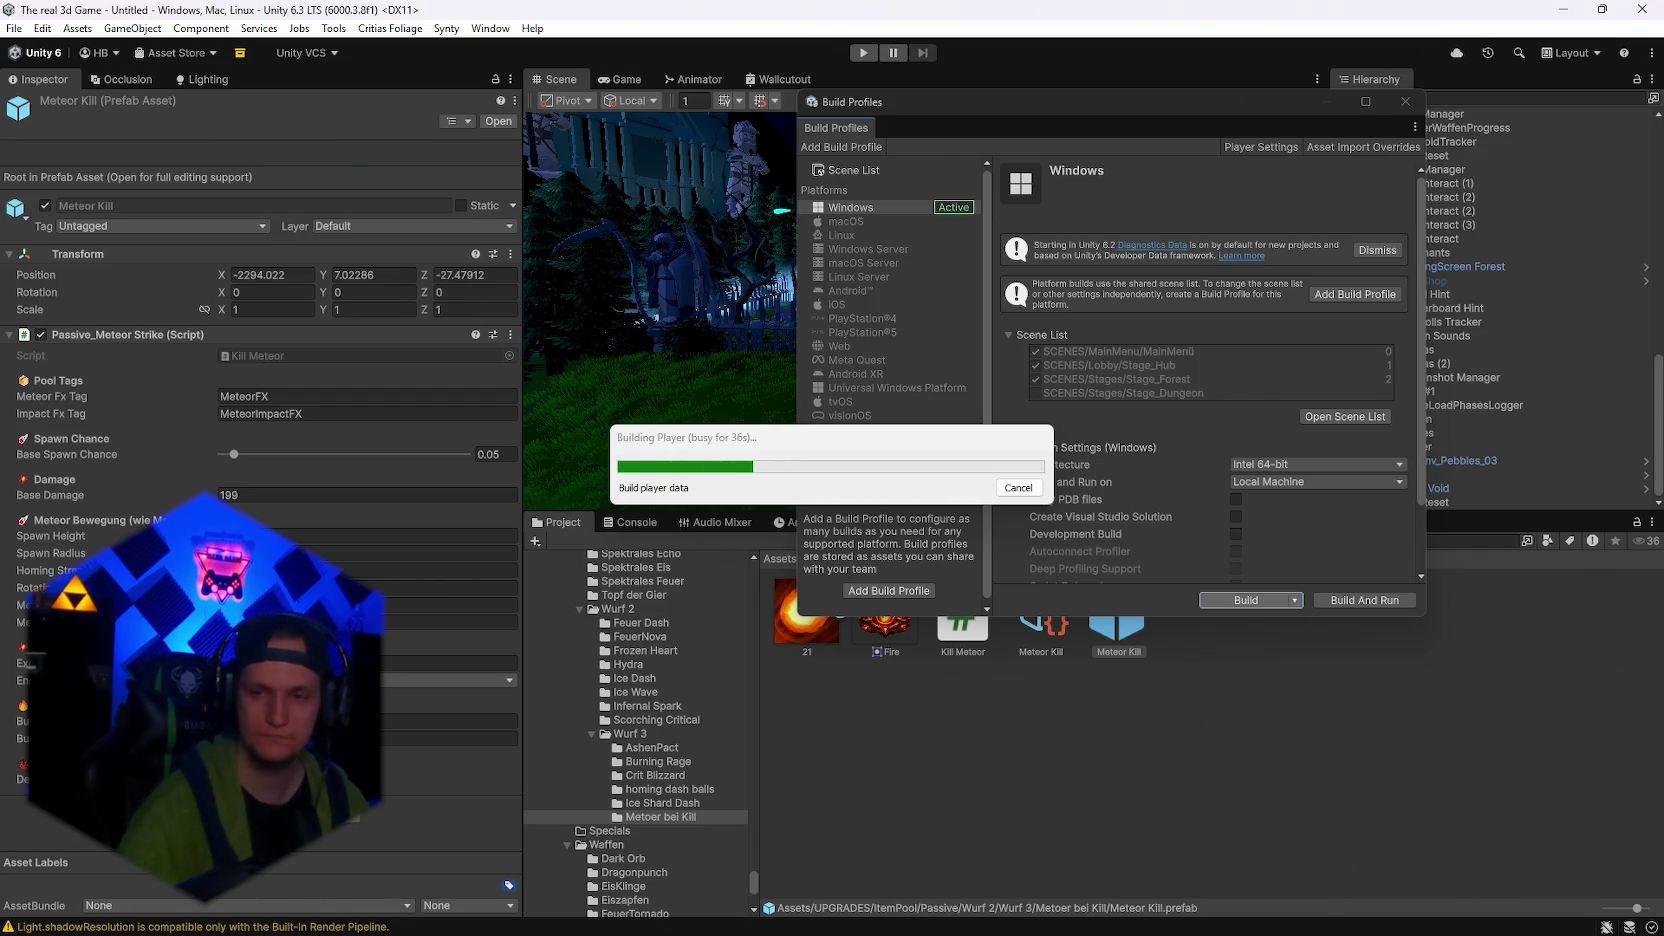
Bring the Probleme notes in Notepad to the front while the build continues
mouse_move(1006, 915)
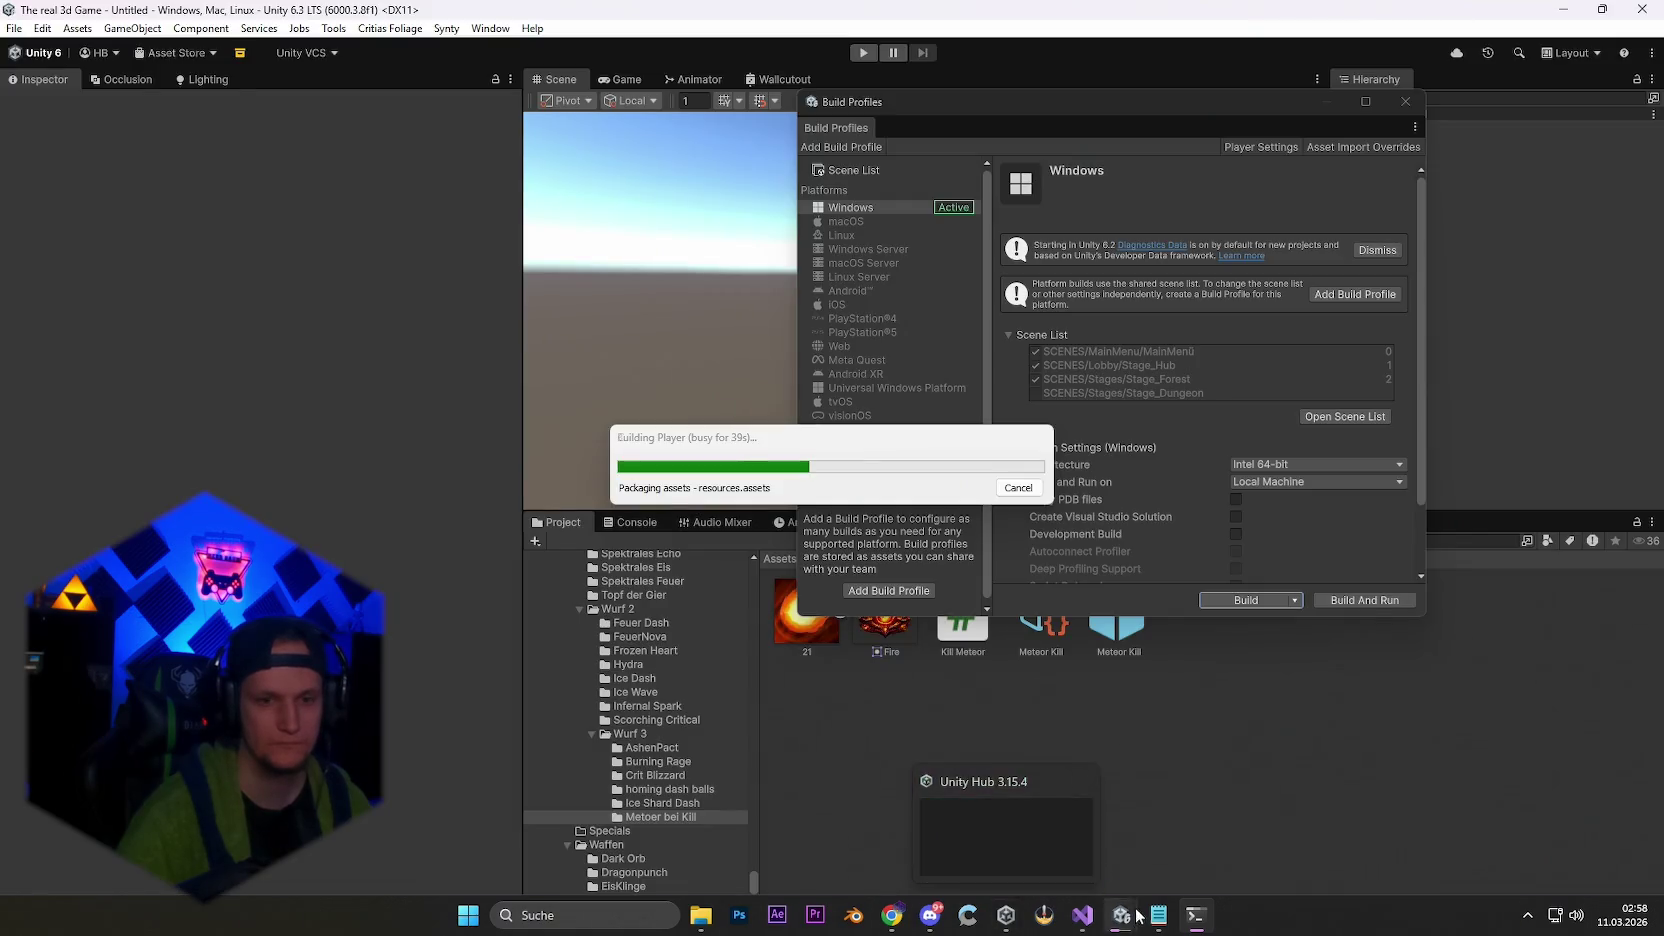
mouse_move(1160, 922)
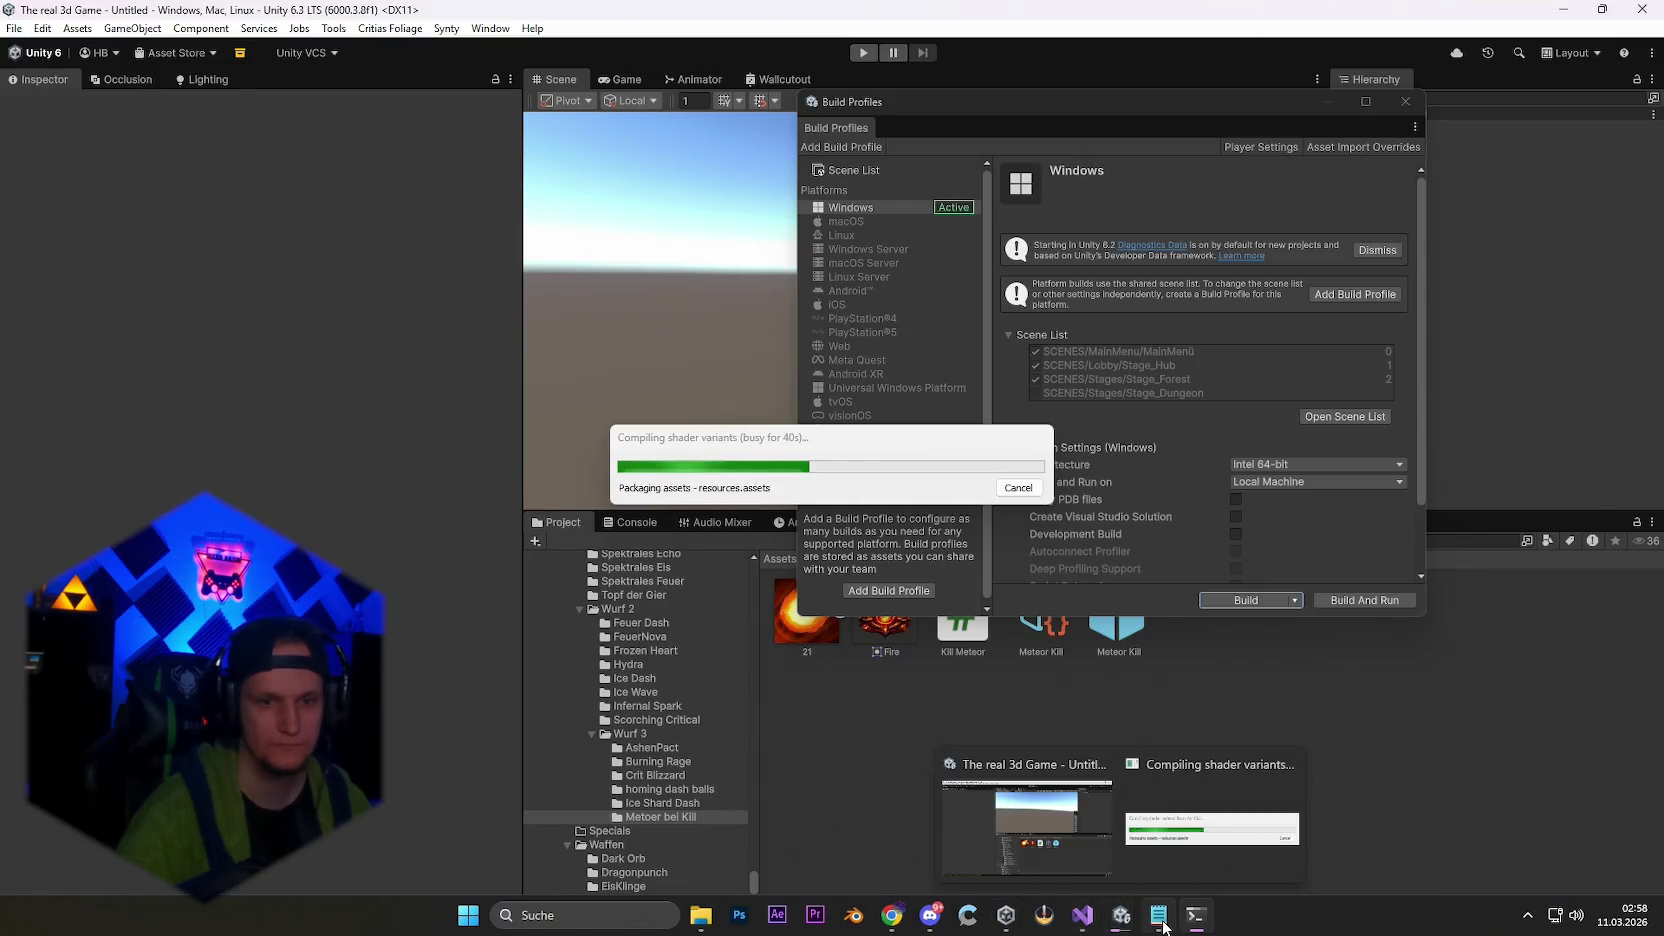
click(1158, 916)
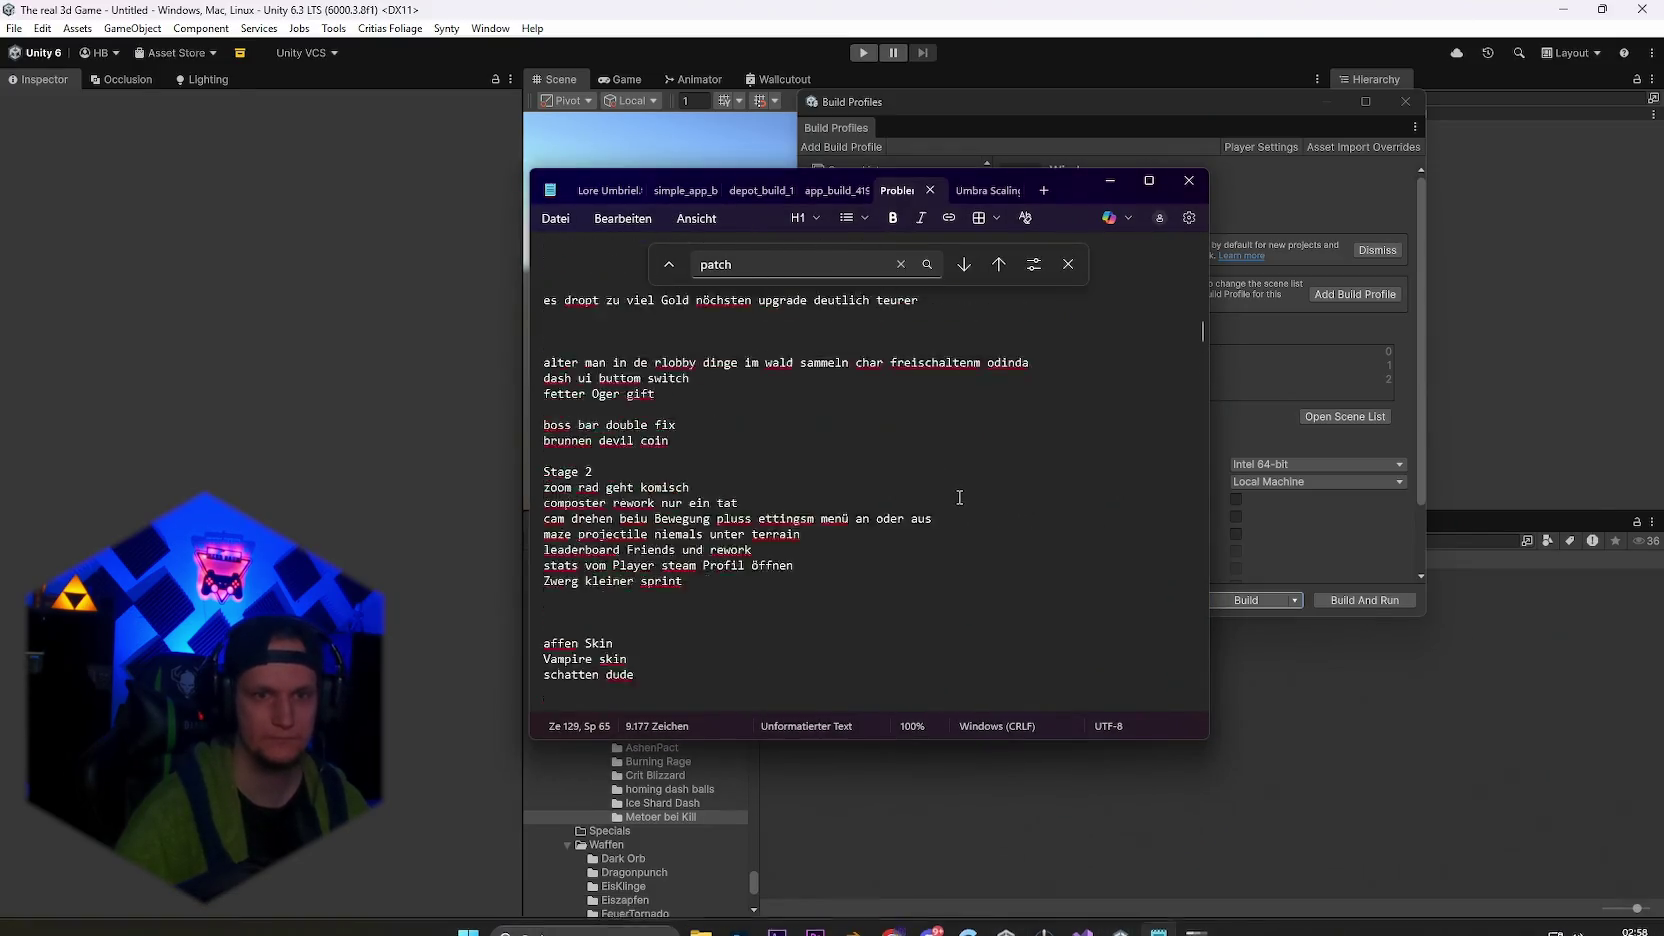
Select the first run_app_build command for the Demo script, then minimize Notepad
scroll(959, 497, up, 10)
click(1068, 264)
scroll(1040, 349, up, 7)
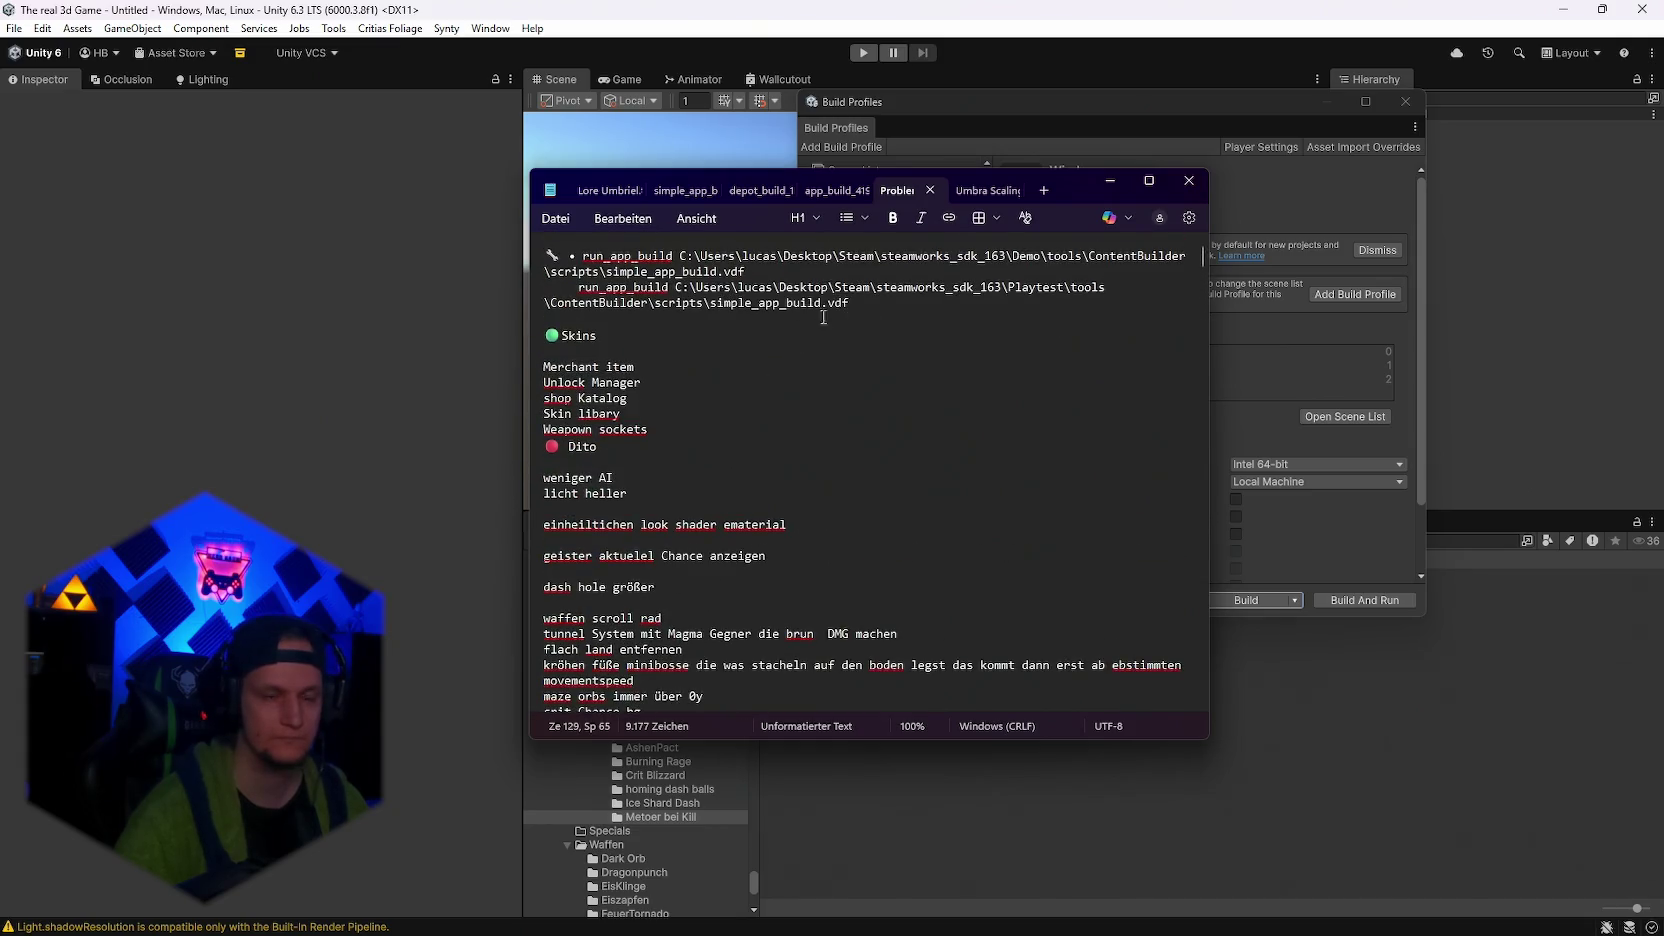
drag(754, 271, 591, 257)
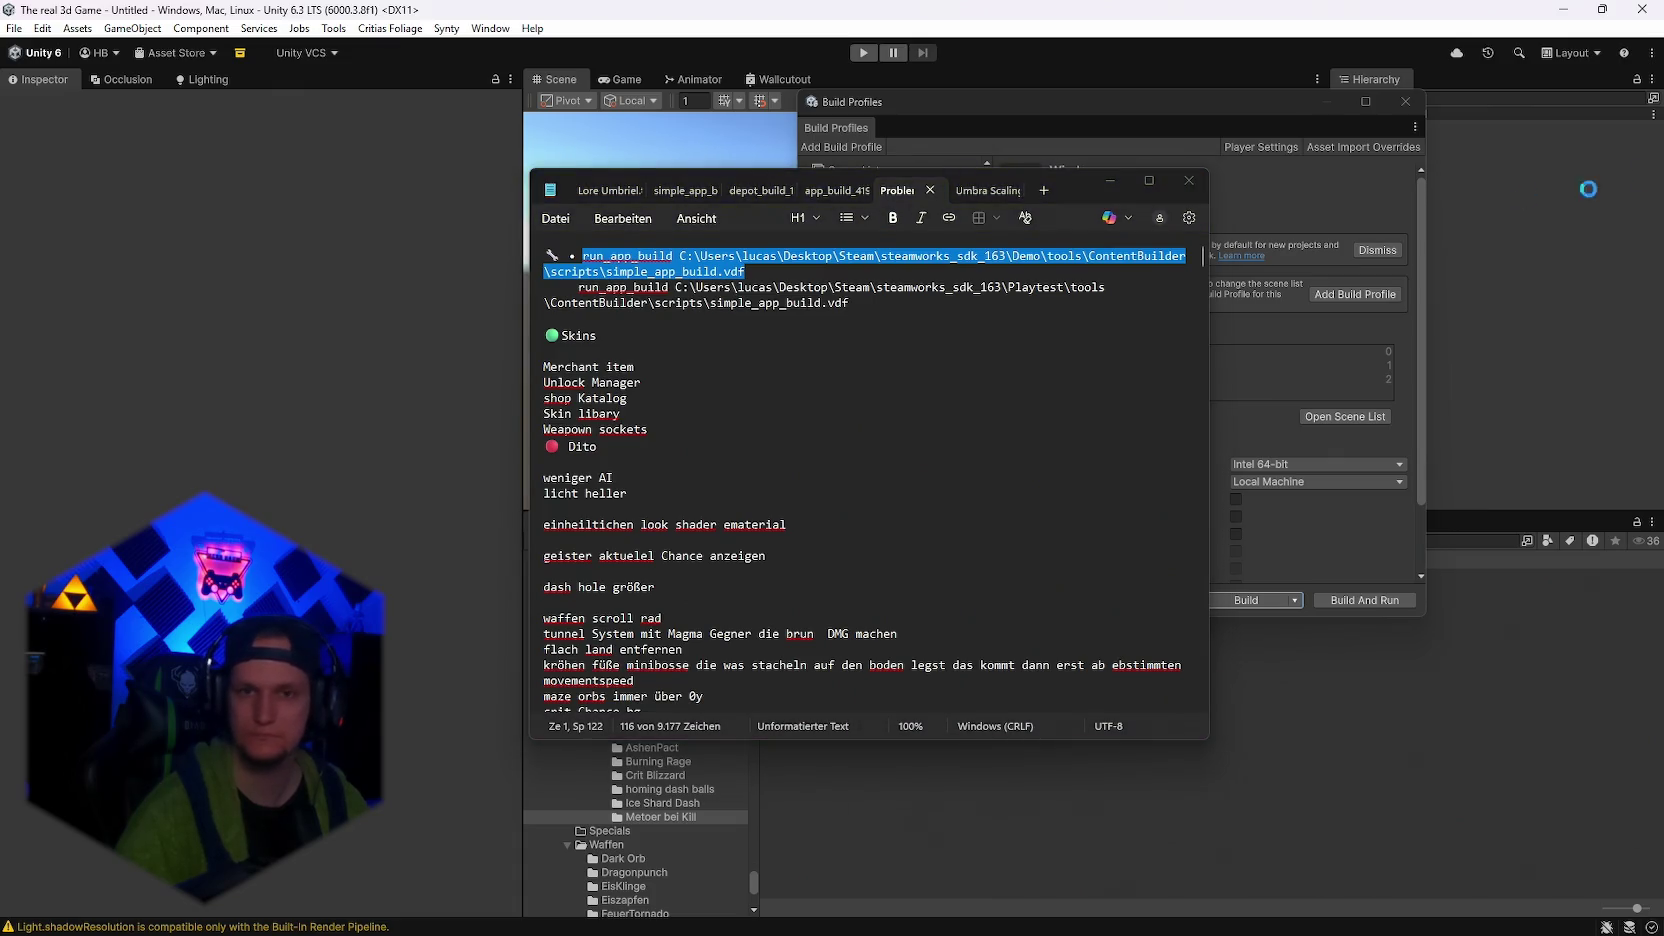
click(1110, 181)
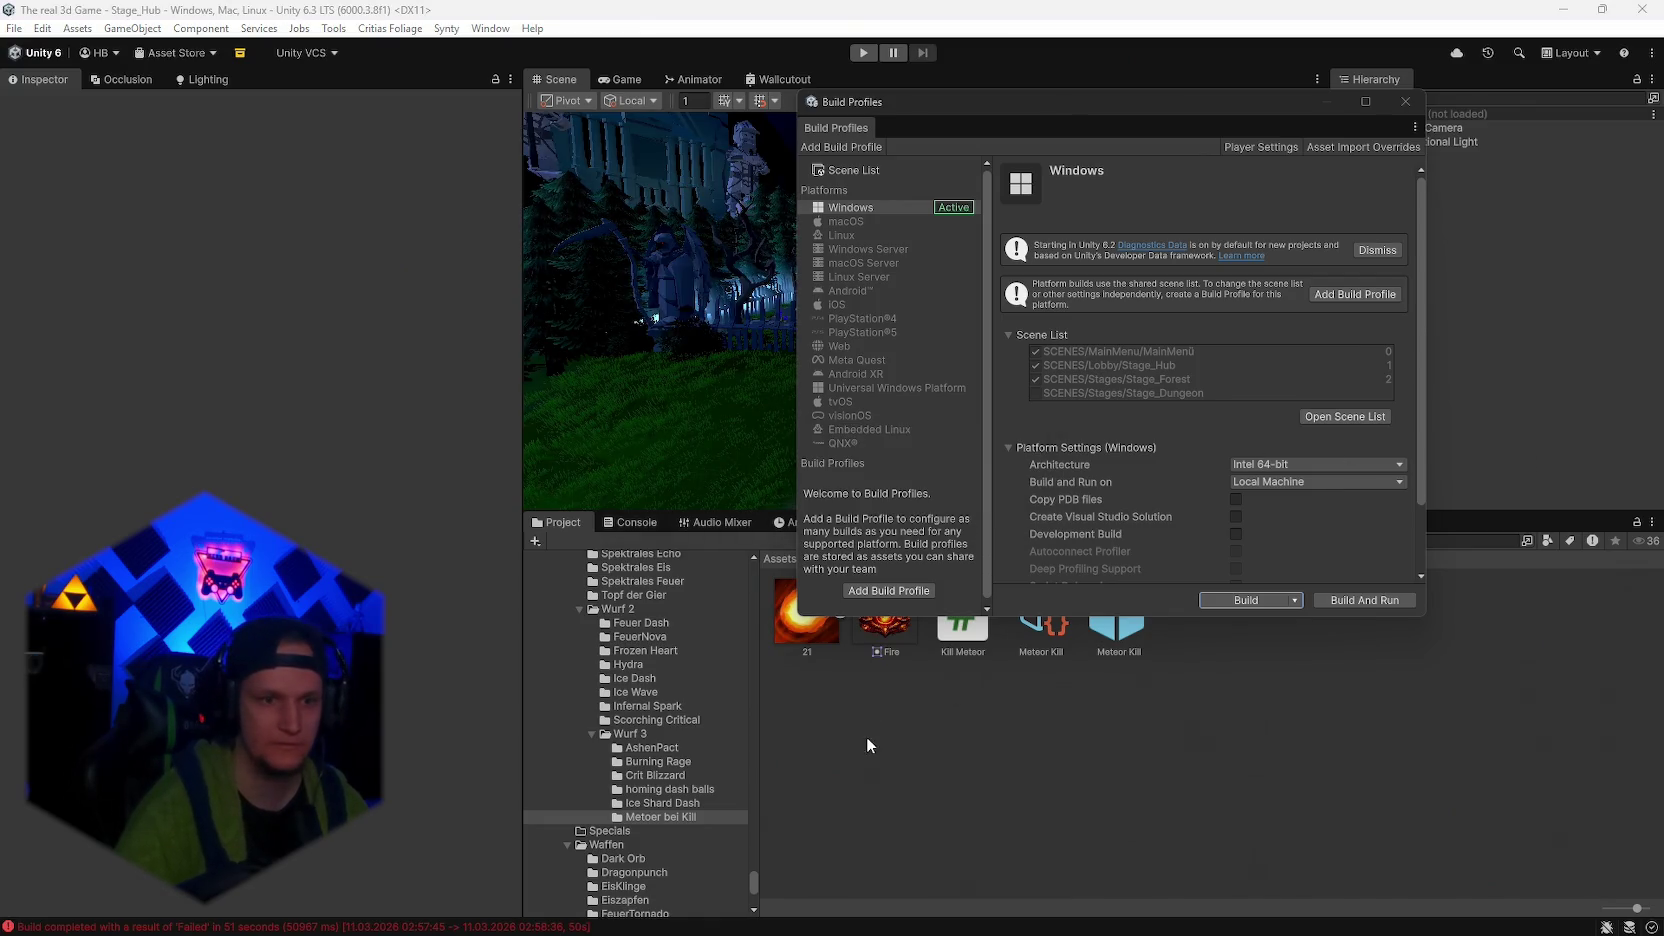
Close Build Profiles, save the scene and project, and close the Unity editor
click(1405, 101)
click(14, 28)
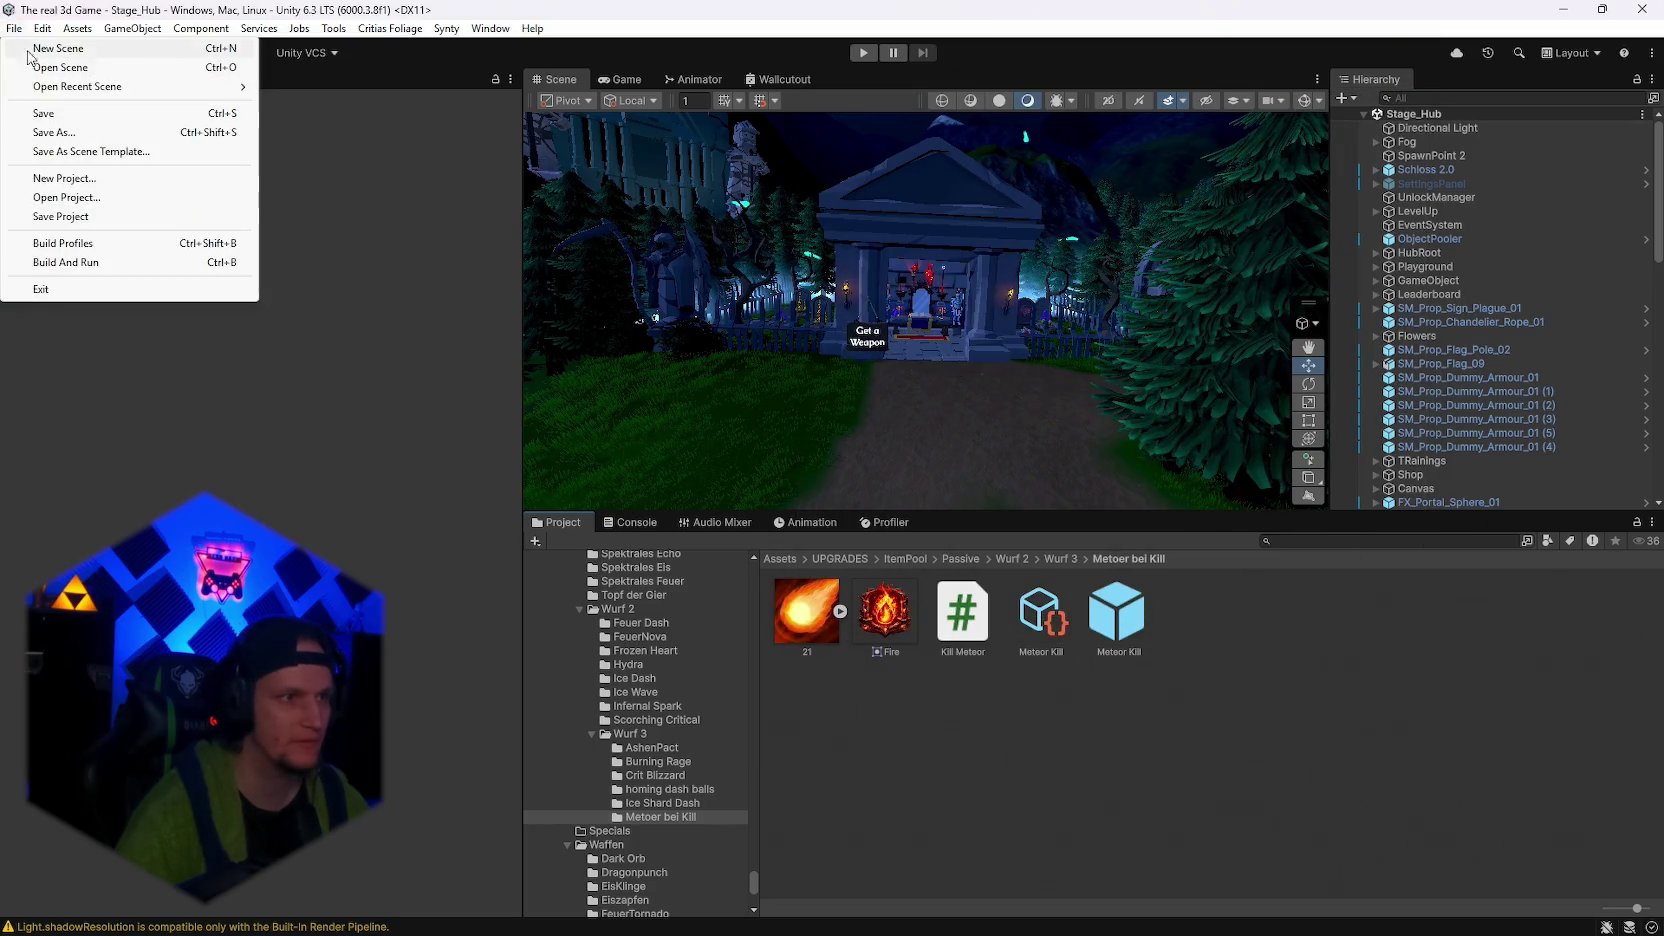
click(40, 112)
click(14, 28)
click(60, 215)
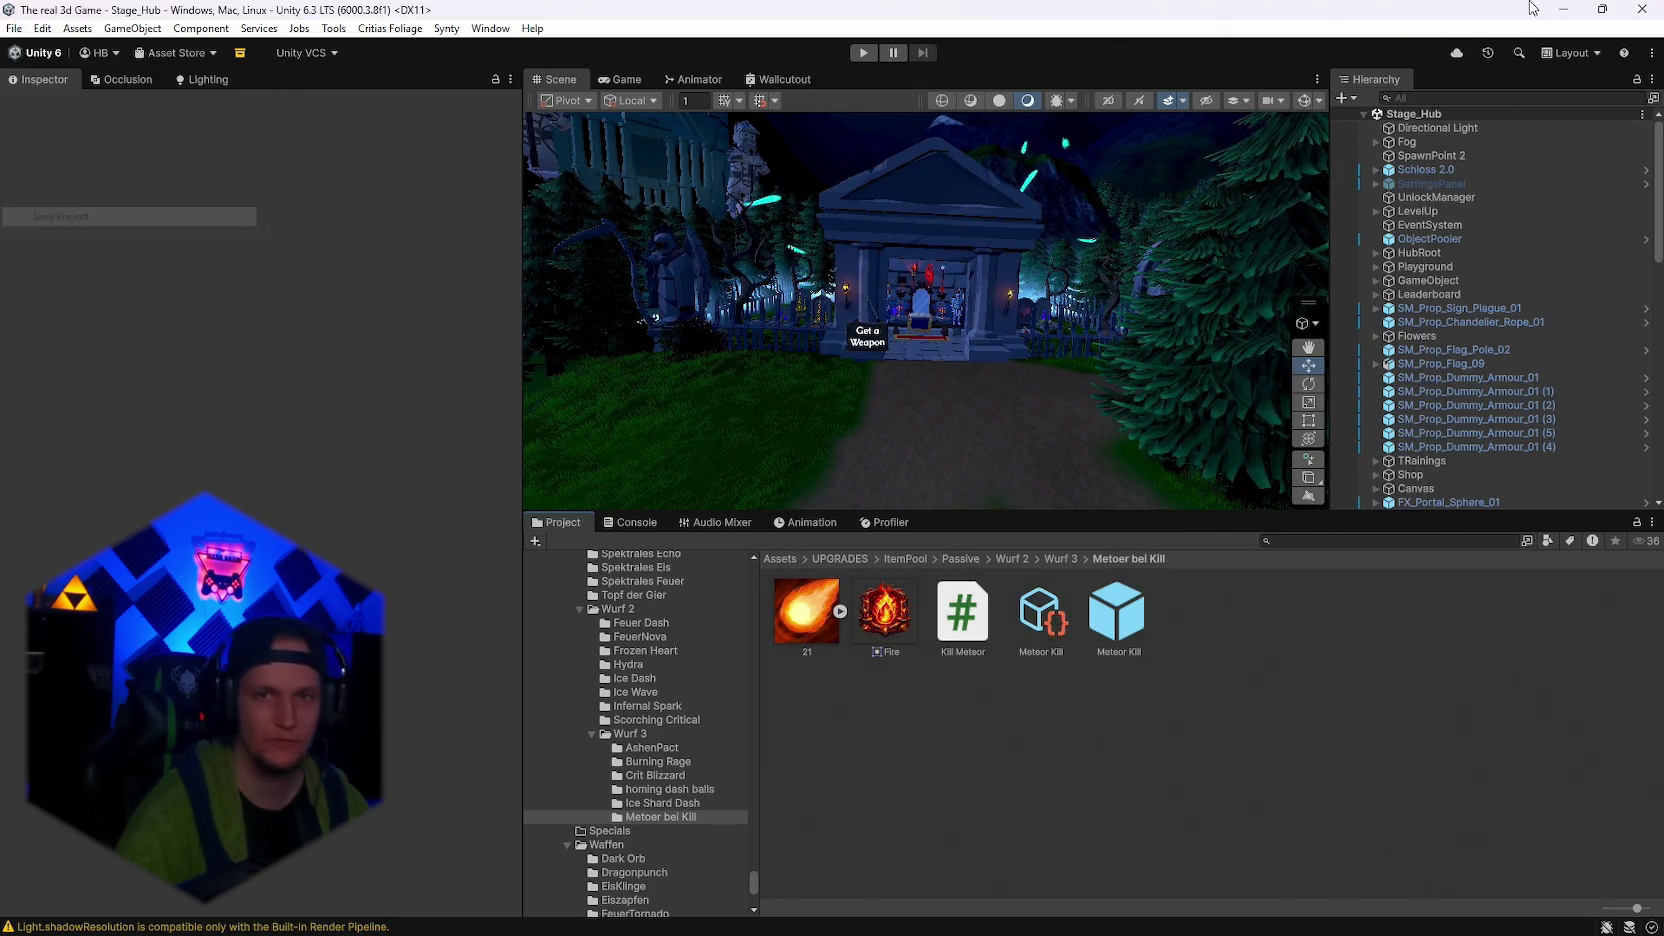
click(1659, 9)
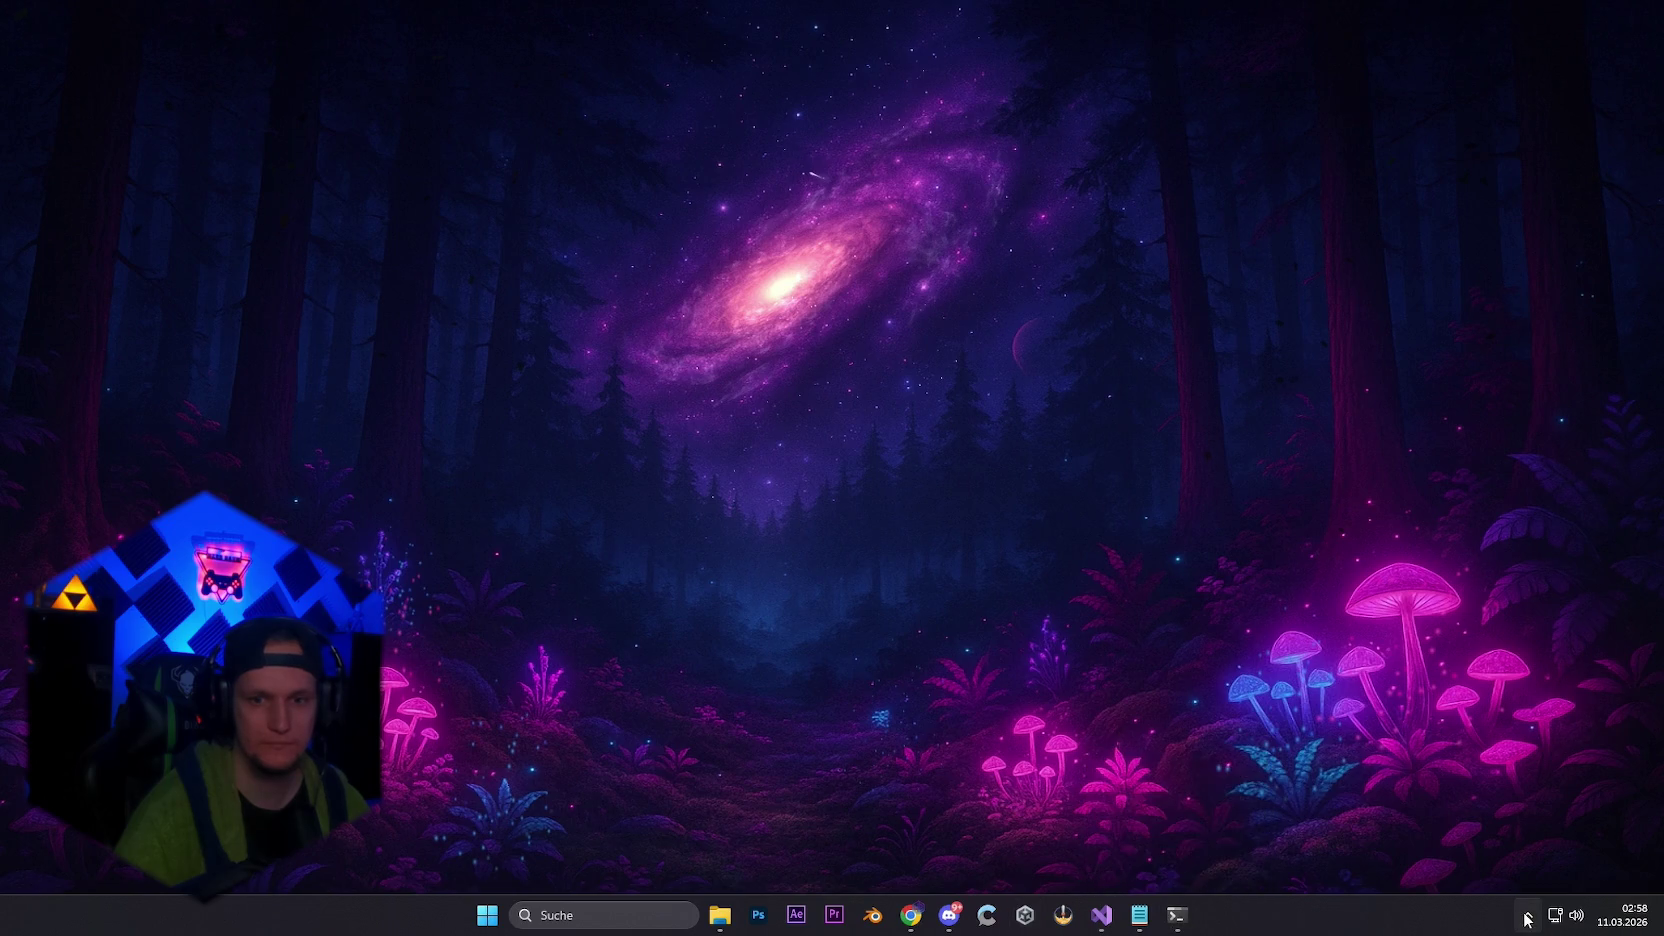
Open Unity Hub from the system tray and reopen The real 3d Game project
click(1527, 915)
click(1534, 835)
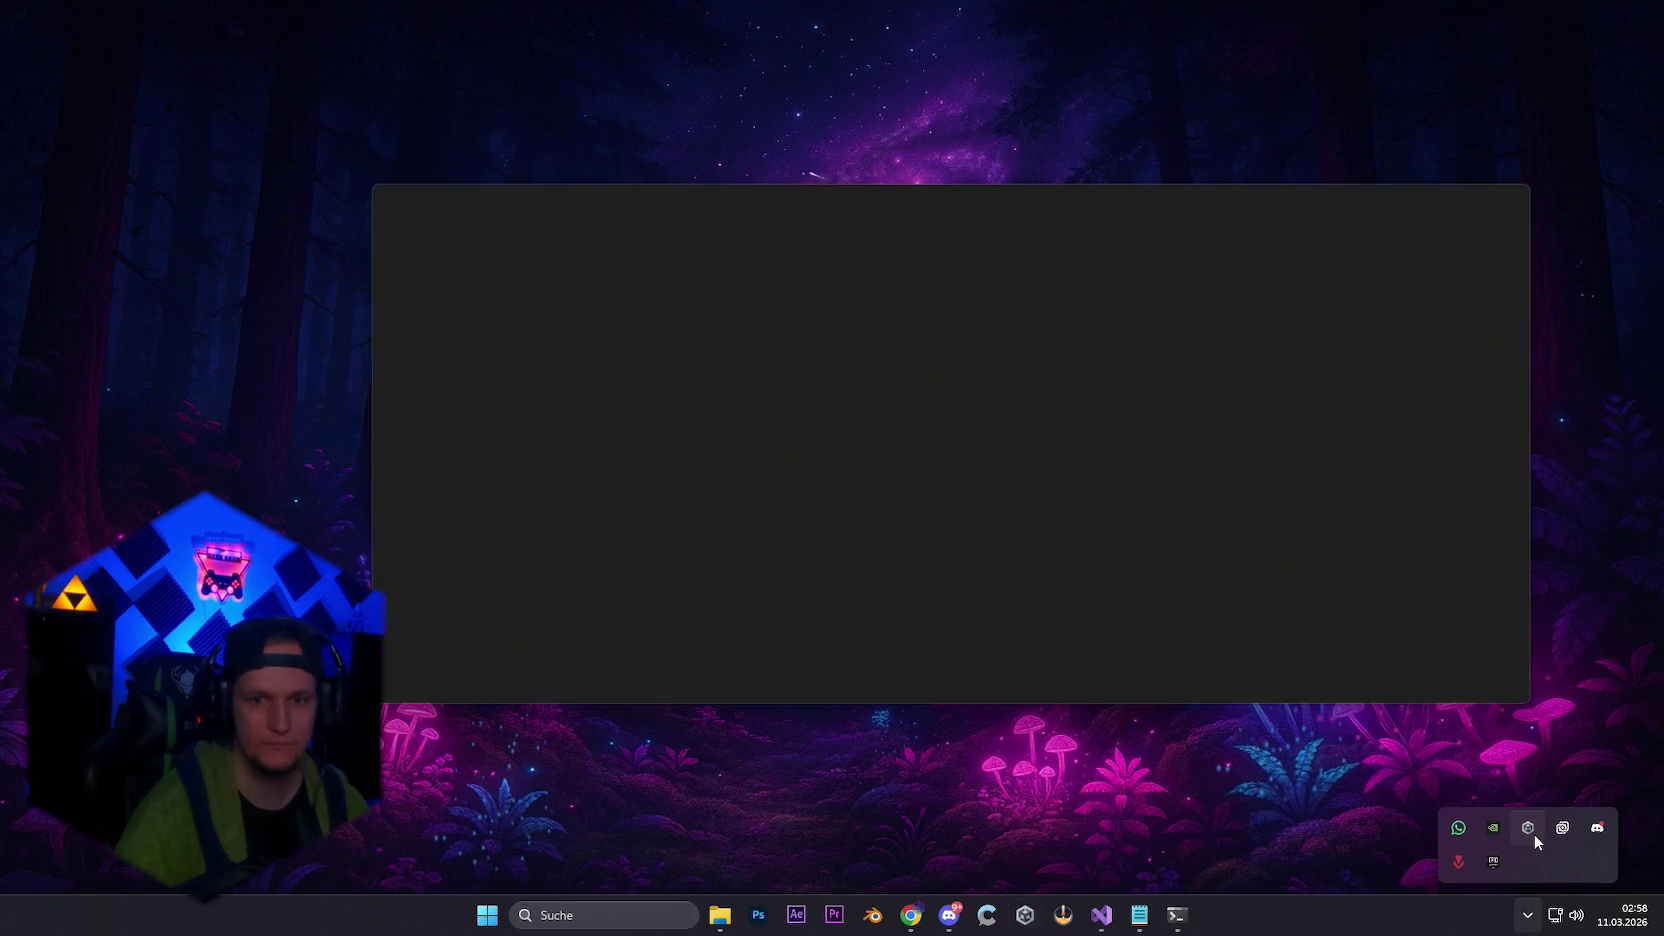
click(1143, 610)
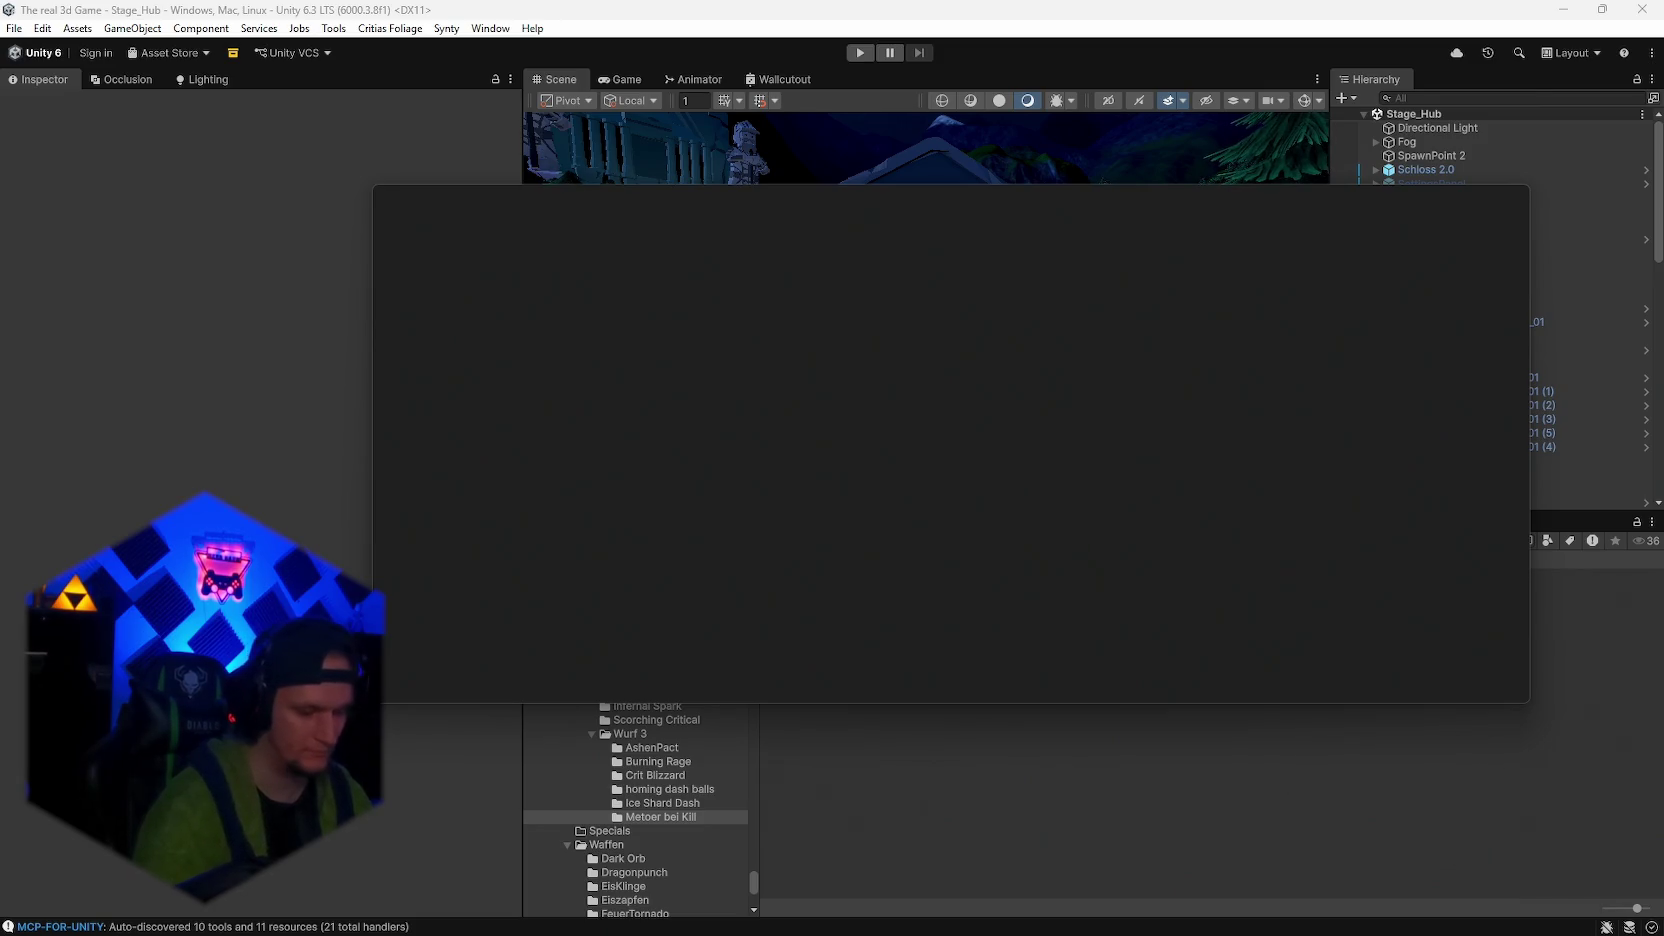
Start a new Windows build from Build Profiles into the confirmed output folder, then Alt+Tab away
mouse_move(1121, 933)
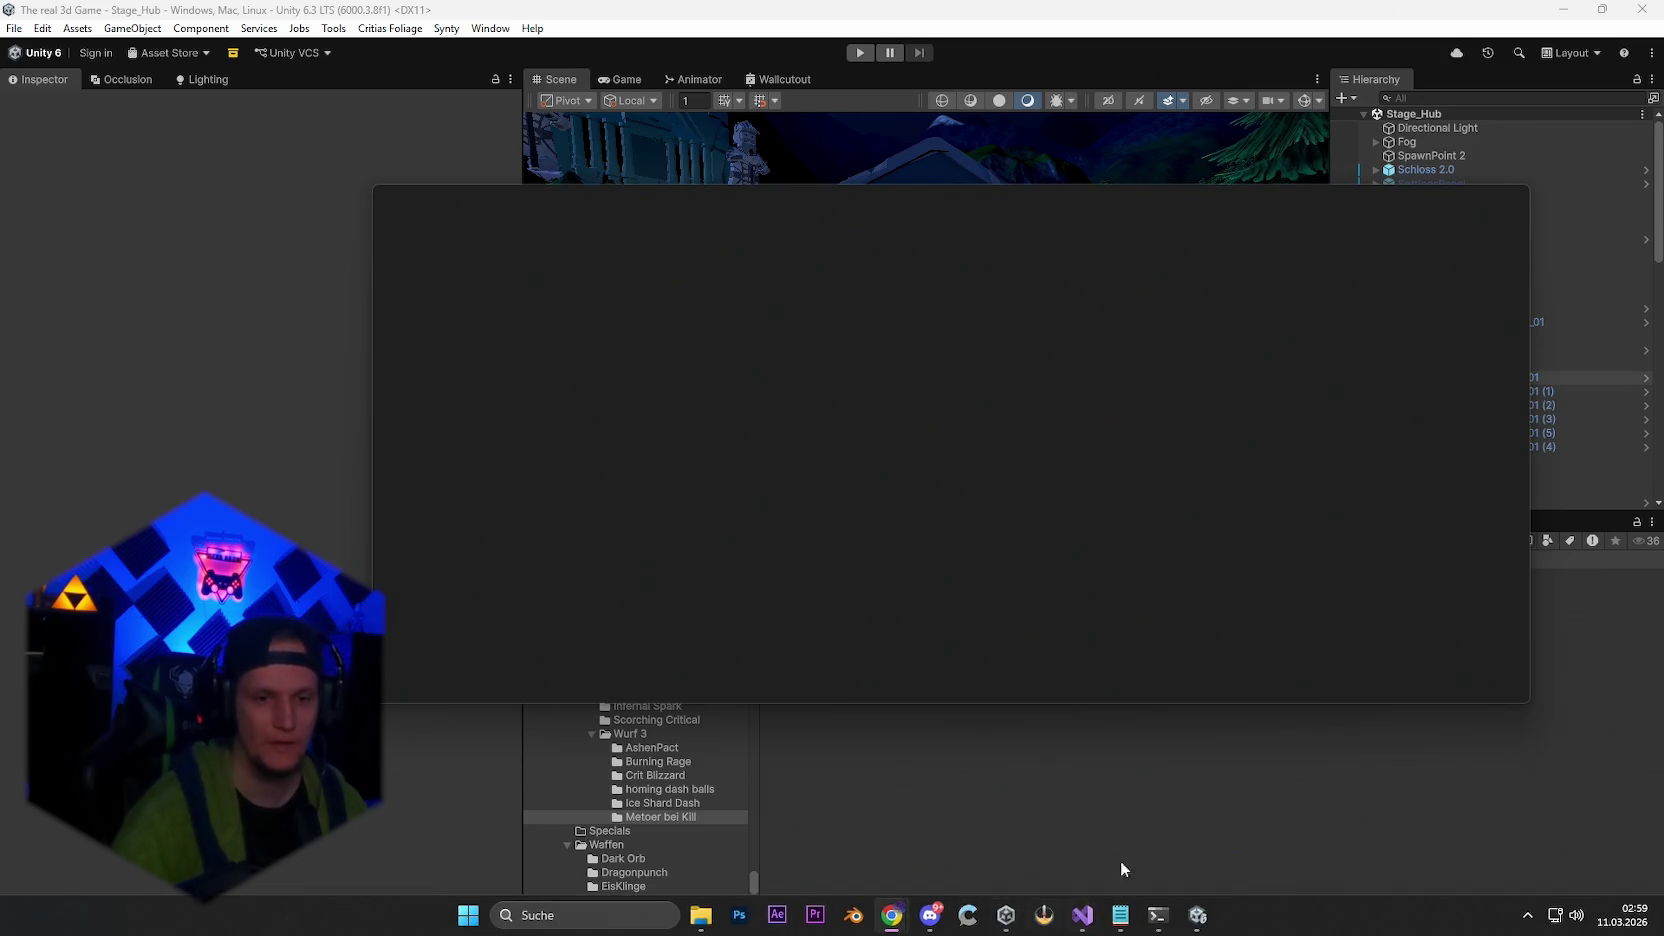
click(14, 28)
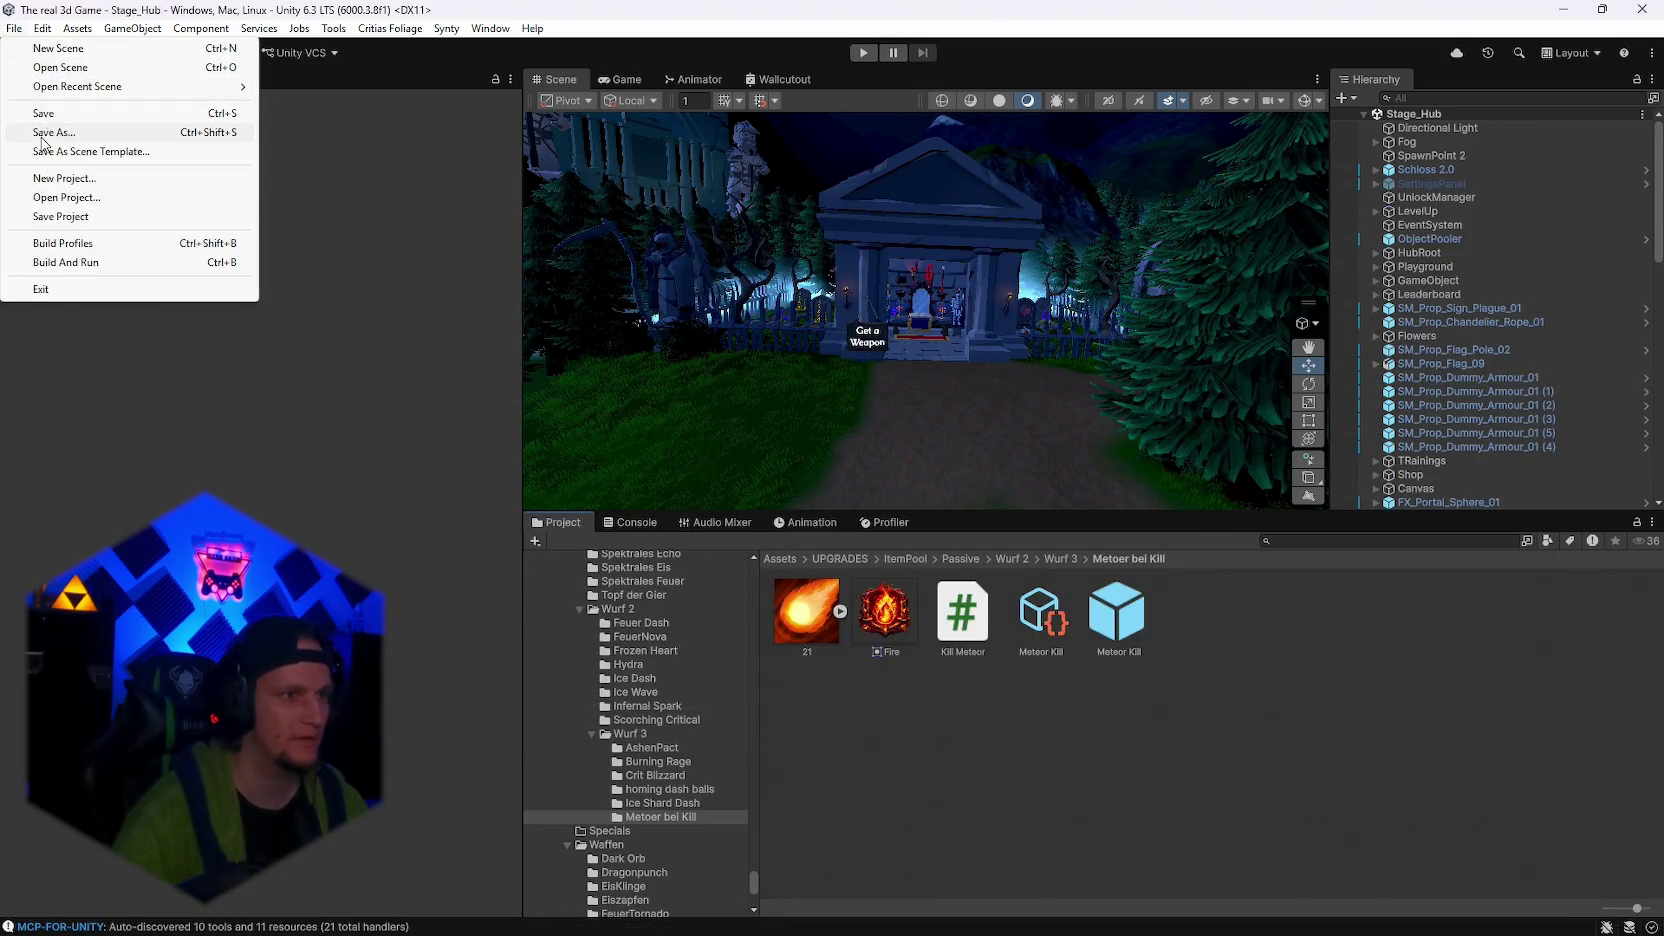
click(62, 243)
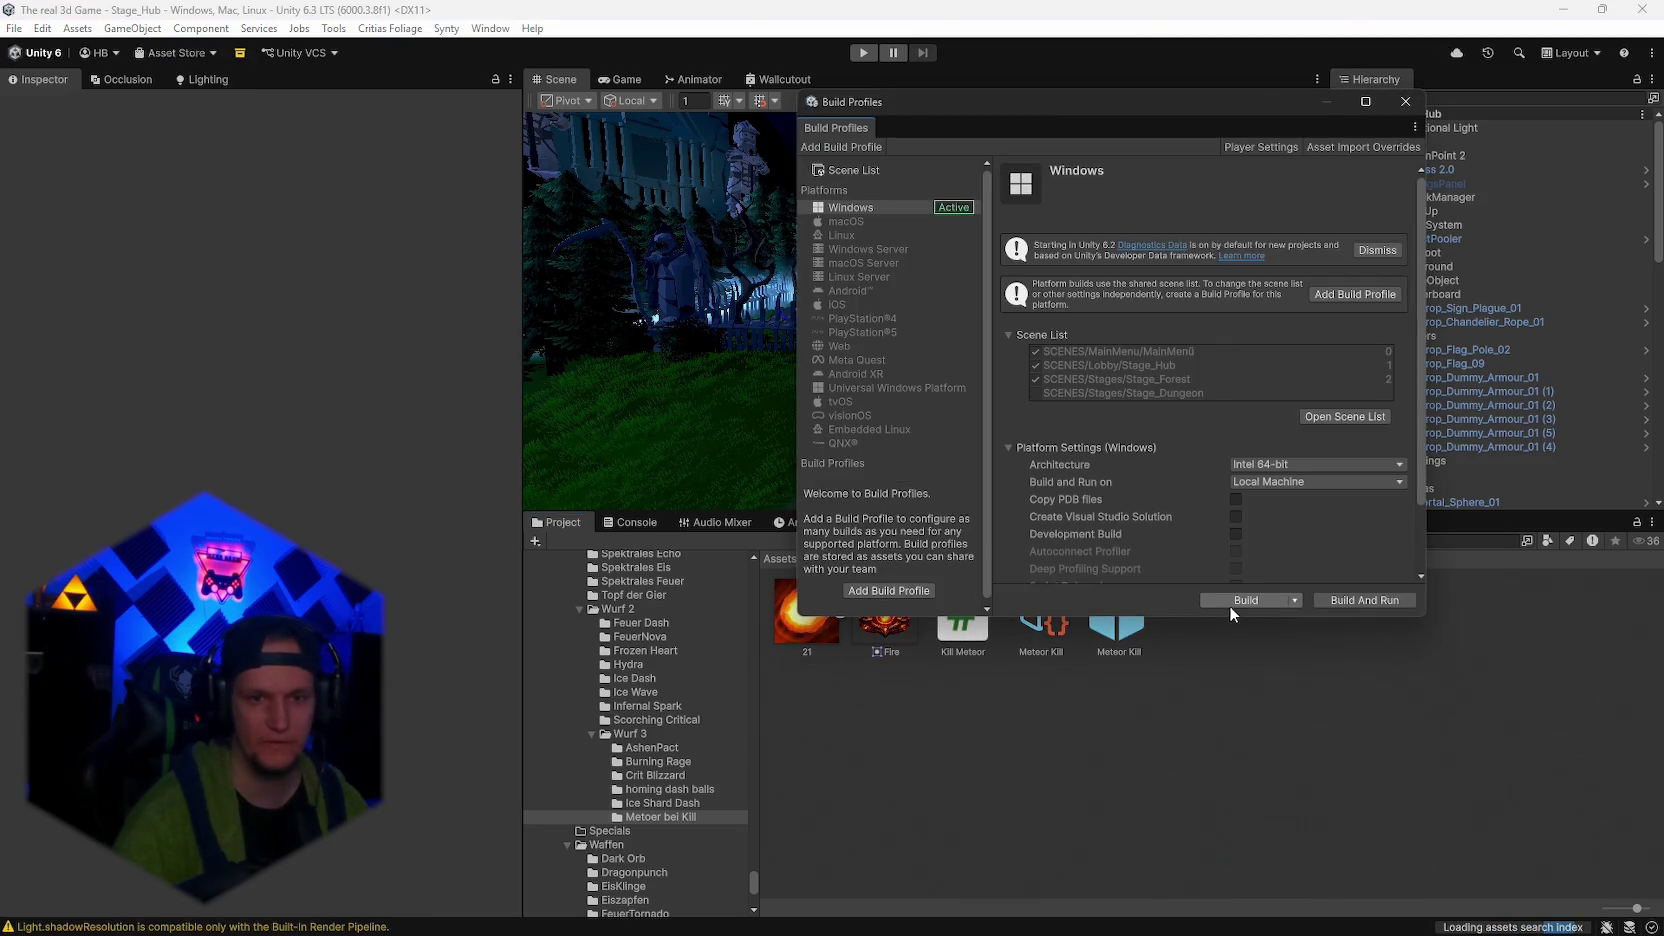
click(1240, 600)
click(662, 472)
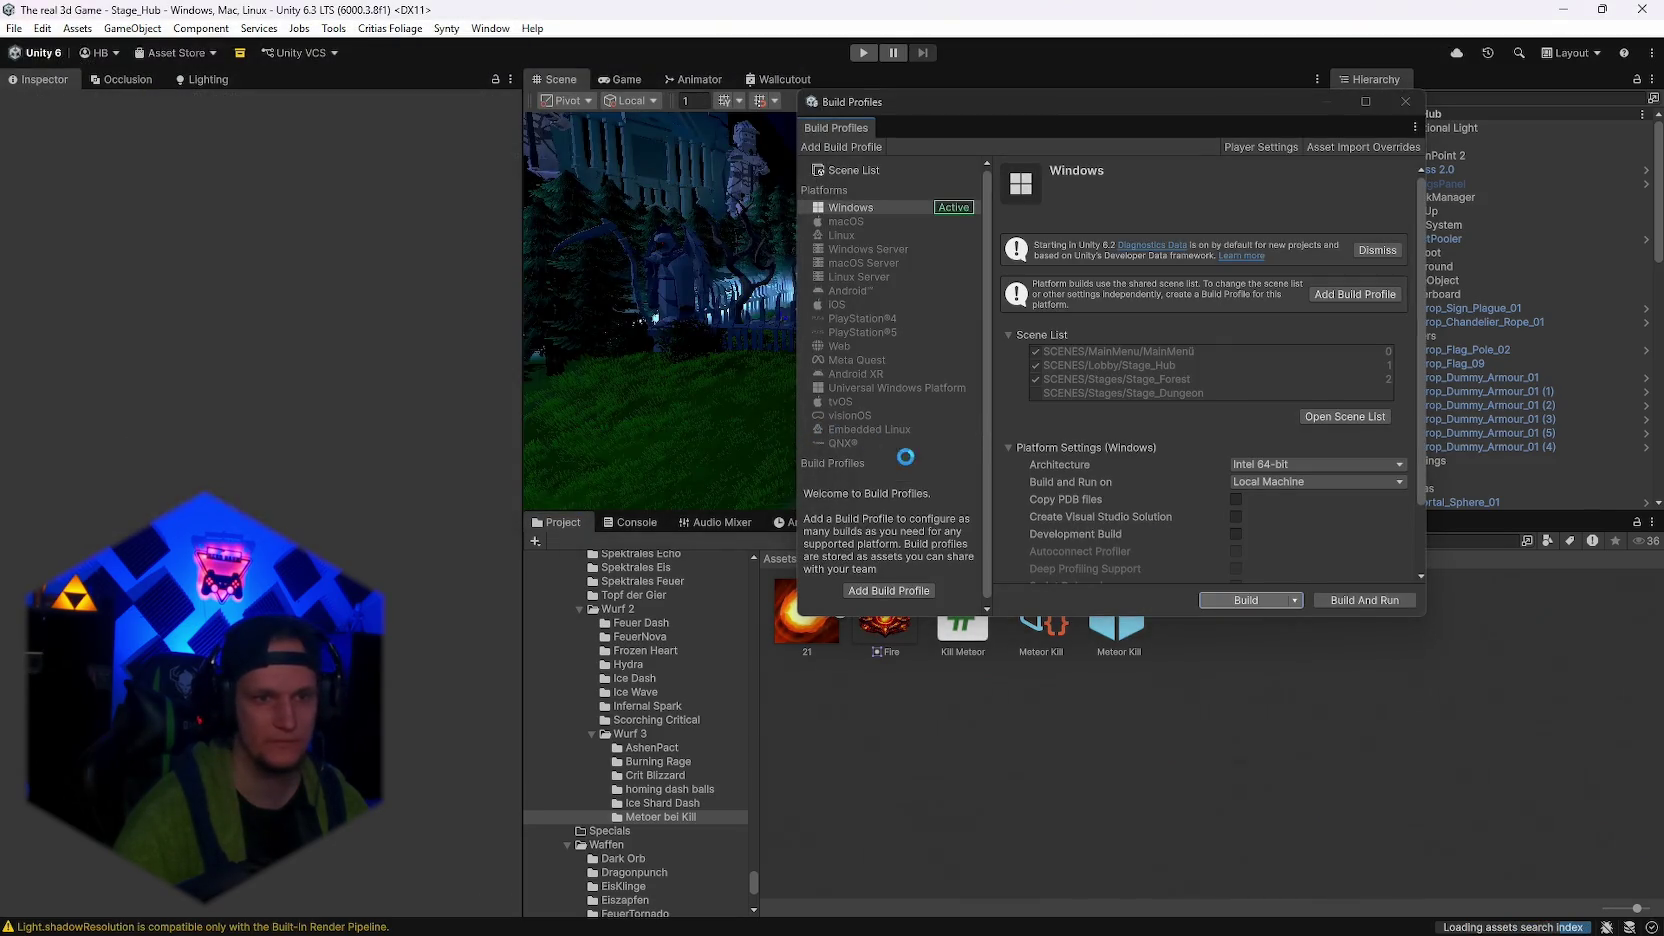
key(alt+Tab)
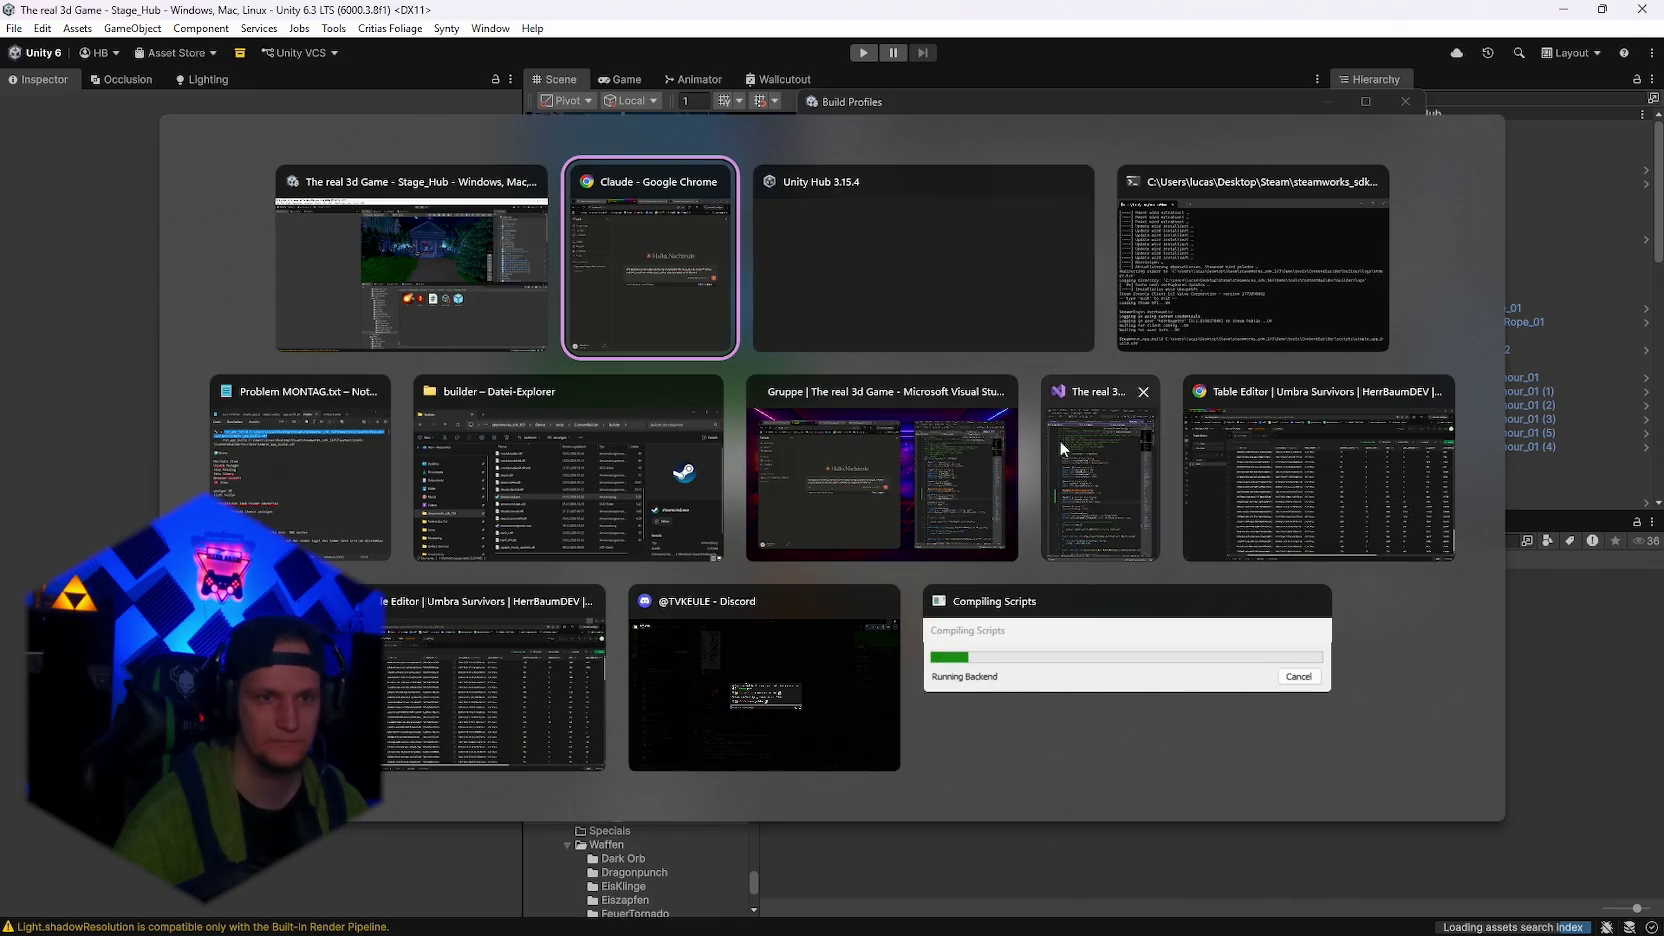
Bring up the problem notes in Notepad and select the Patch section's list of changes
click(341, 460)
scroll(950, 595, down, 15)
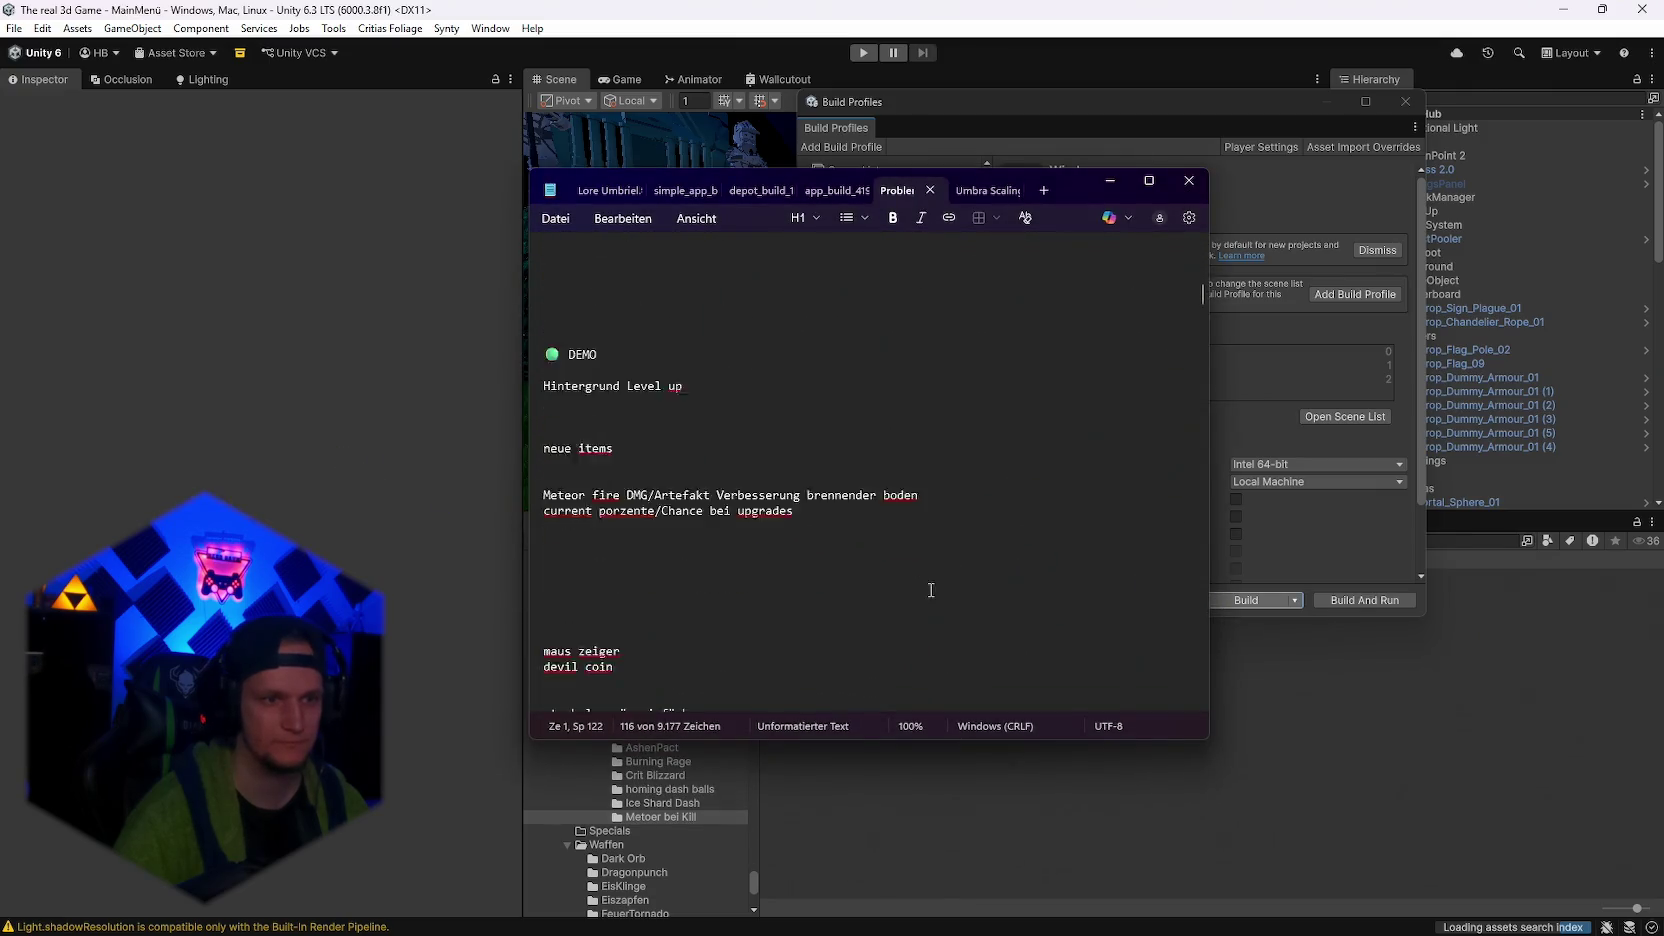
mouse_move(990, 617)
mouse_down()
mouse_move(546, 476)
mouse_move(548, 491)
mouse_up()
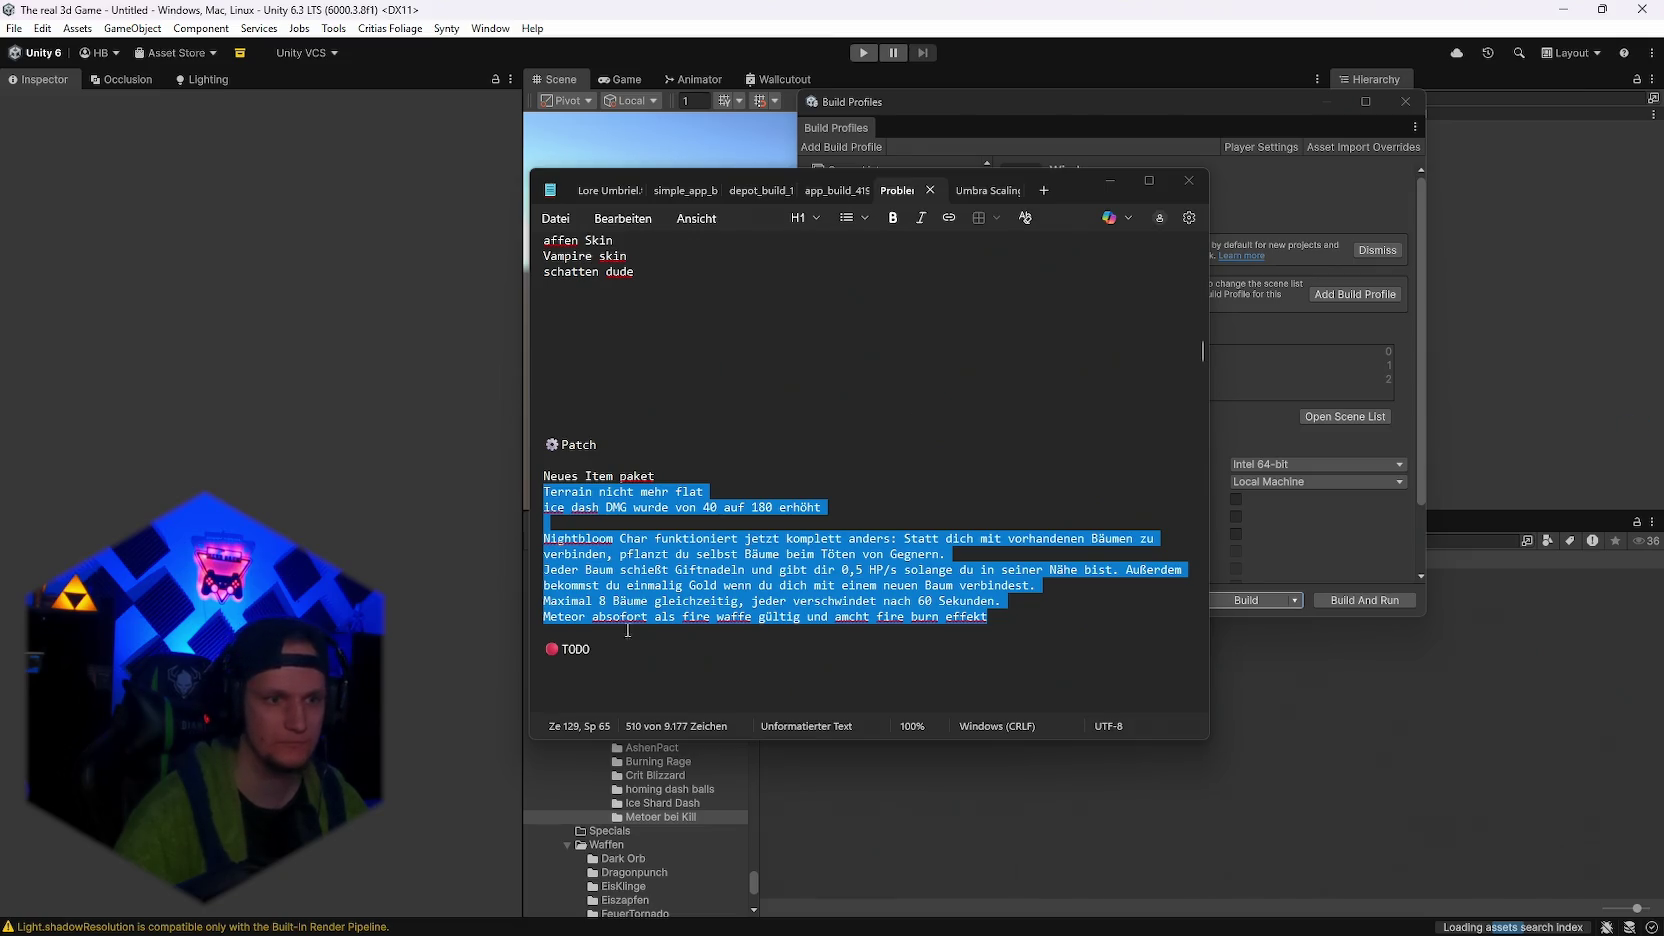
double_click(557, 645)
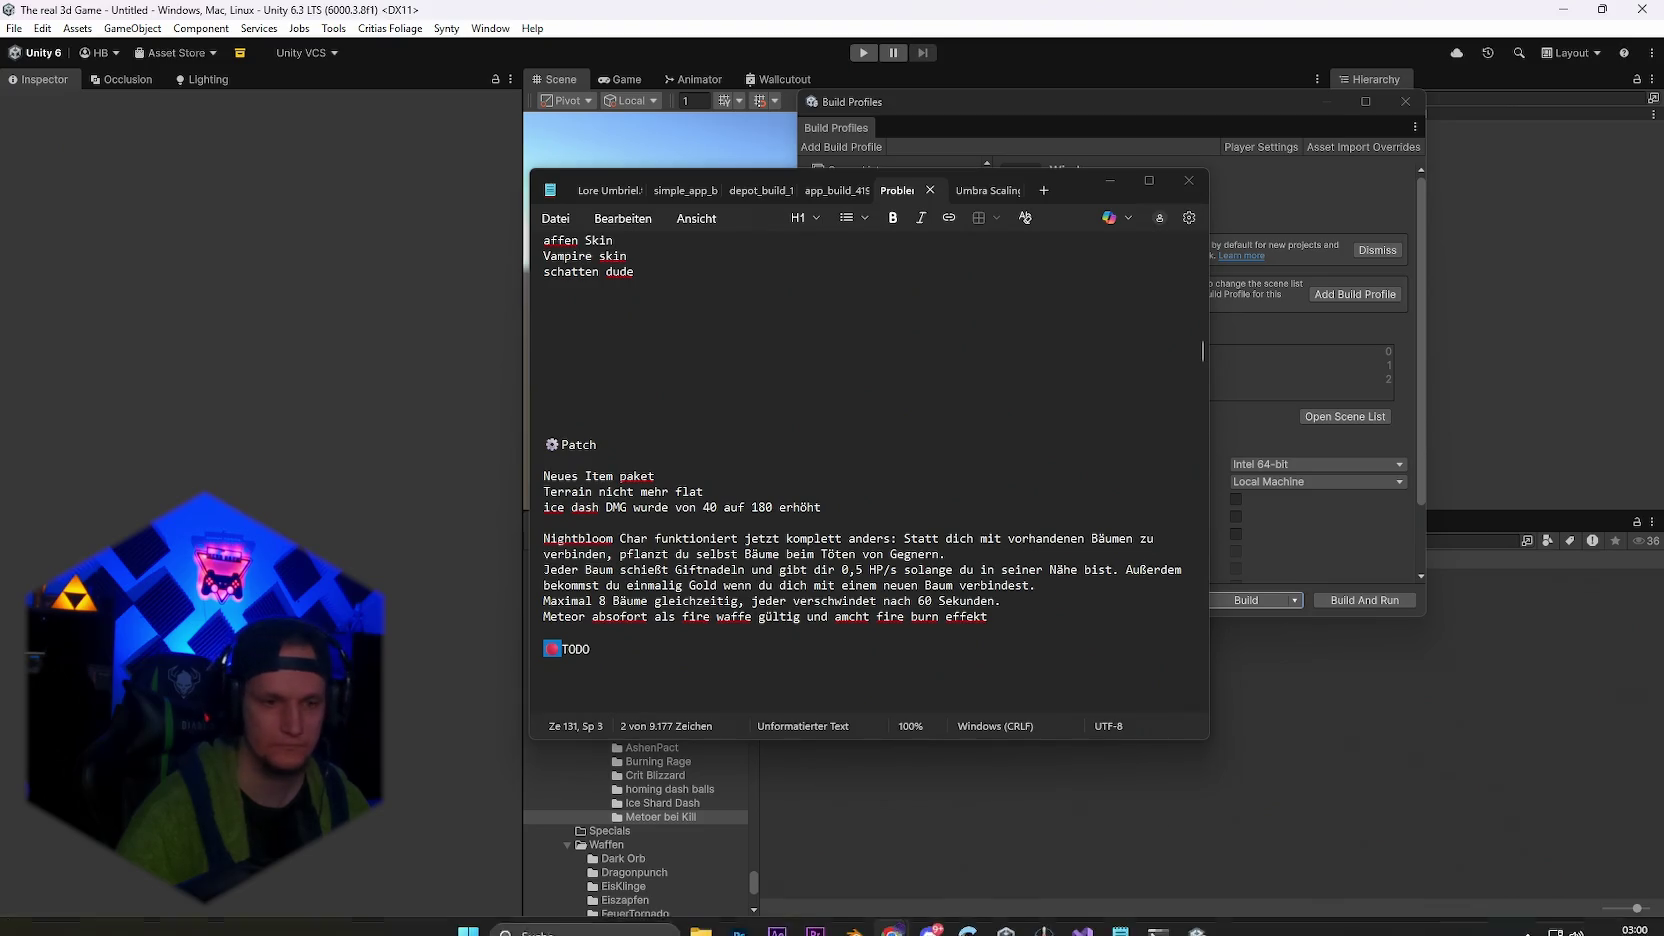
click(930, 914)
click(1134, 486)
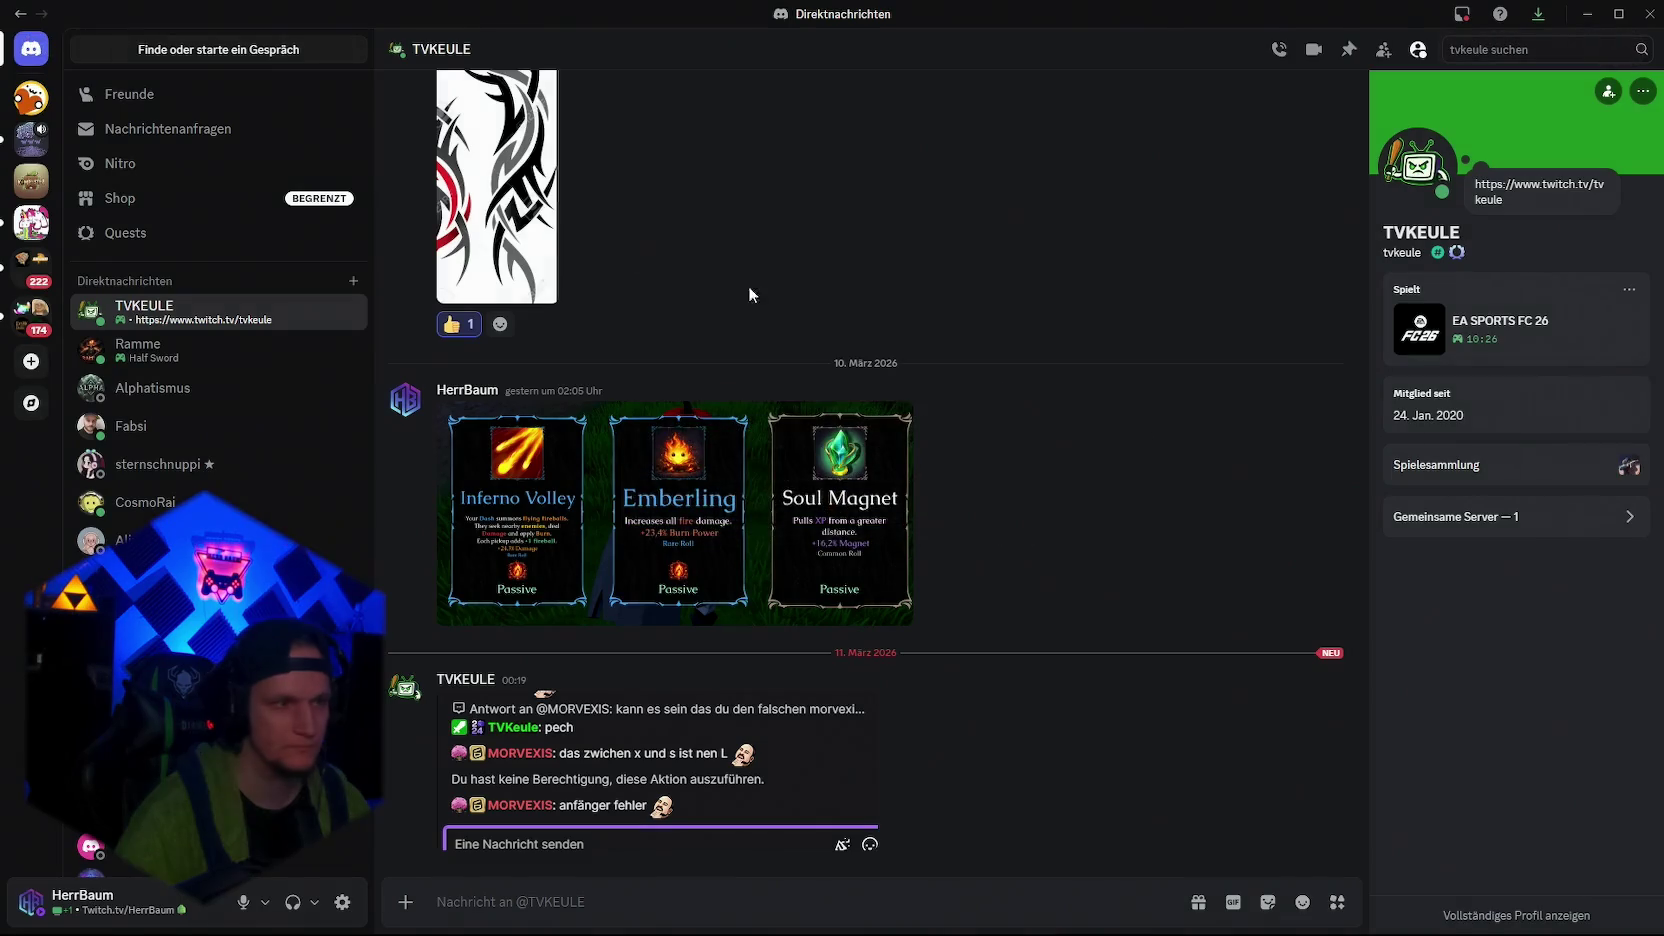
Open the #Patches channel on the Wood Wide Web server
click(33, 148)
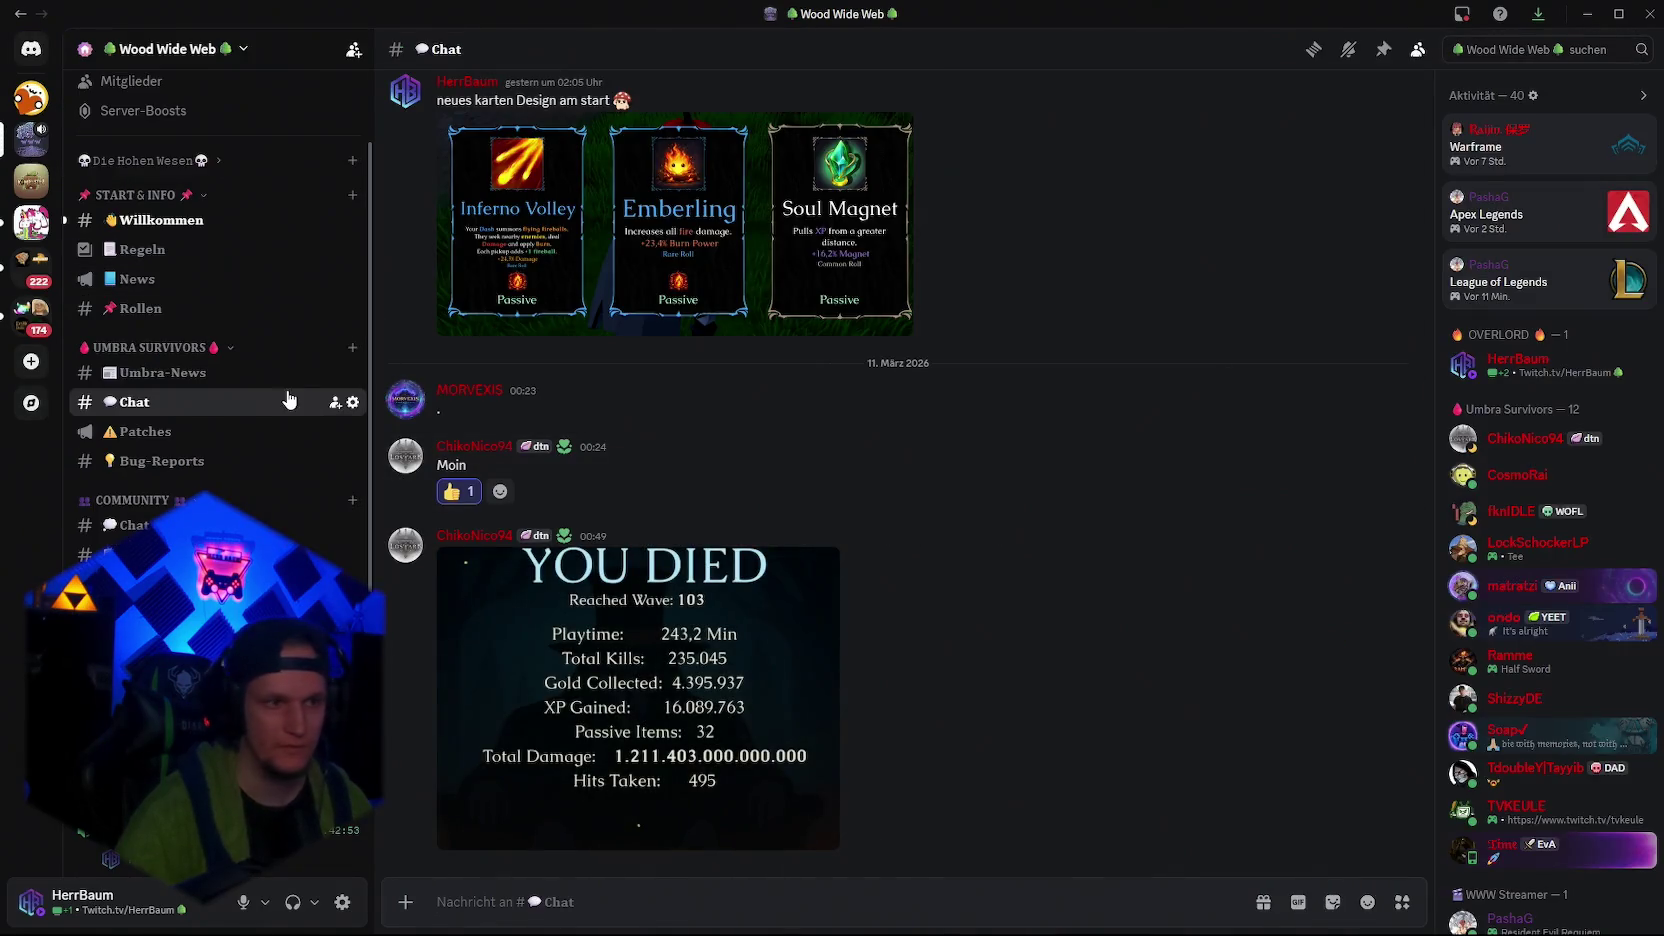
click(173, 433)
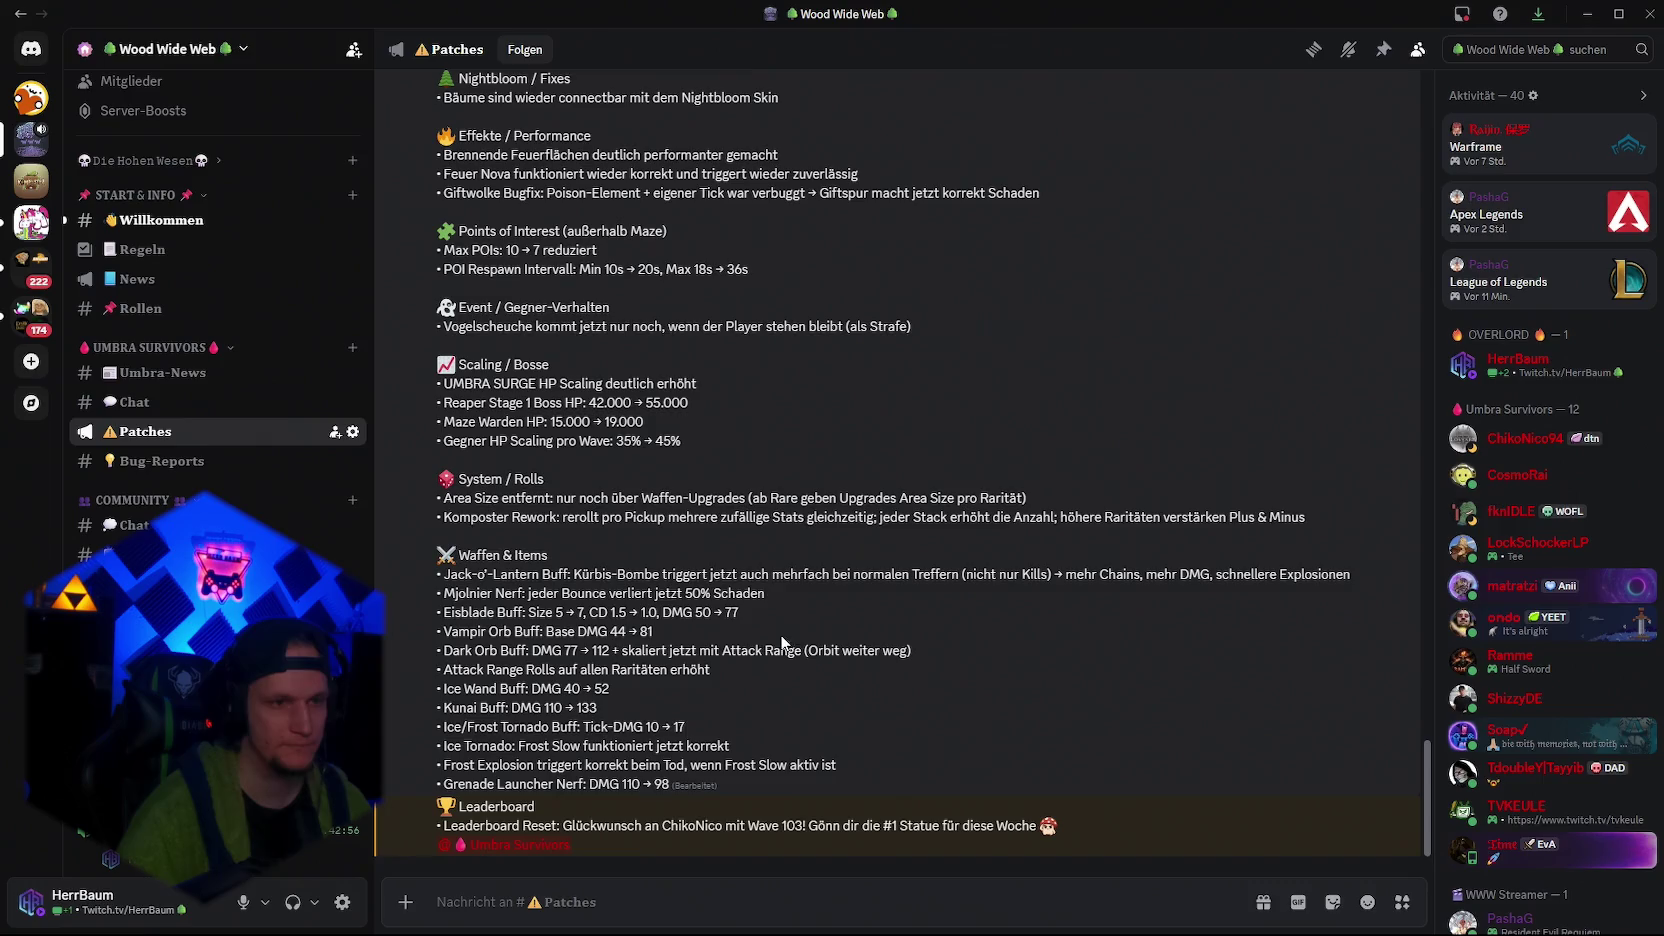
scroll(809, 659, up, 4)
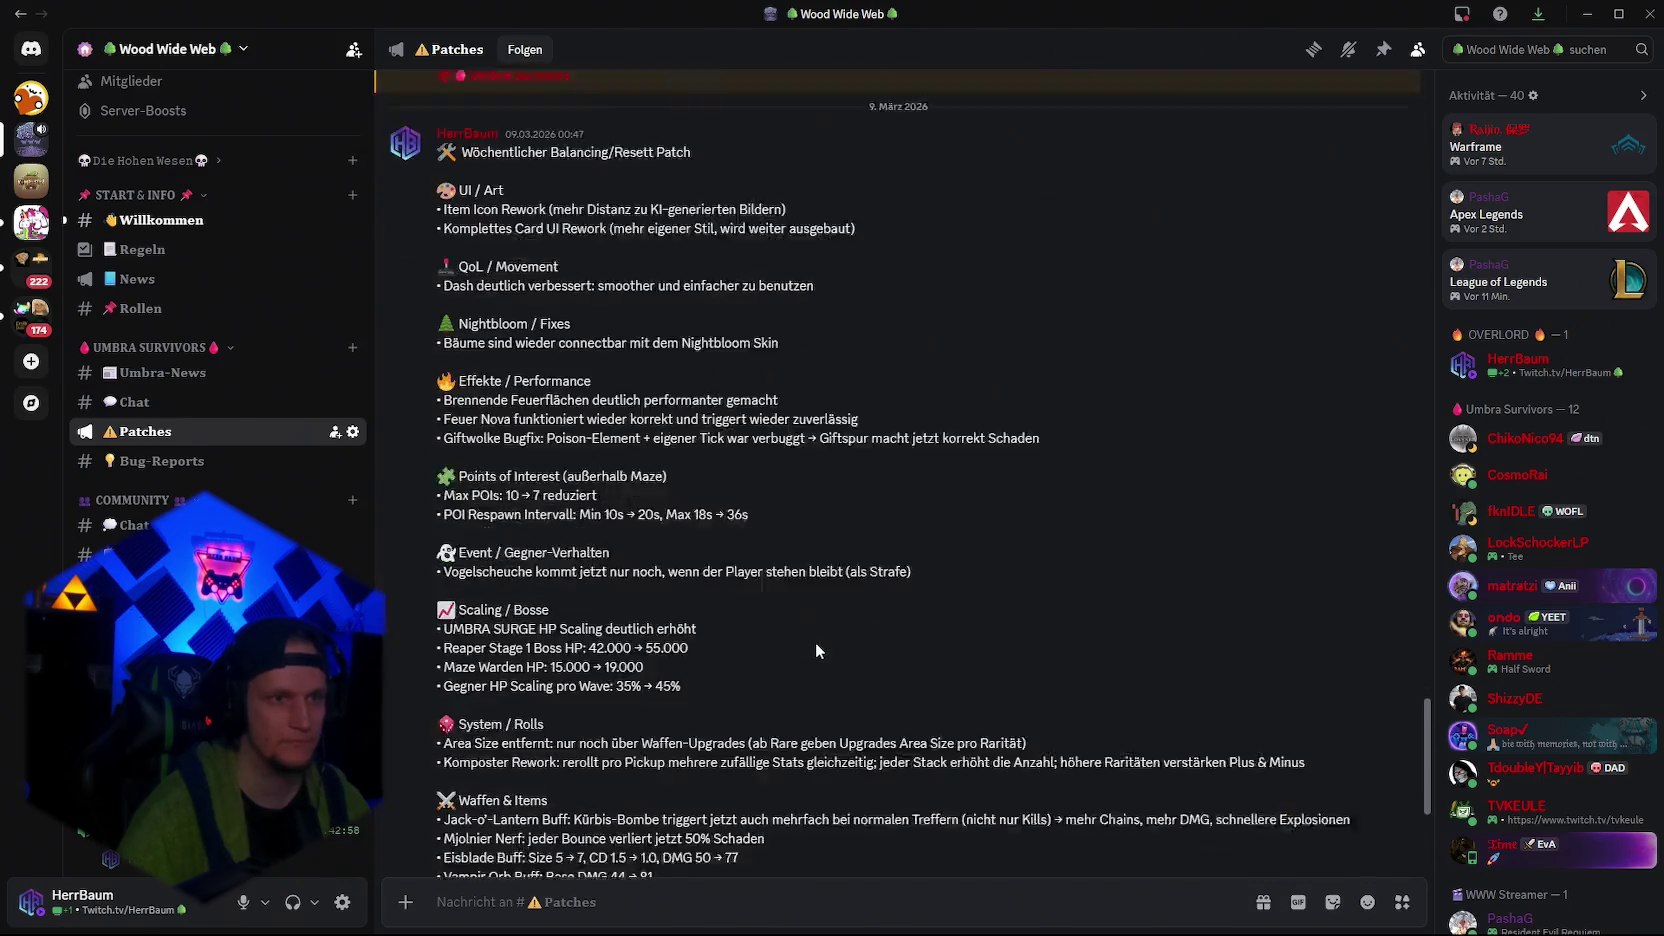
scroll(1160, 308, down, 4)
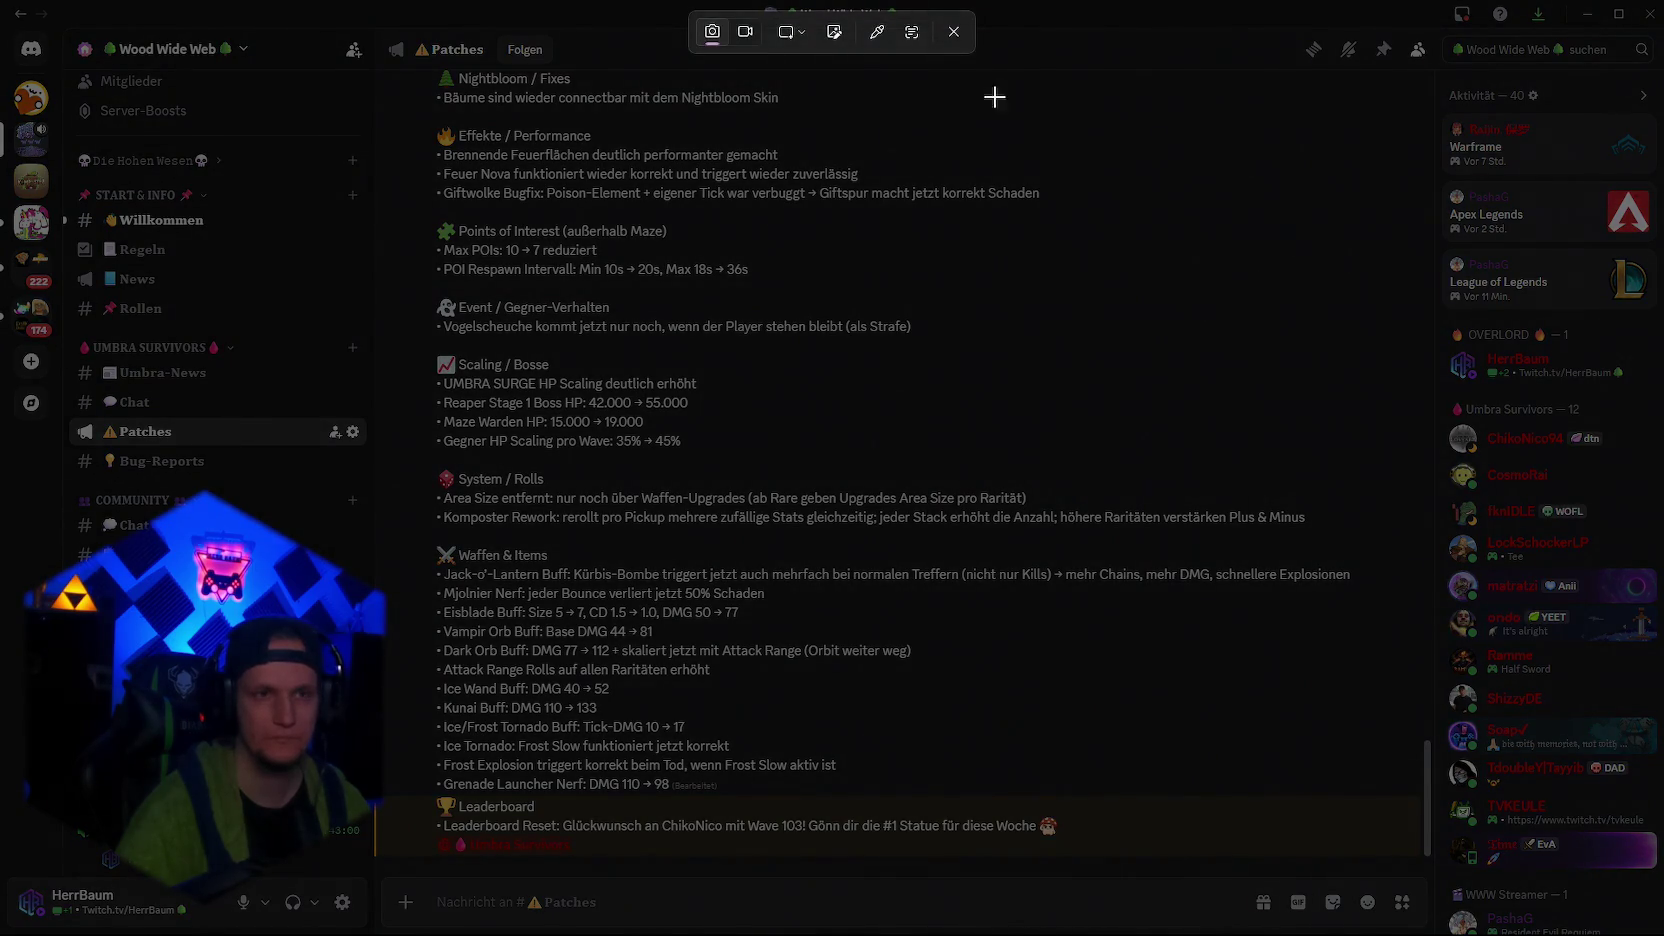
key(Escape)
scroll(1372, 272, up, 4)
Start editing the latest weekly patch message and select its text
click(1317, 230)
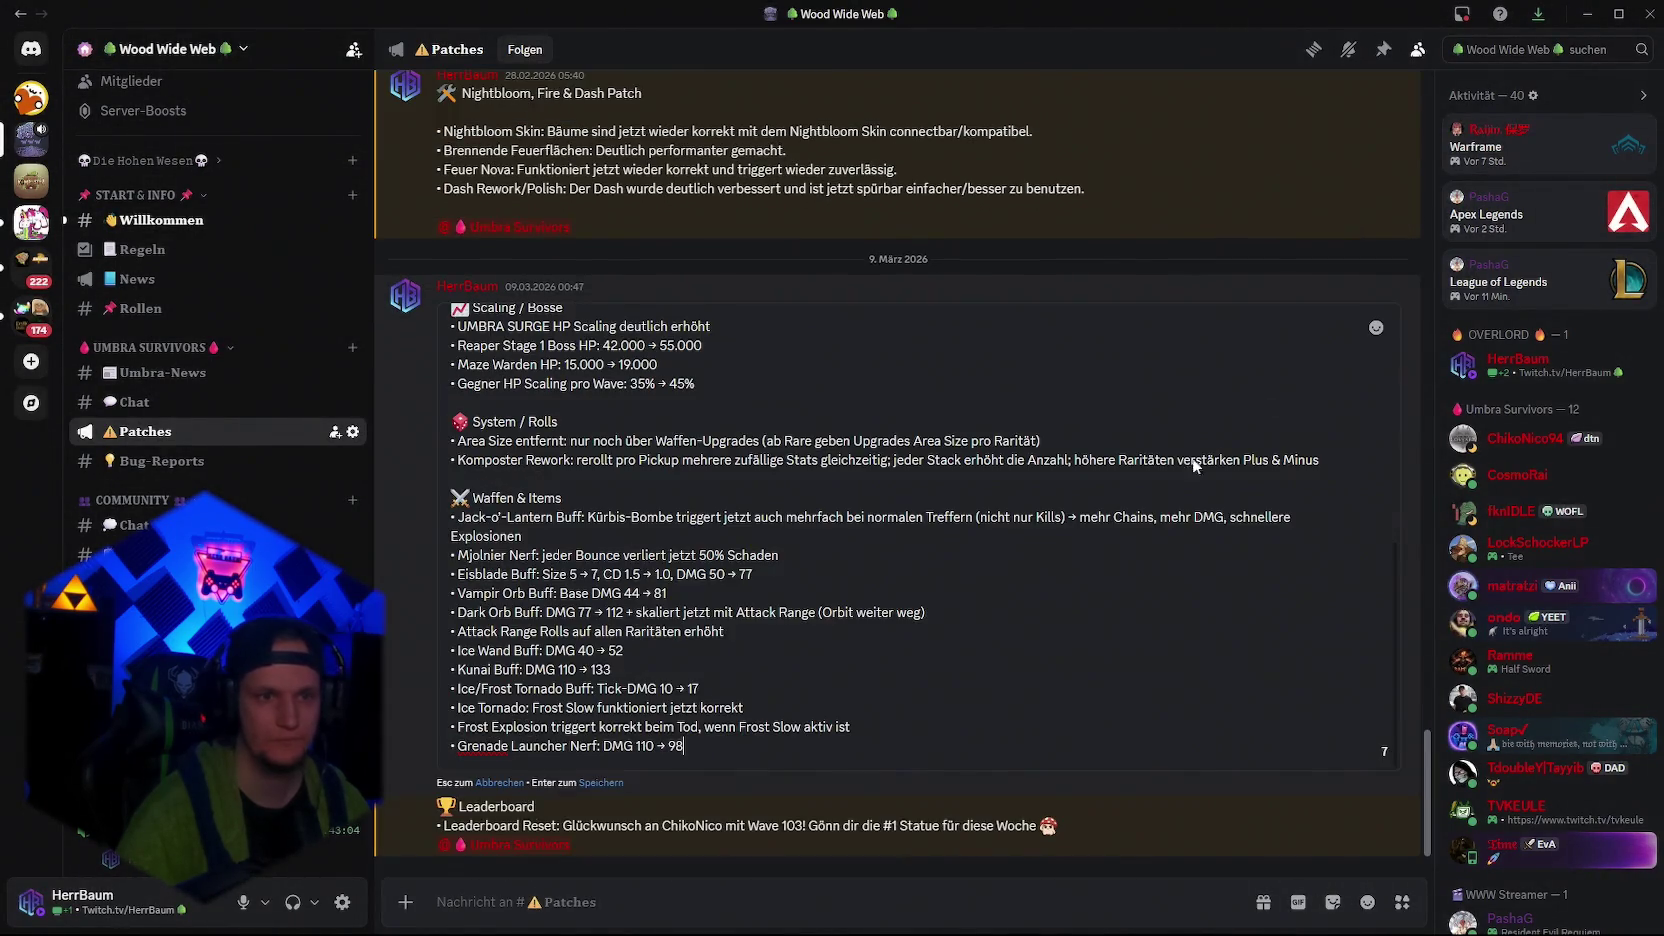
key(ctrl+a)
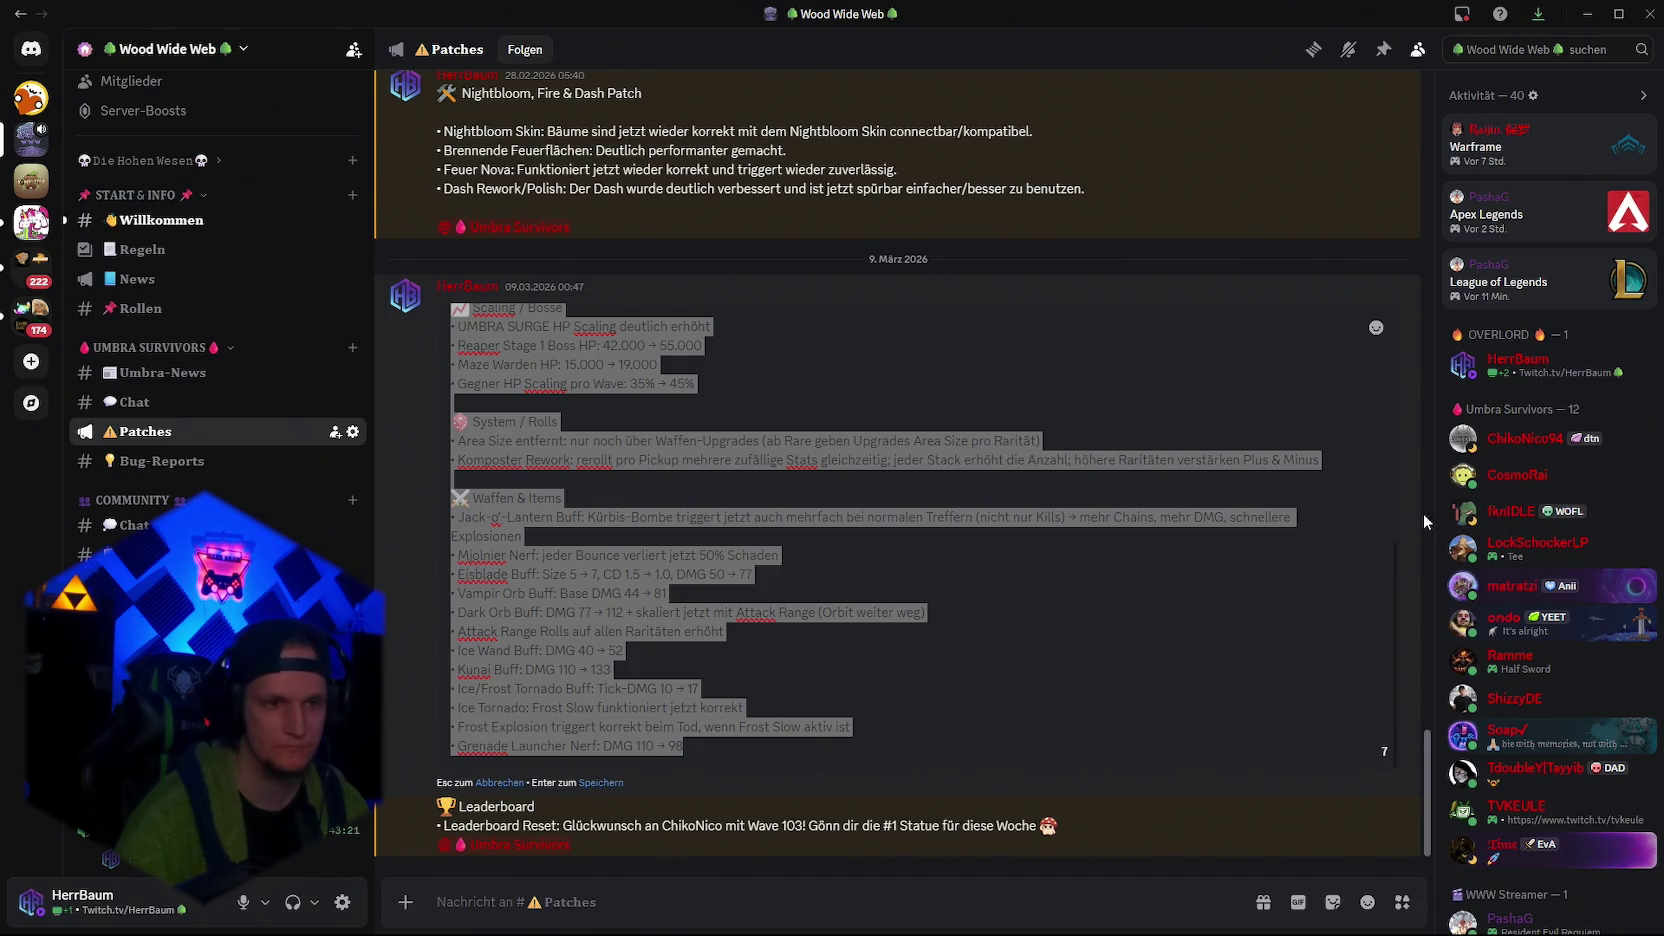
click(875, 625)
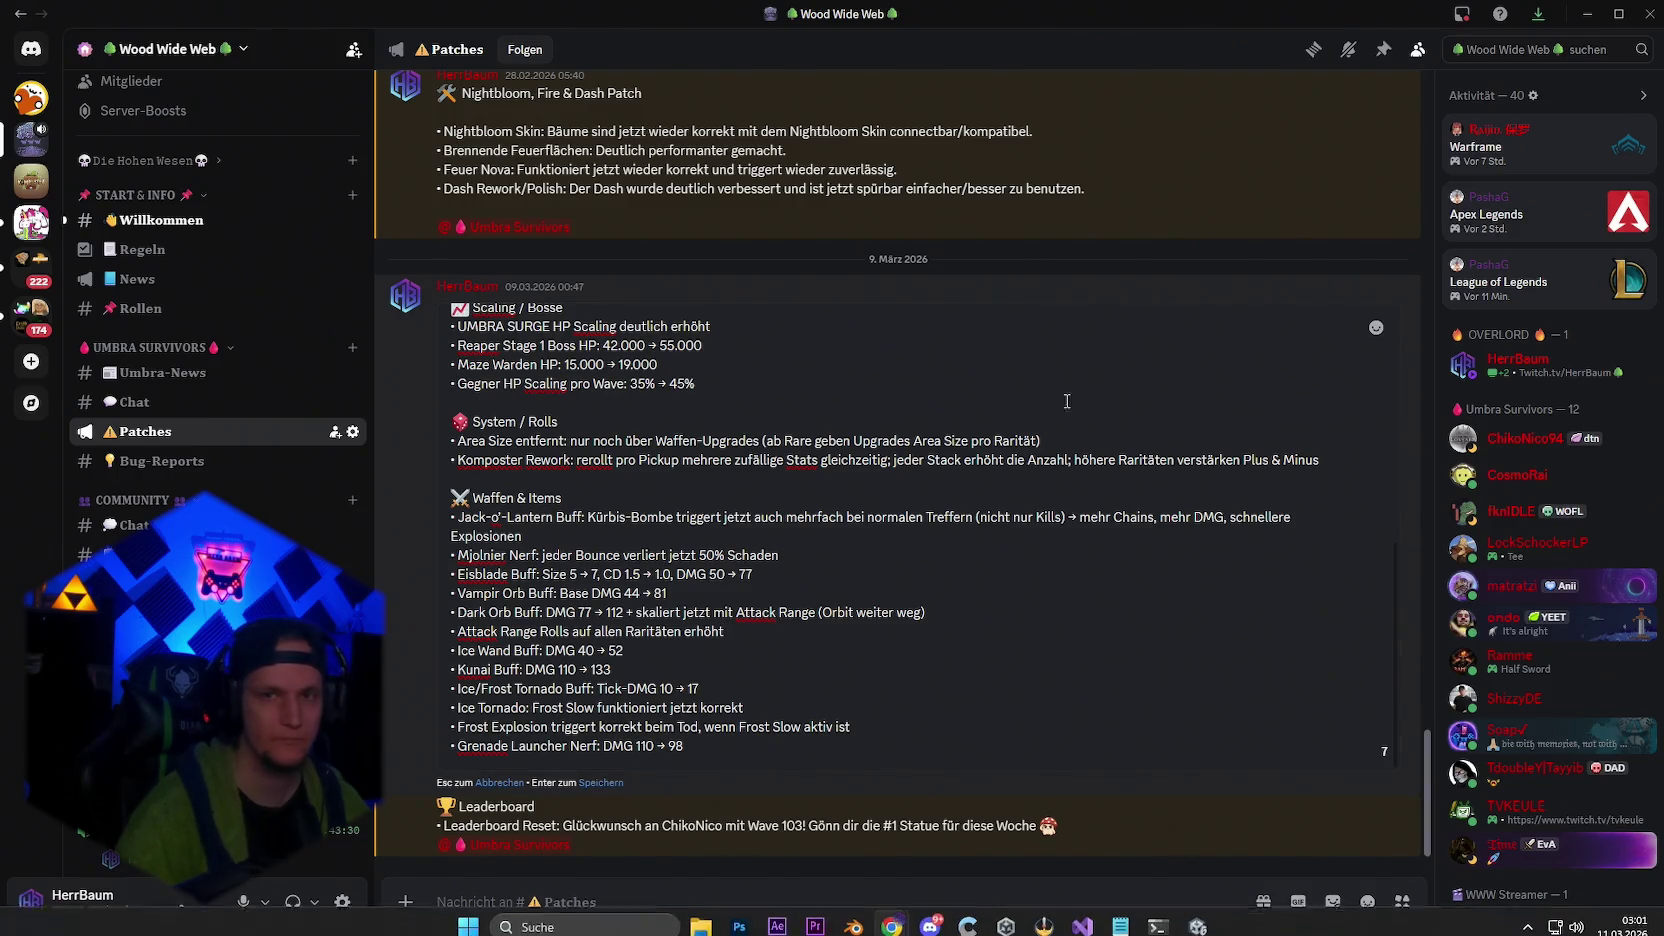
key(alt+Tab)
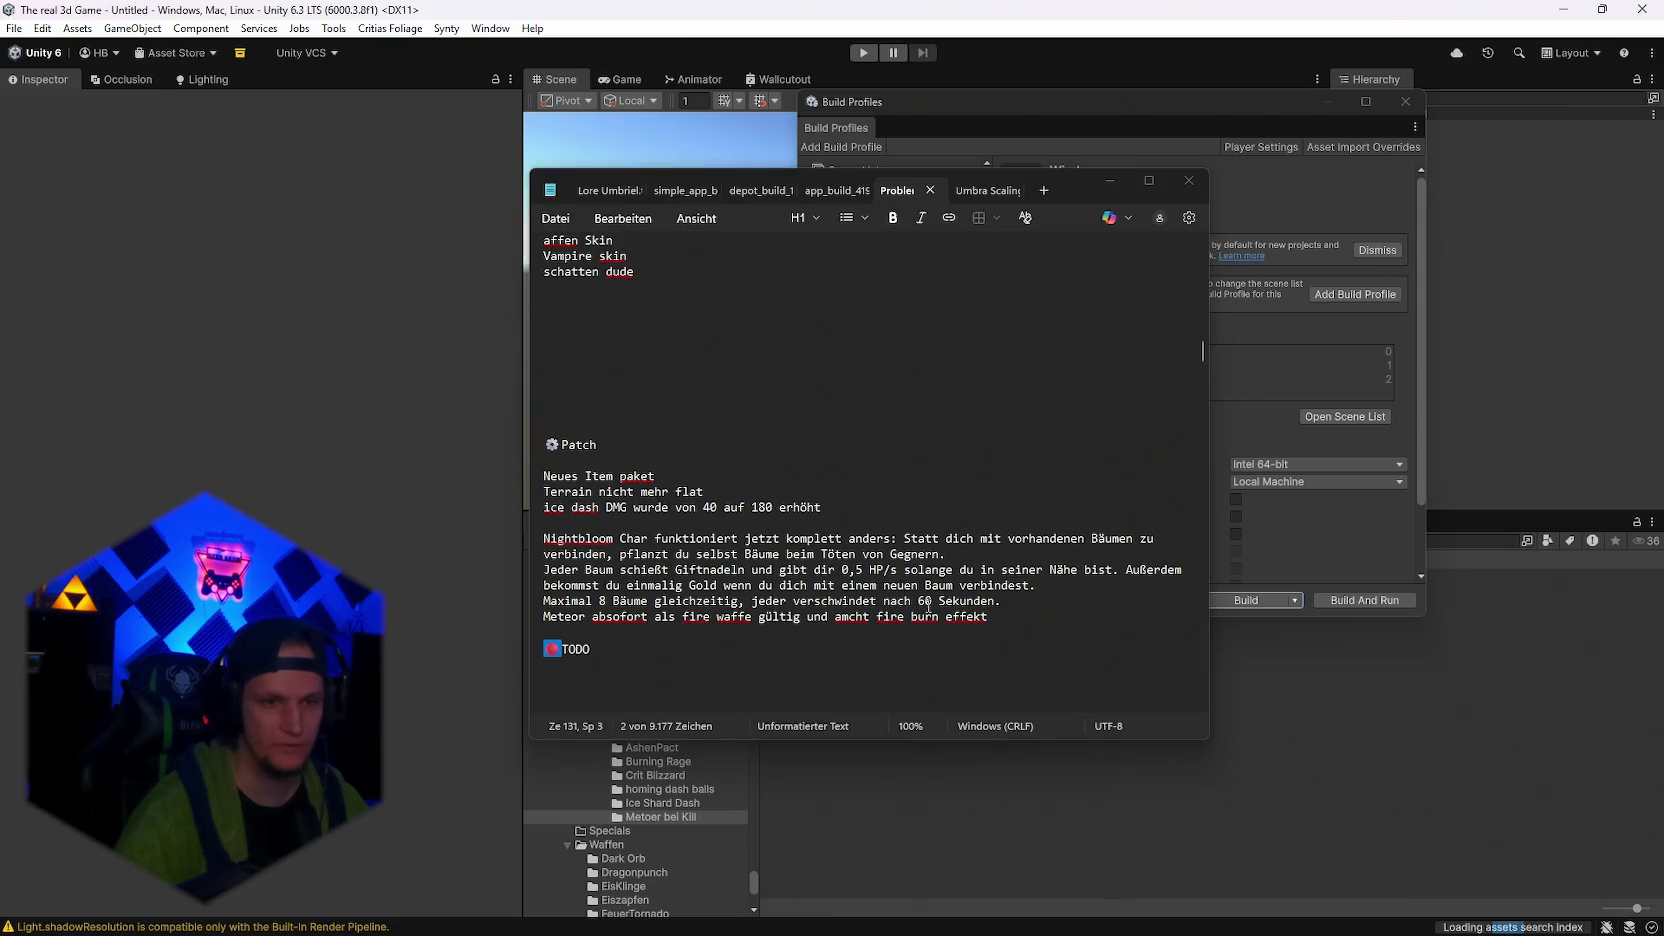
Copy the Notepad patch lines from 'Terrain nicht mehr flat' through the Meteor burn effect
drag(1008, 617, 543, 491)
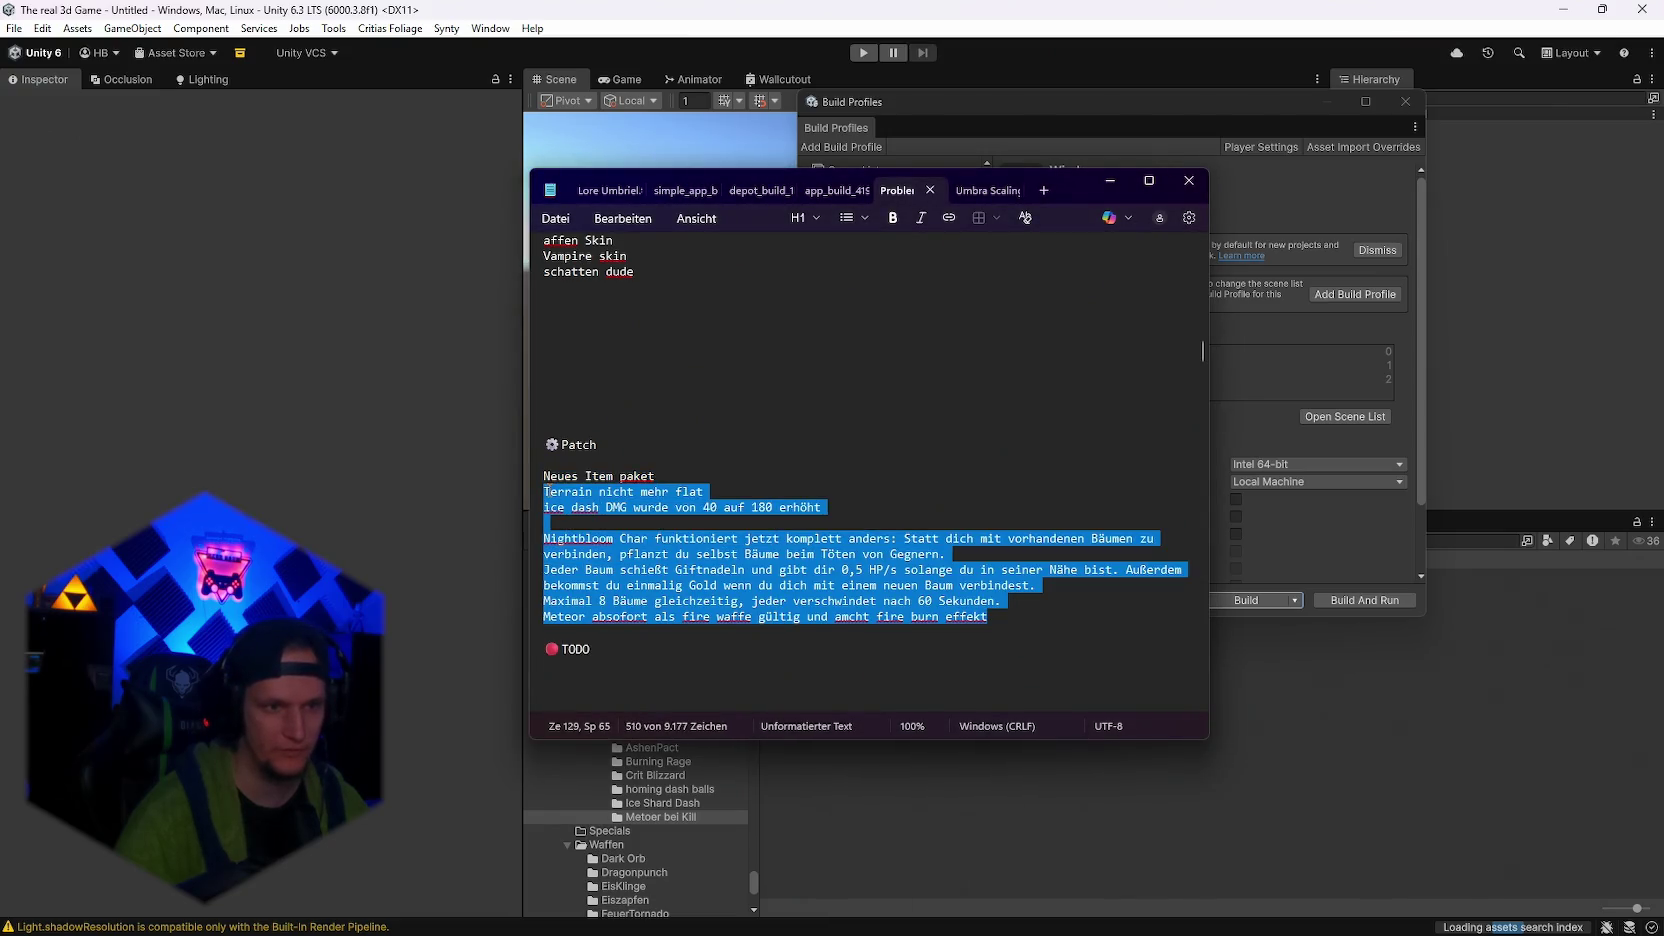
key(alt+Tab)
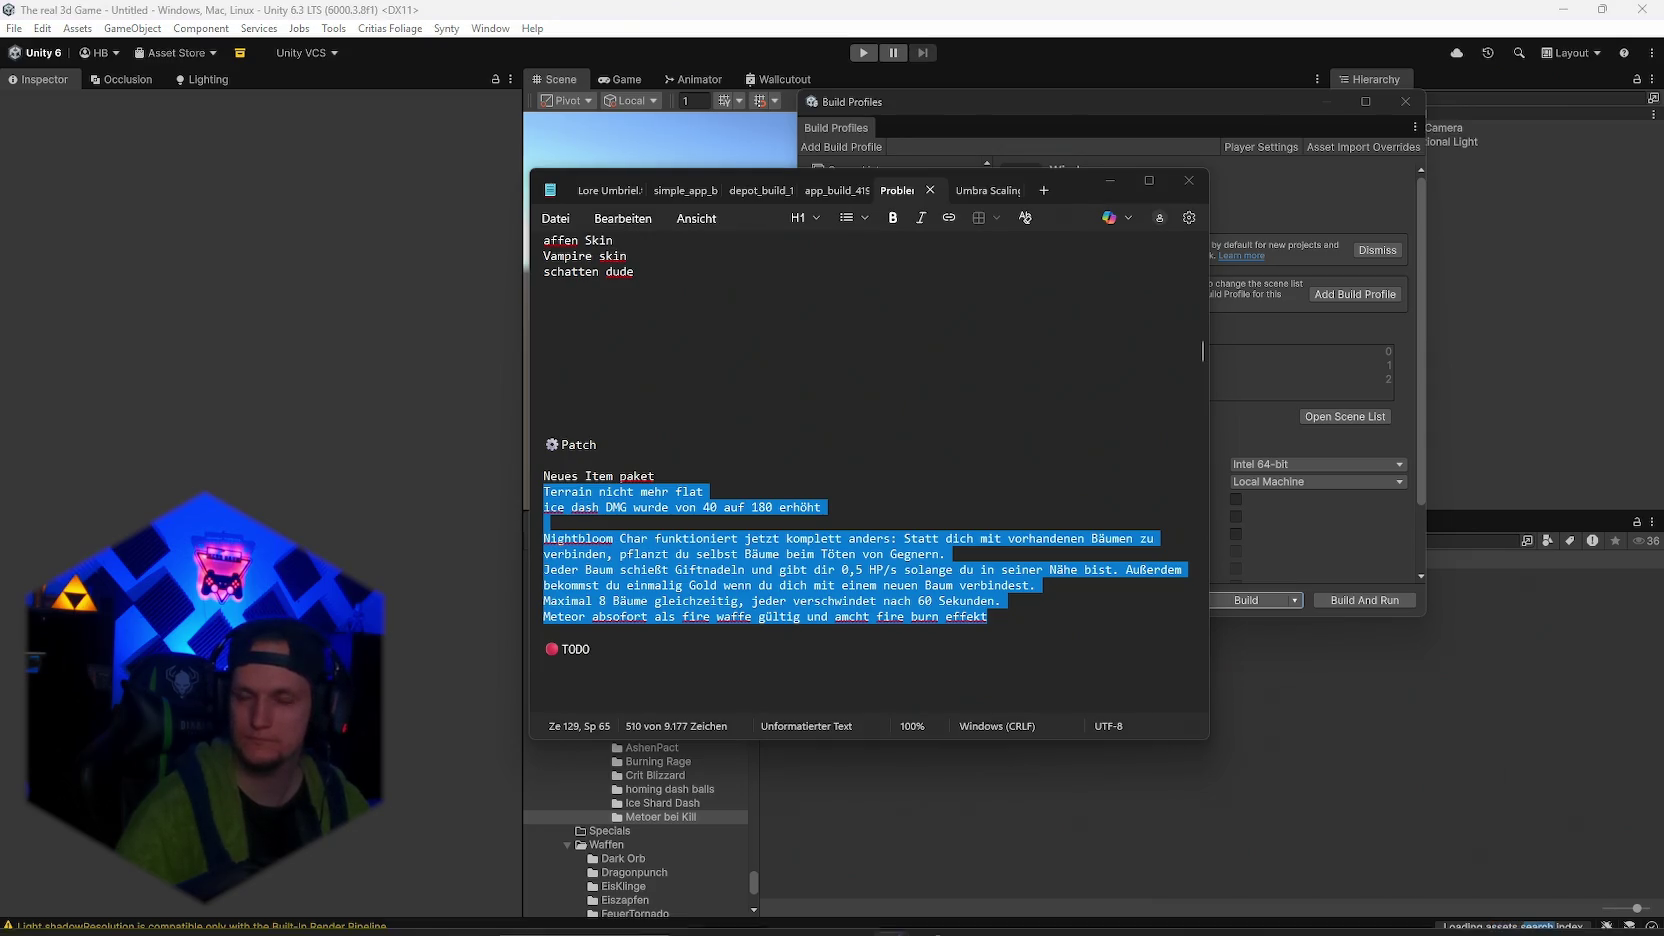
mouse_move(700, 915)
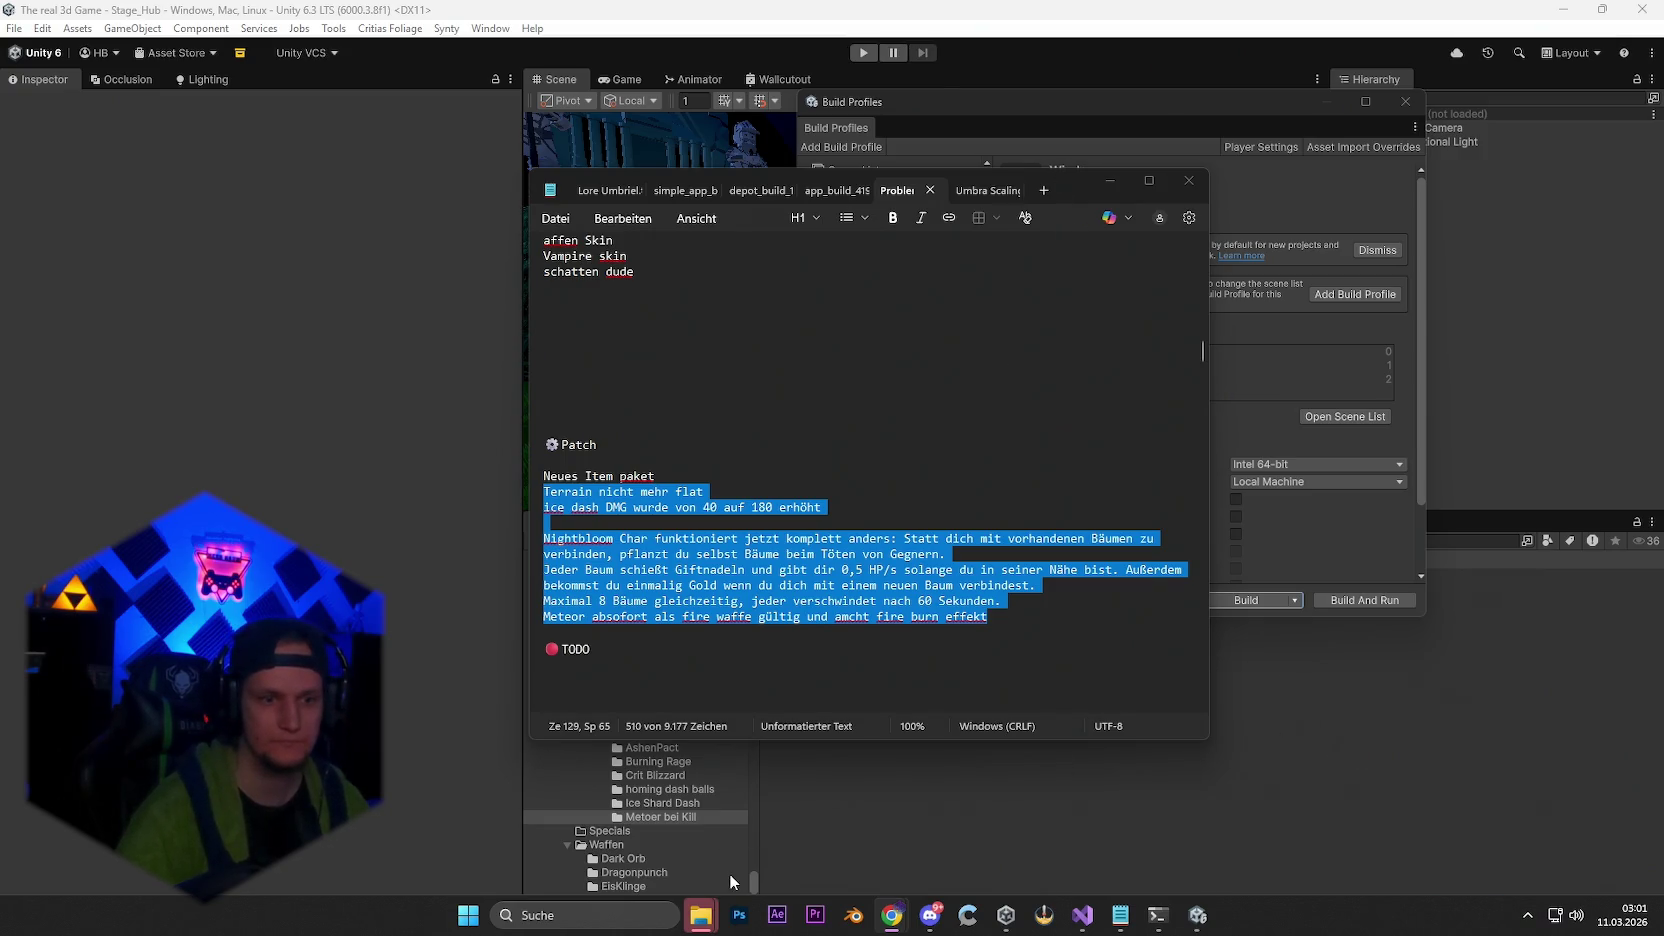
click(788, 890)
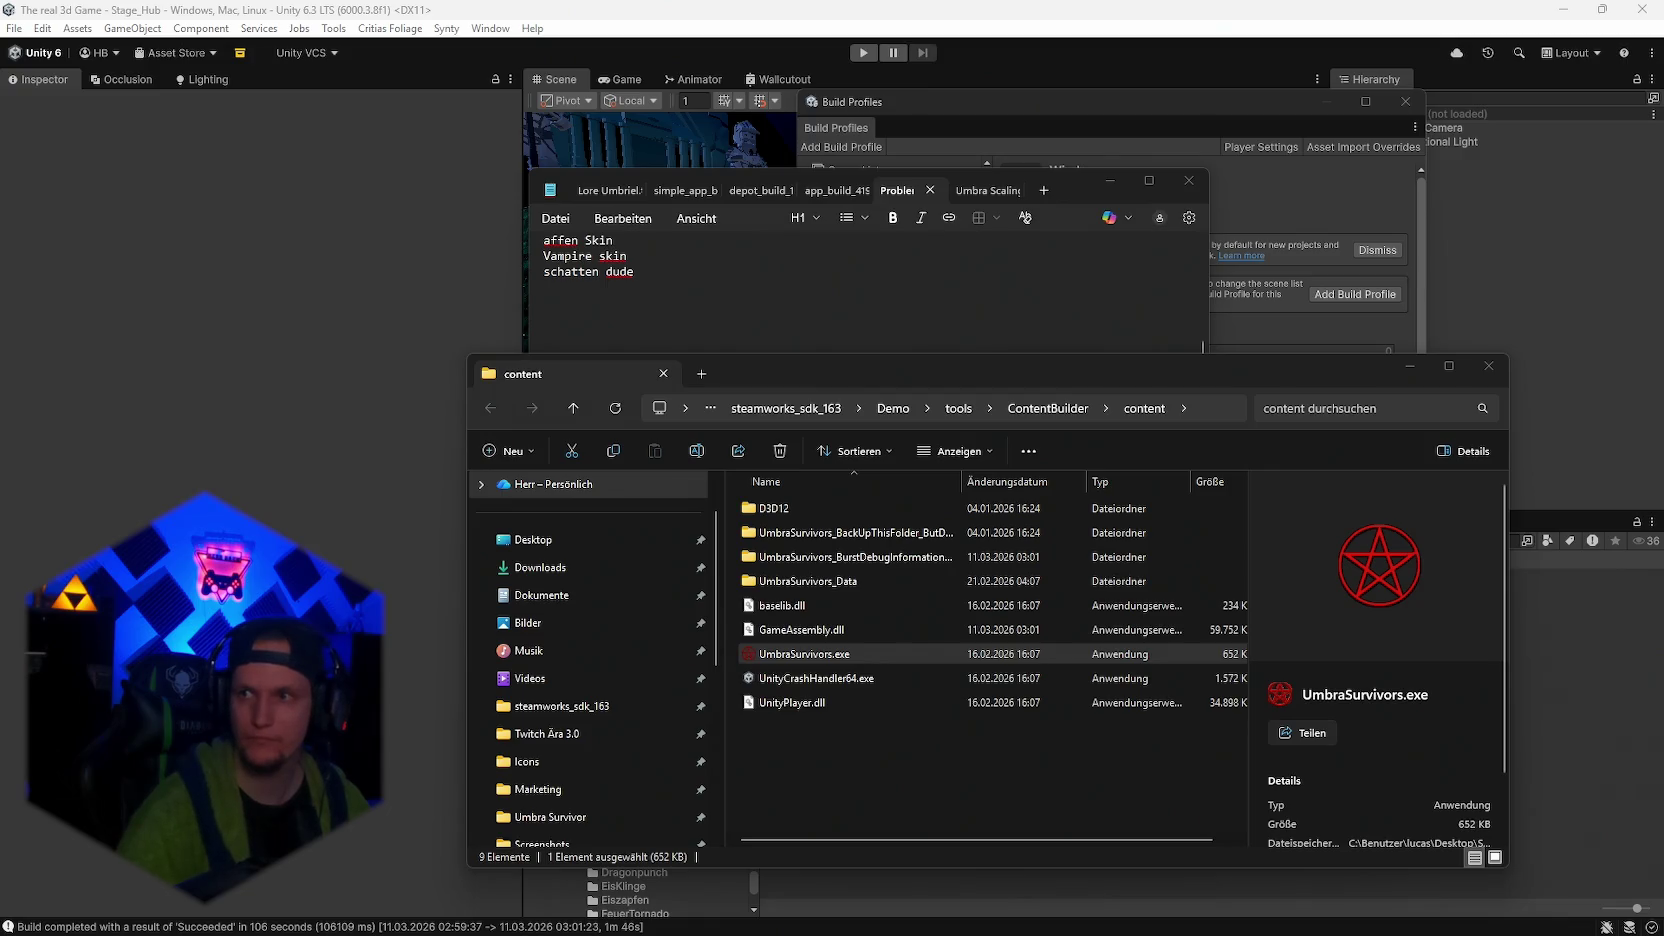
Check UmbraSurvivors.exe in the ContentBuilder content folder, then return to Discord's Patches channel
key(alt+Tab)
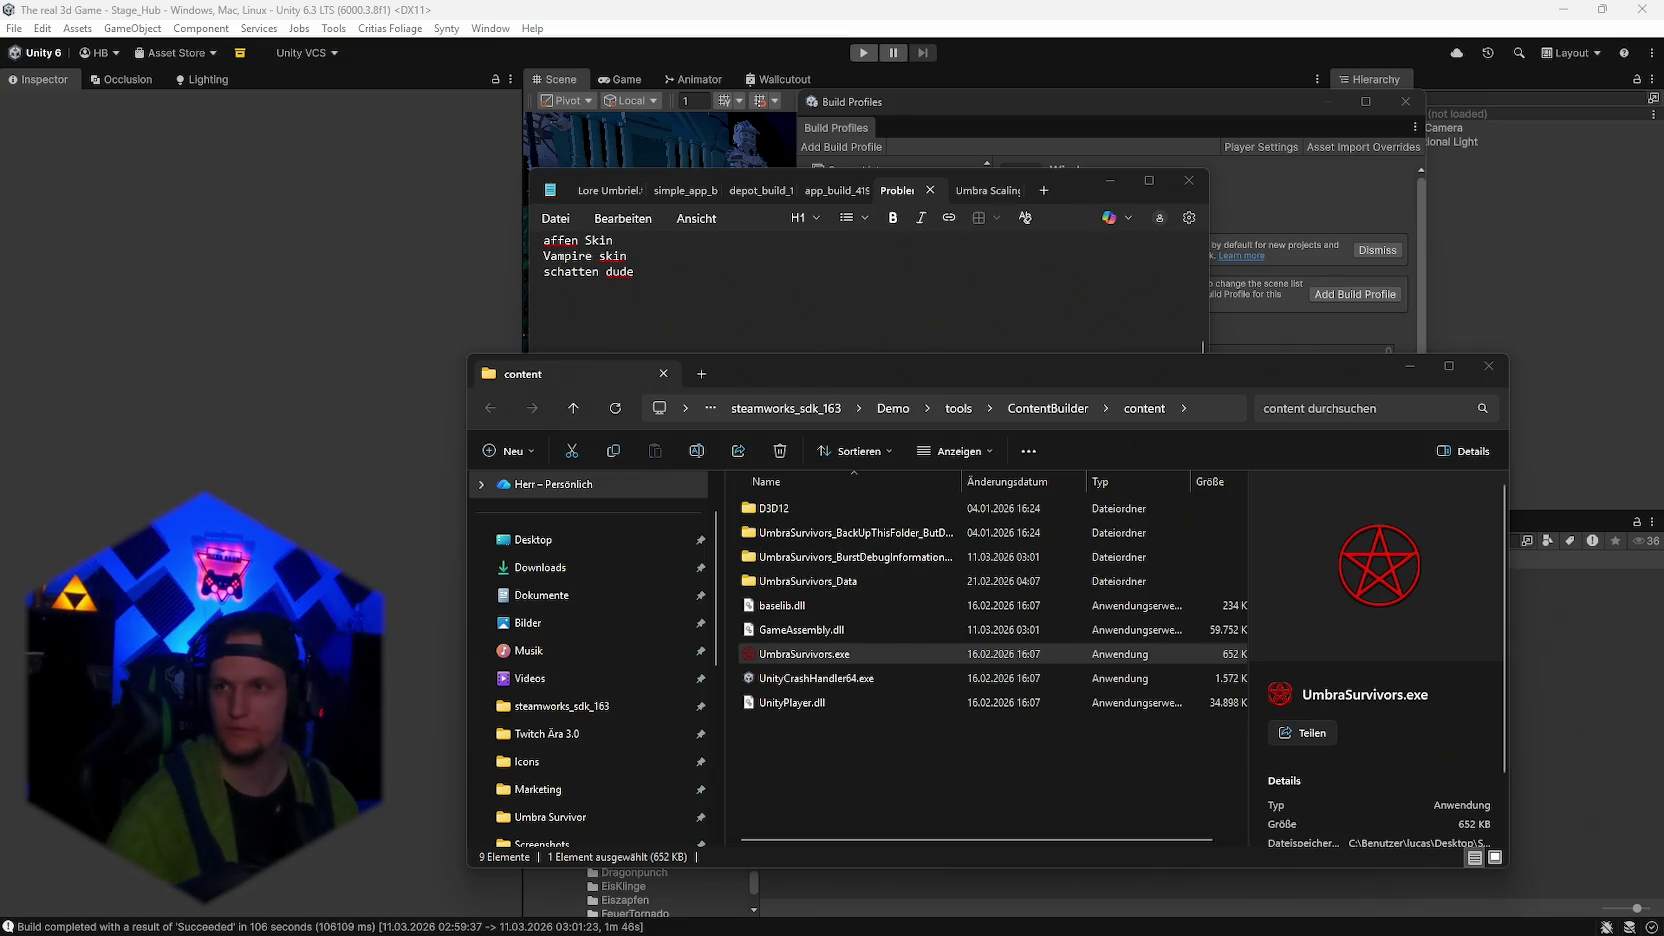
mouse_move(1090, 900)
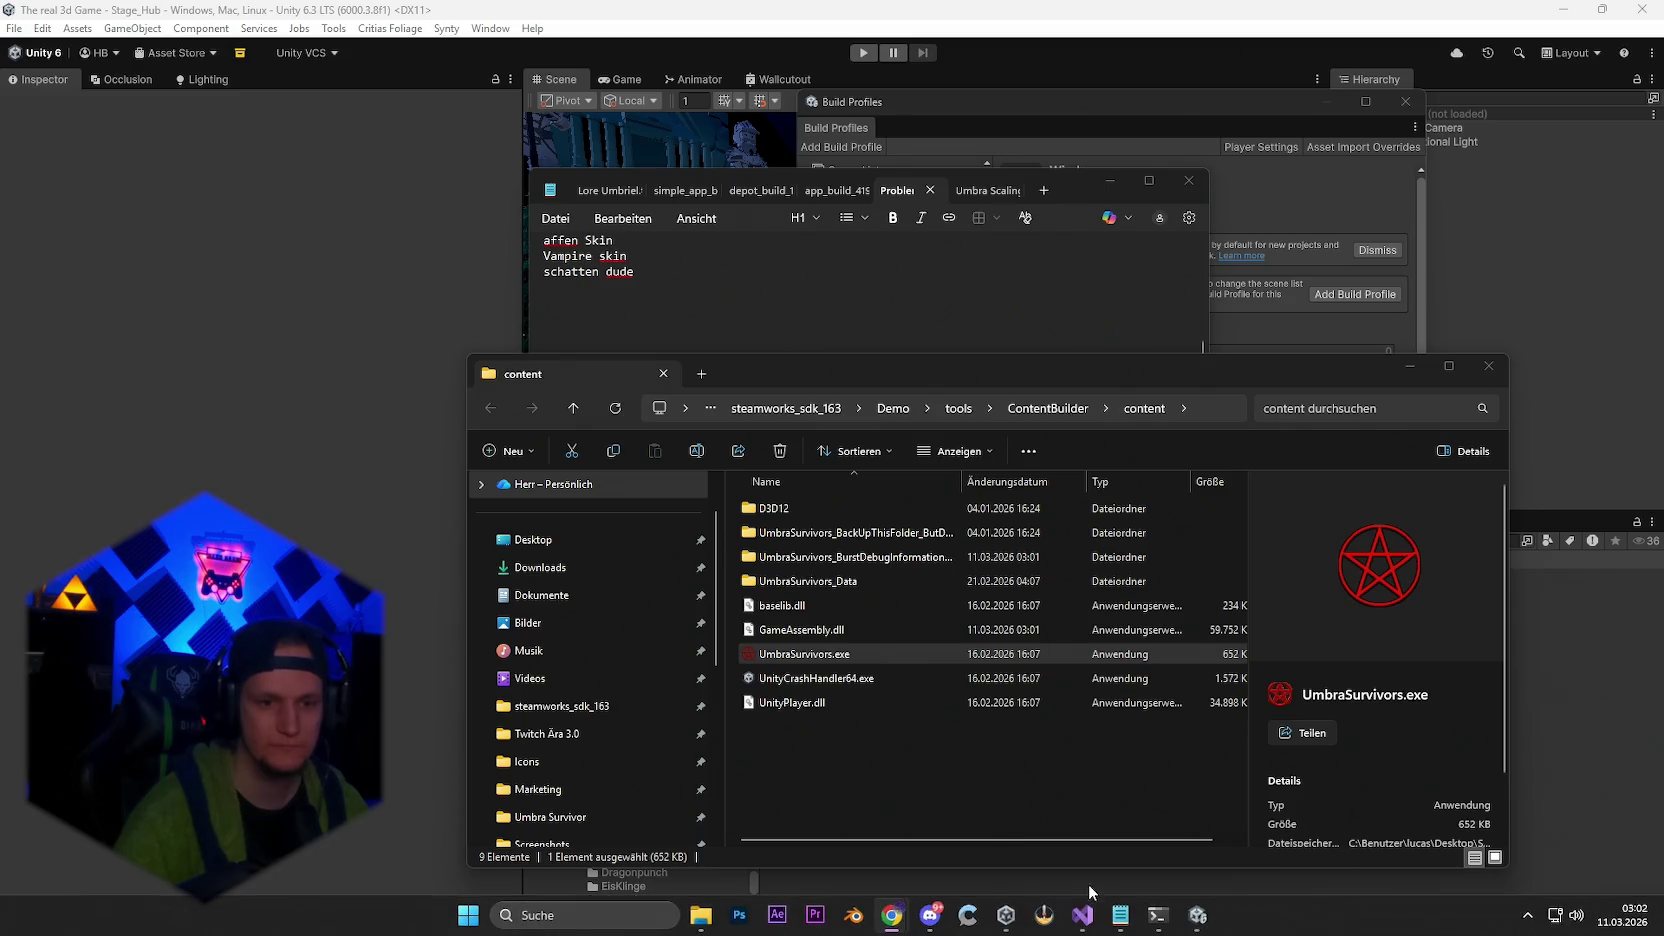
click(931, 914)
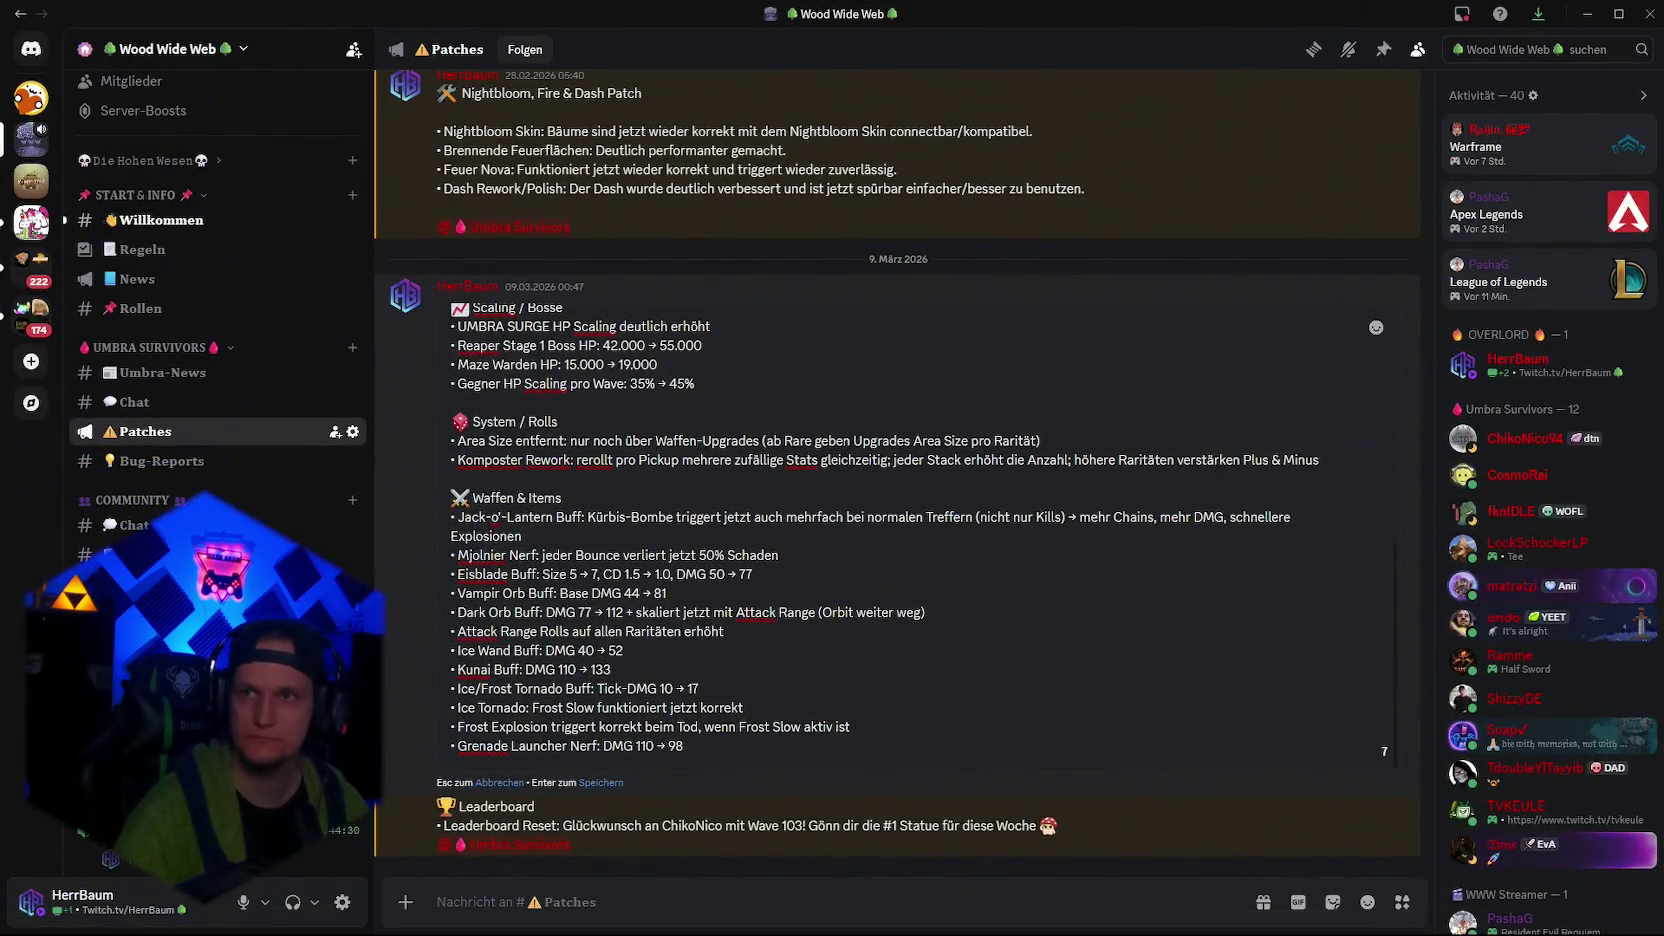
Save the edited weekly balancing patch message so it ends with the Grenade Launcher nerf
mouse_move(1150, 925)
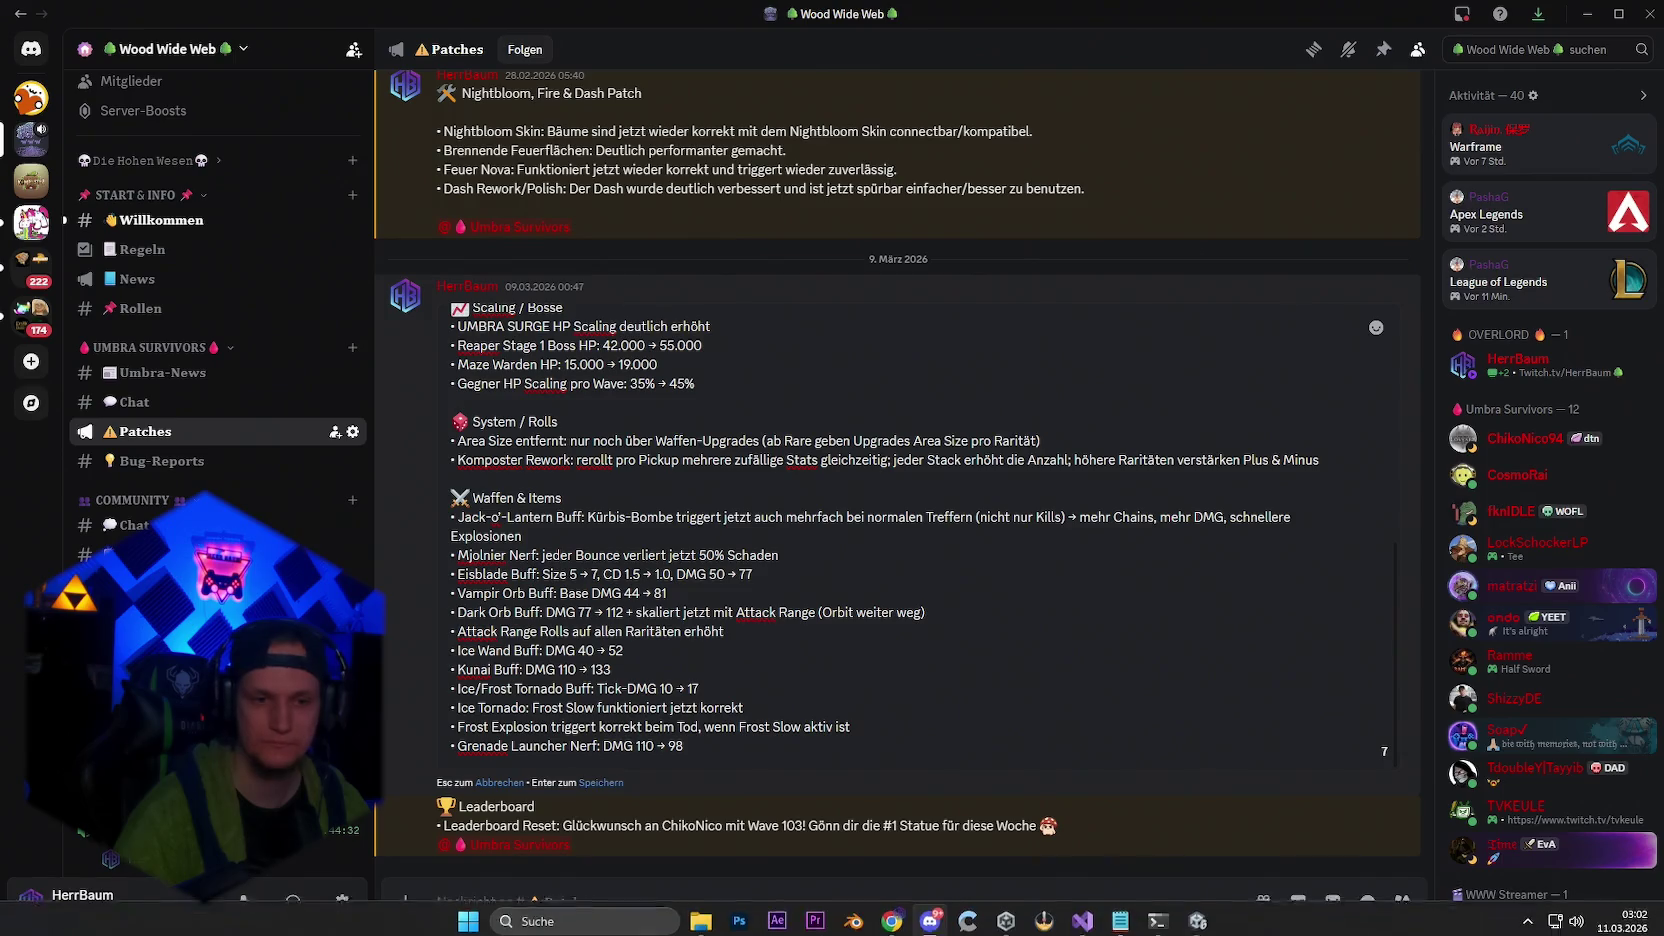
click(1186, 916)
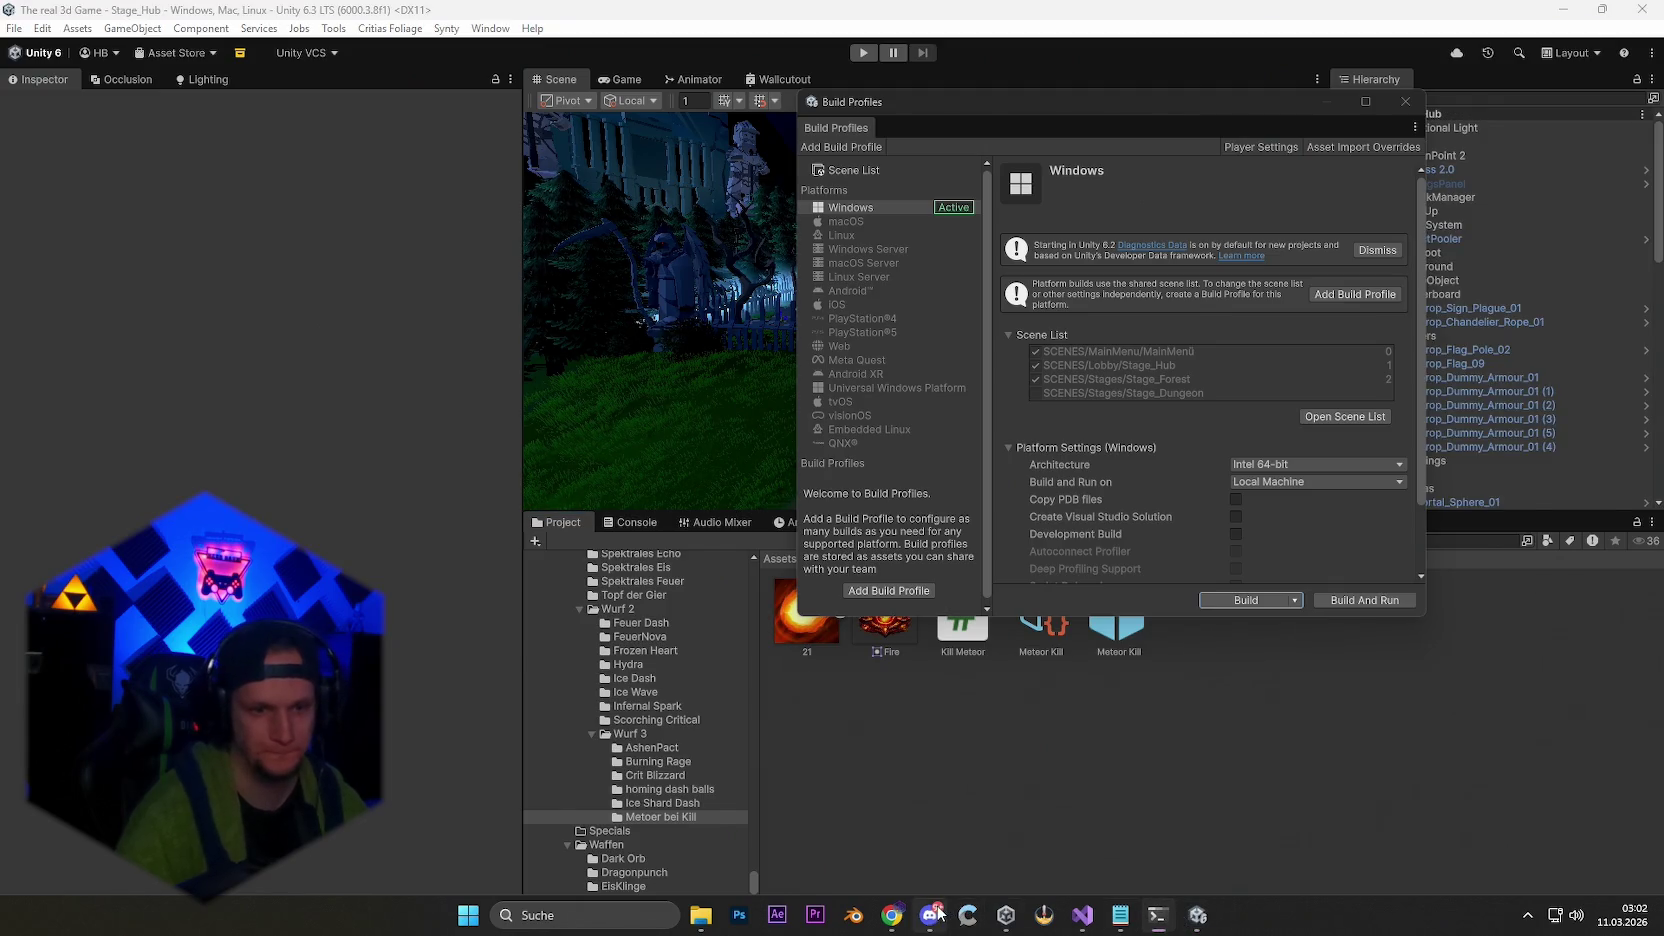
click(931, 914)
scroll(1268, 712, up, 5)
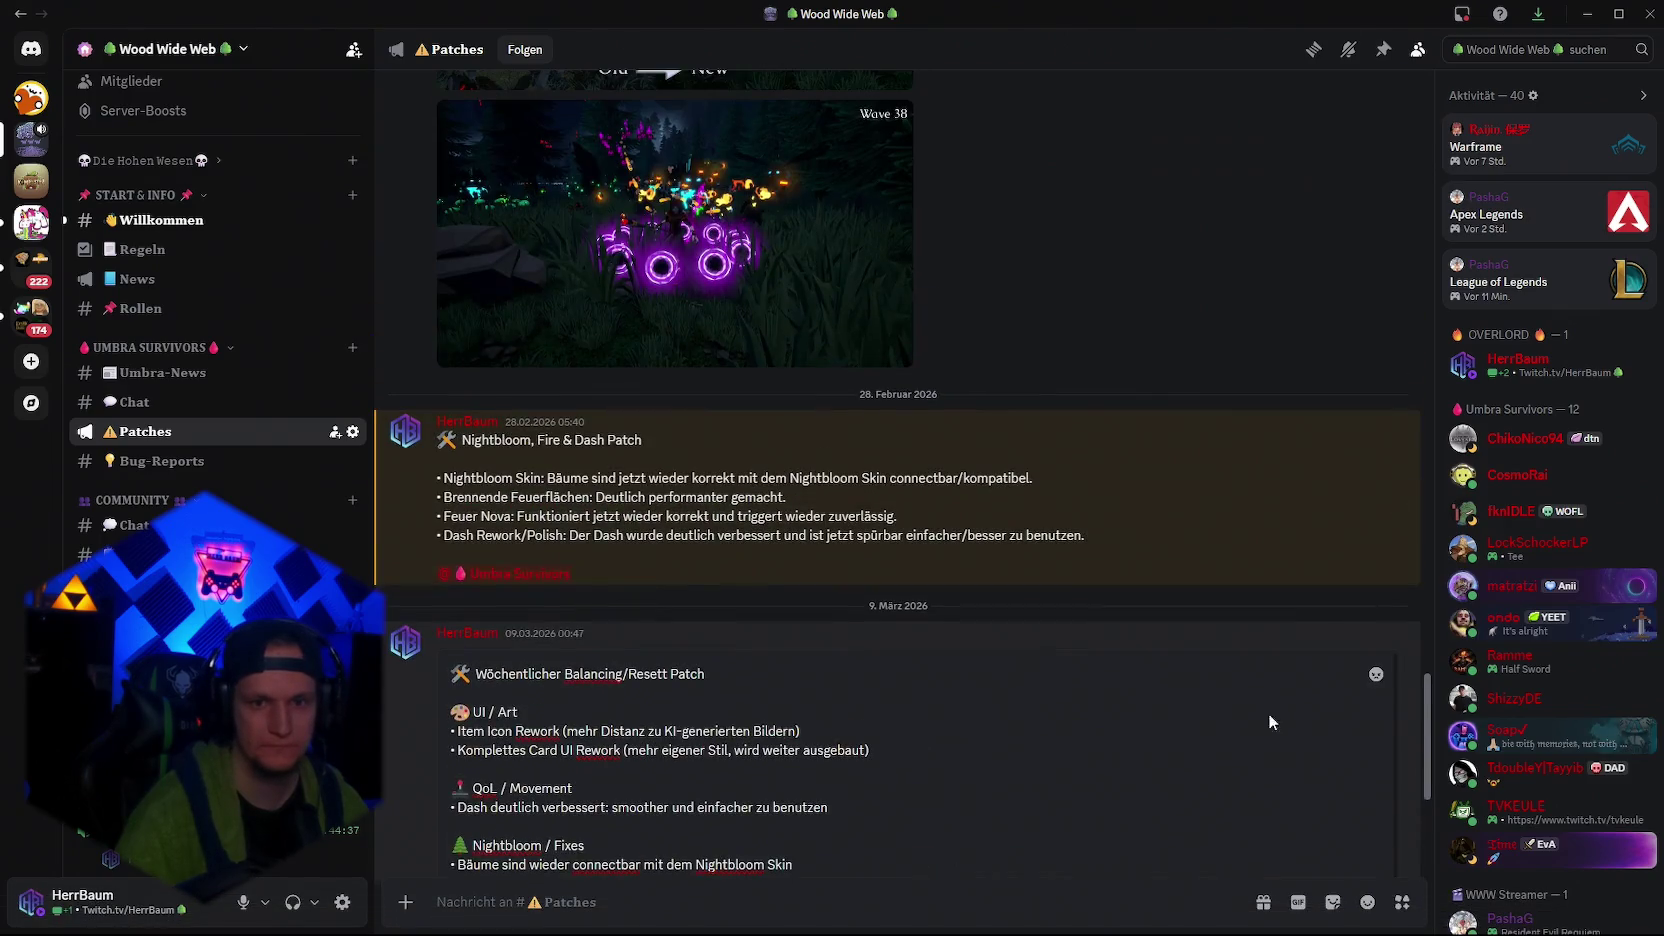
scroll(1058, 585, down, 6)
key(Return)
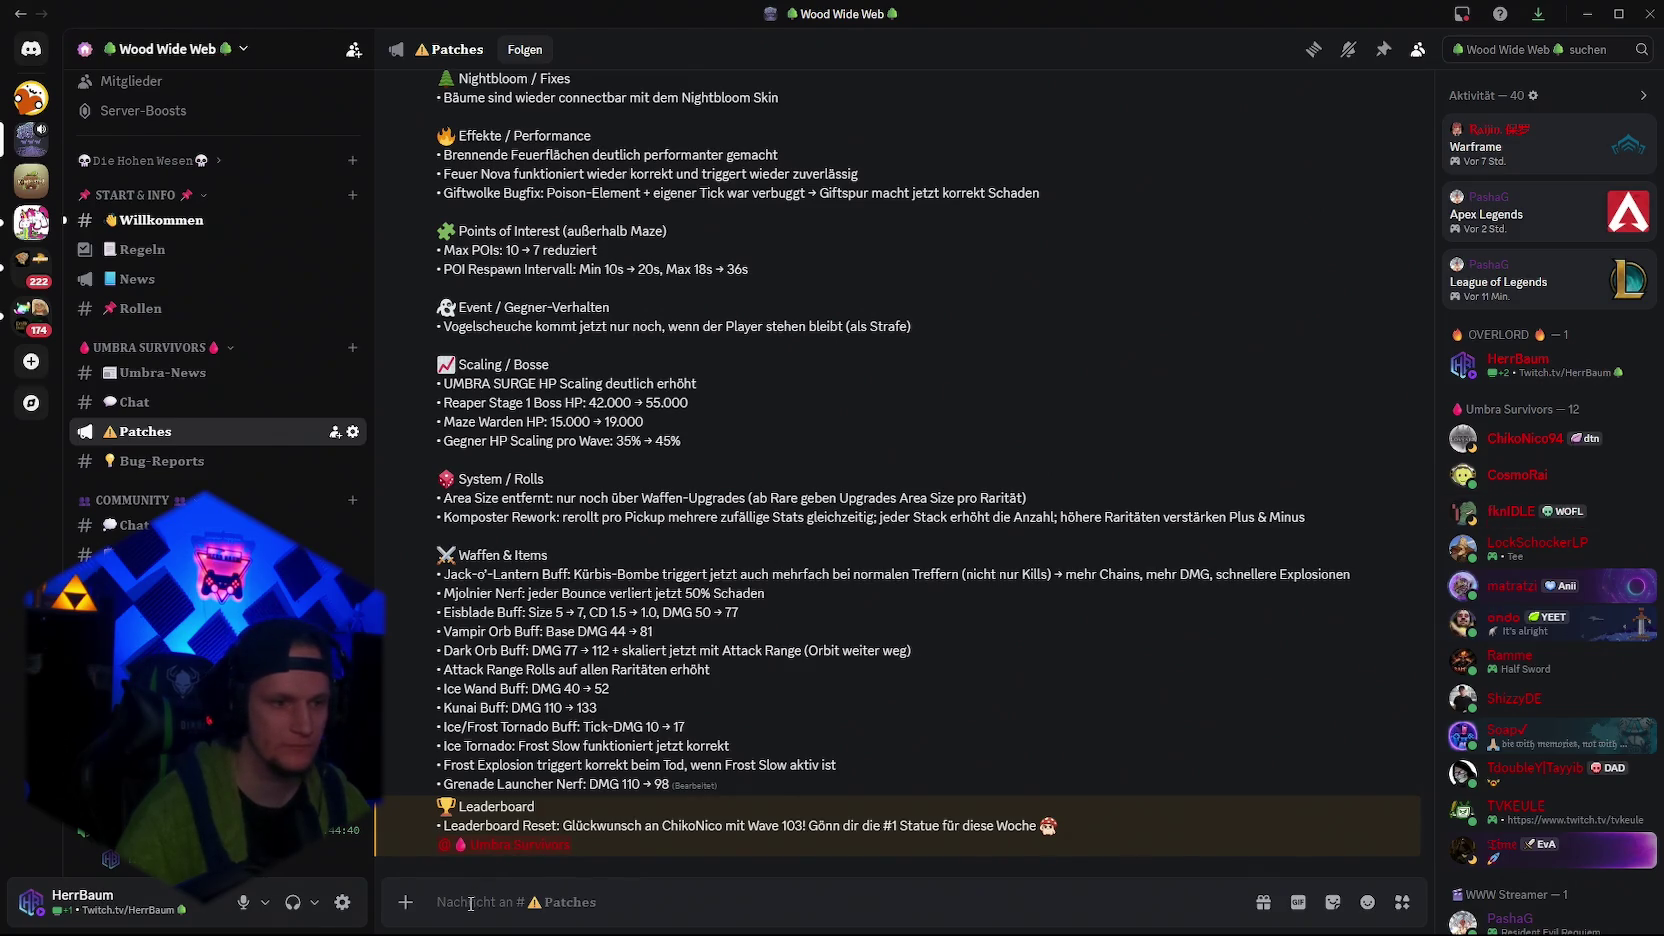
Paste the new patch notes and add an empty line after the 'Nightbloom Rework & Fire Update' title
key(ctrl+v)
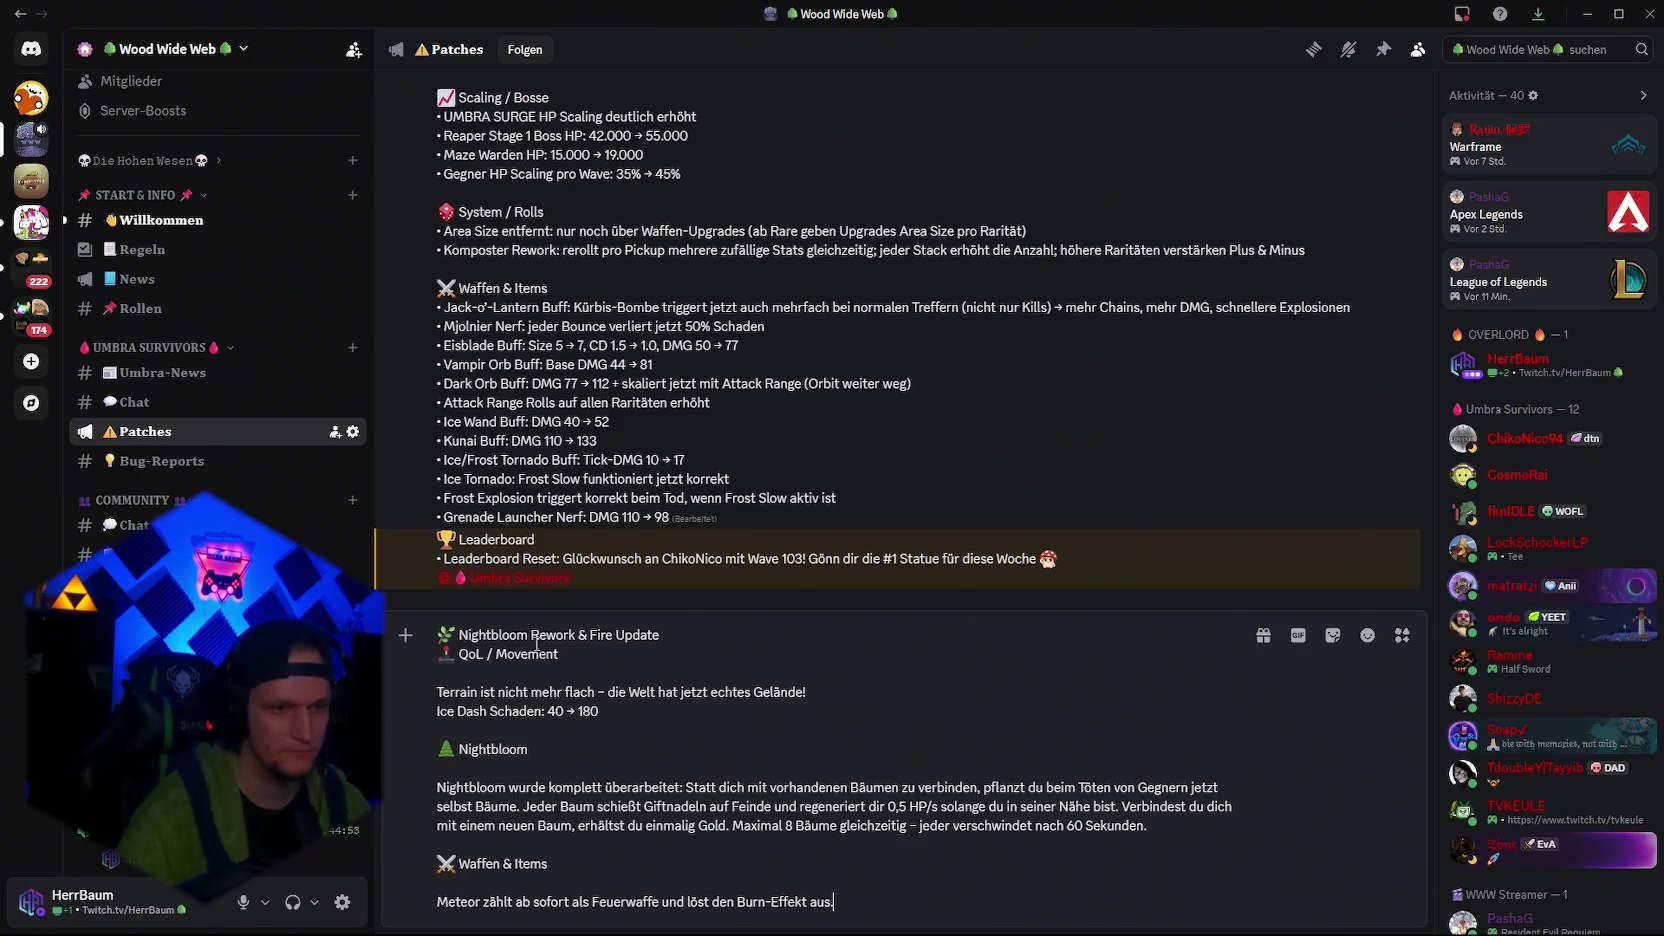
scroll(509, 378, up, 5)
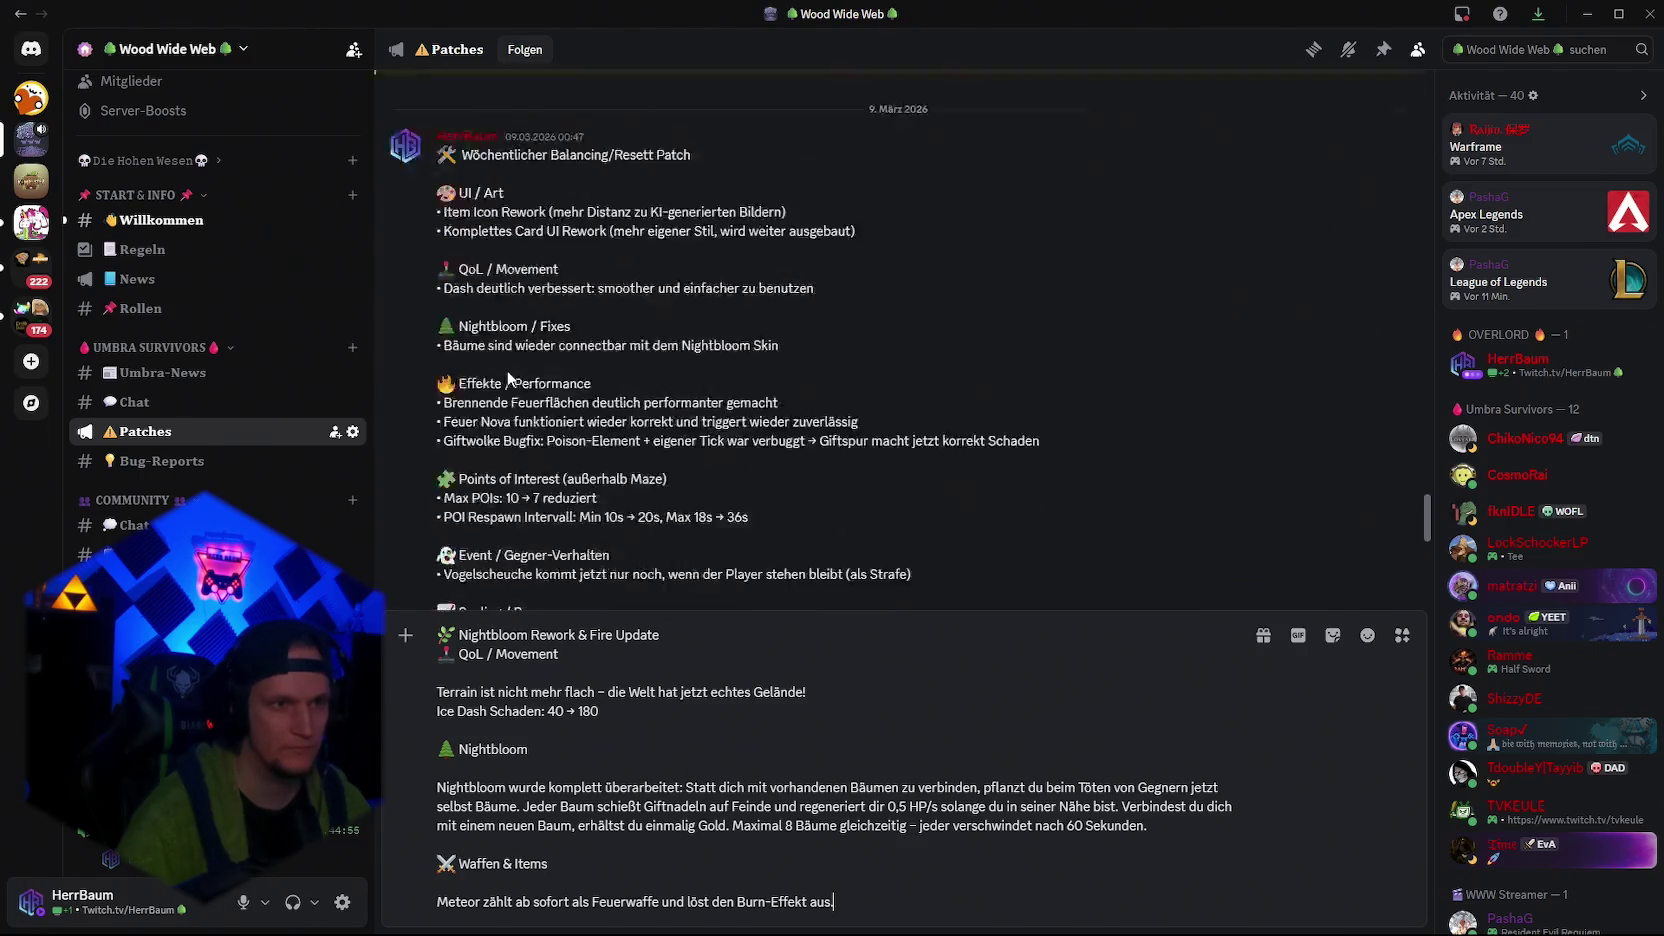
scroll(509, 378, up, 2)
scroll(600, 450, down, 7)
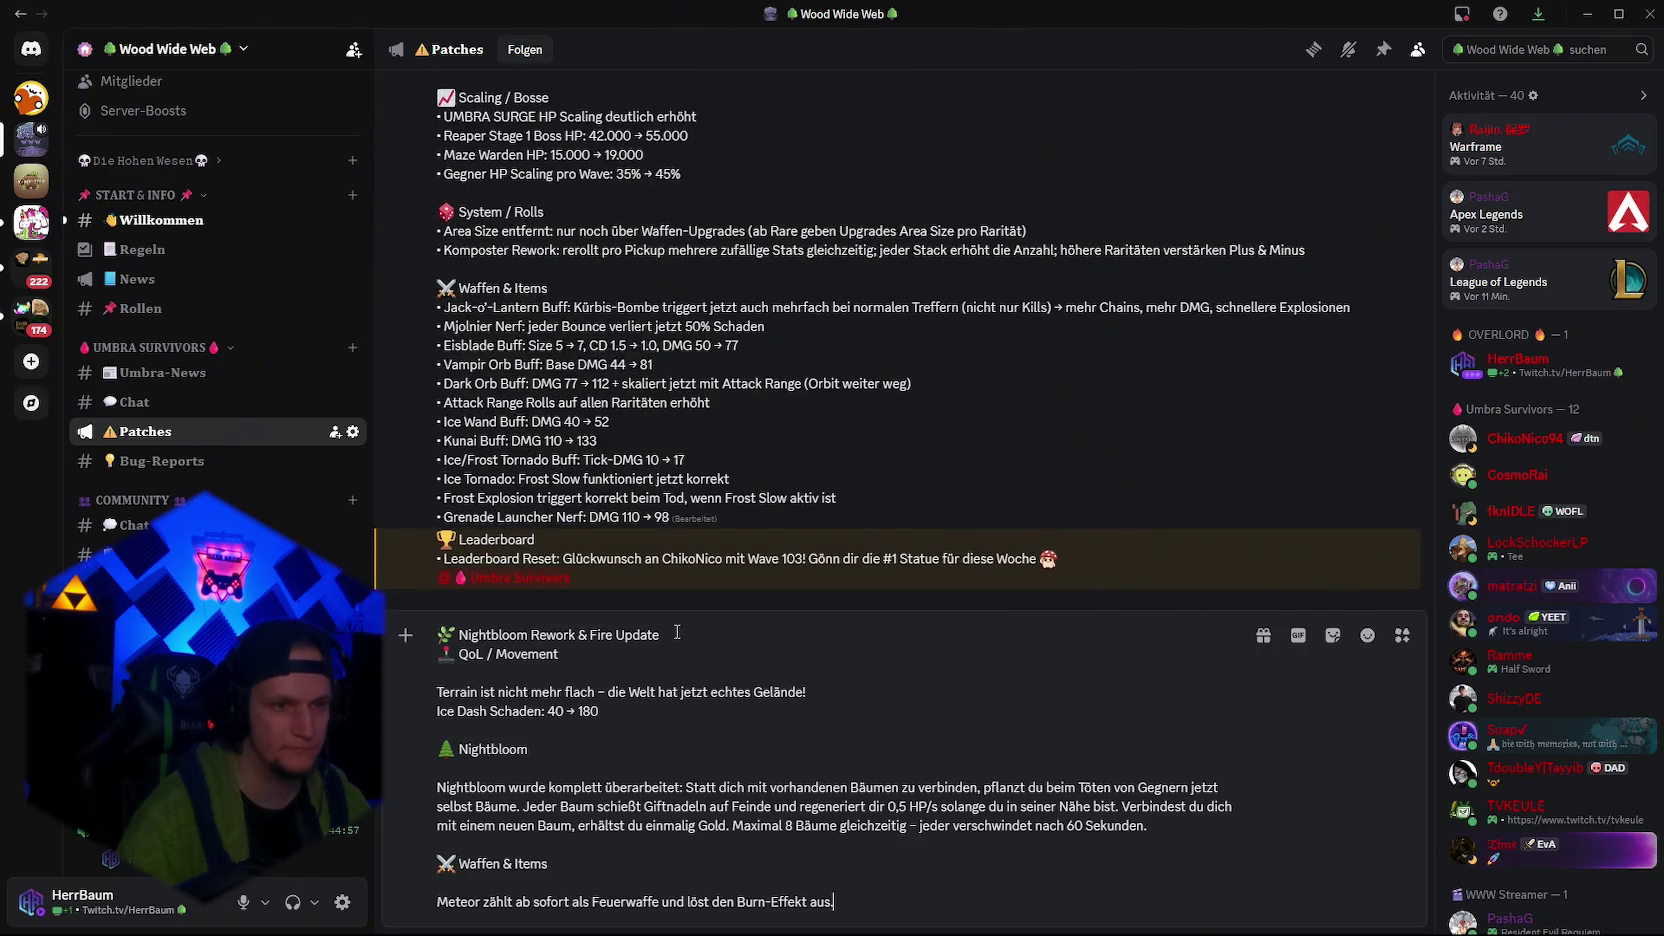
click(677, 632)
key(shift+Return)
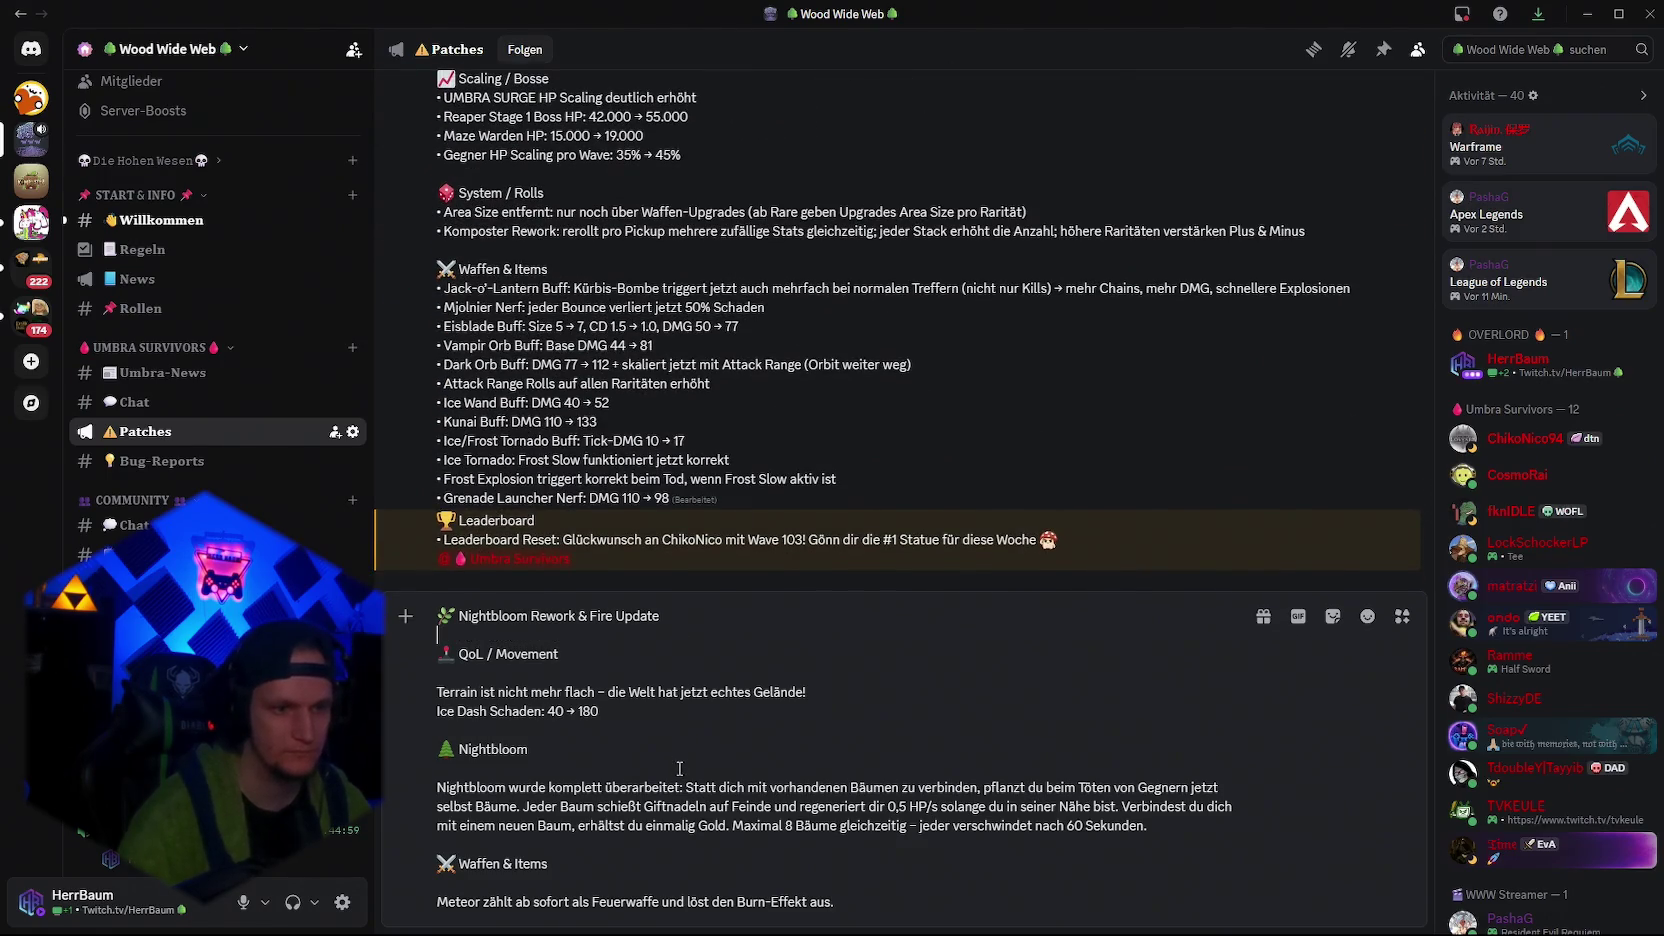
Check the bullet before Attack Range Rolls, then select the whole patch notes draft
double_click(440, 382)
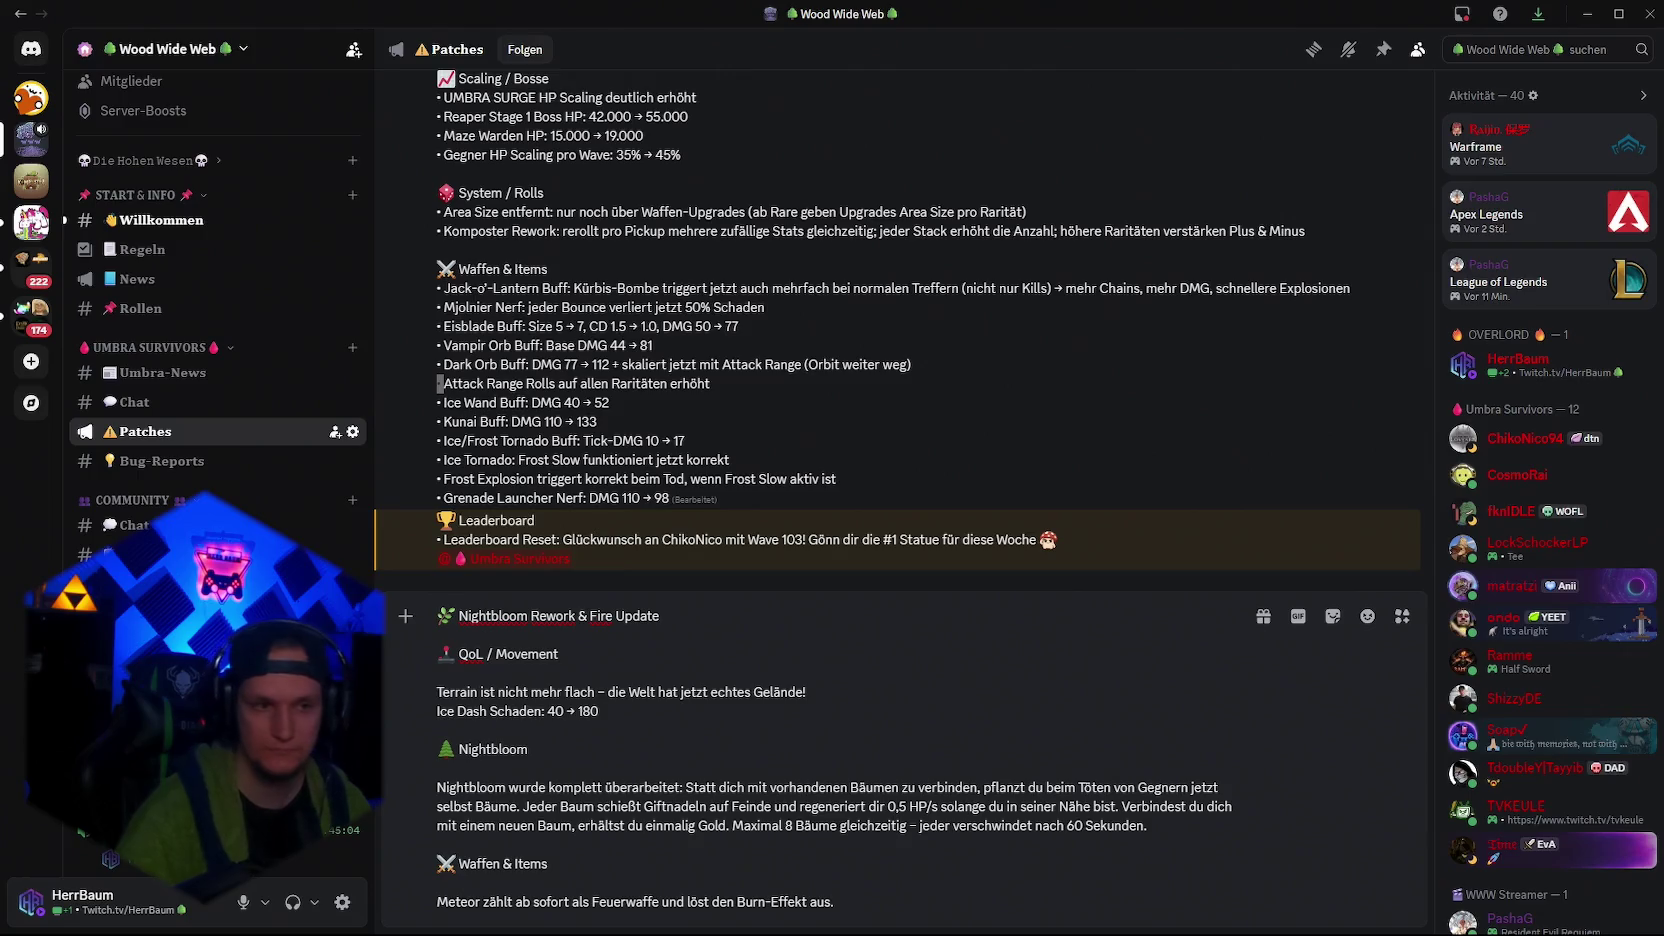
click(1192, 918)
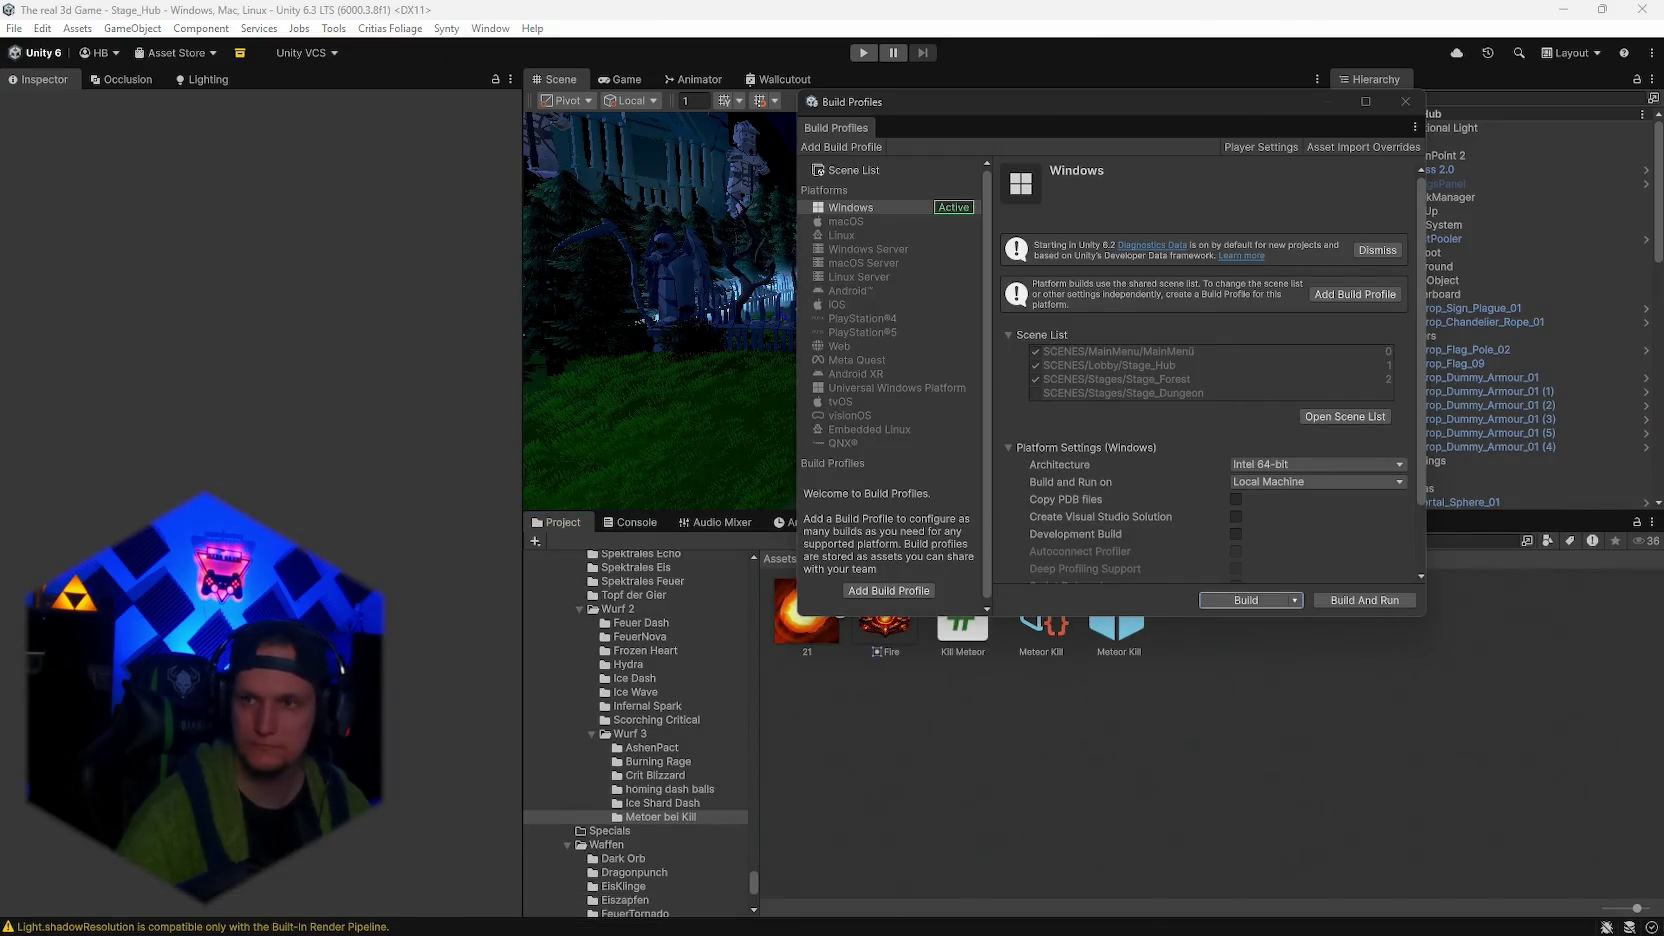
mouse_move(1486, 931)
click(930, 915)
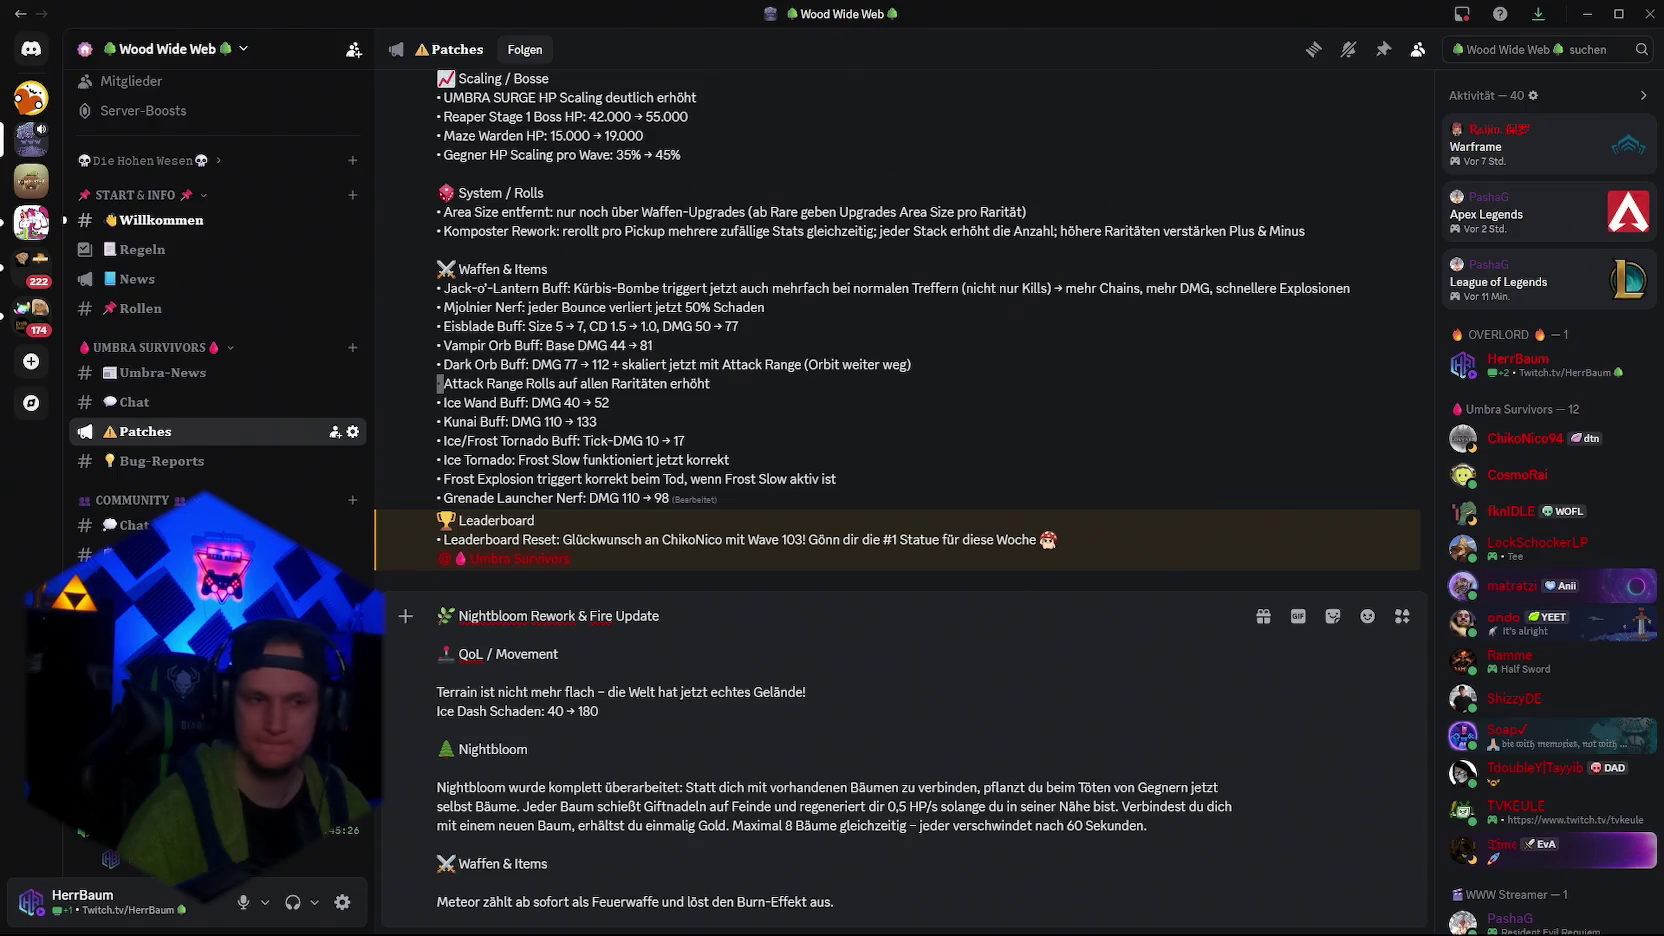
key(ctrl+a)
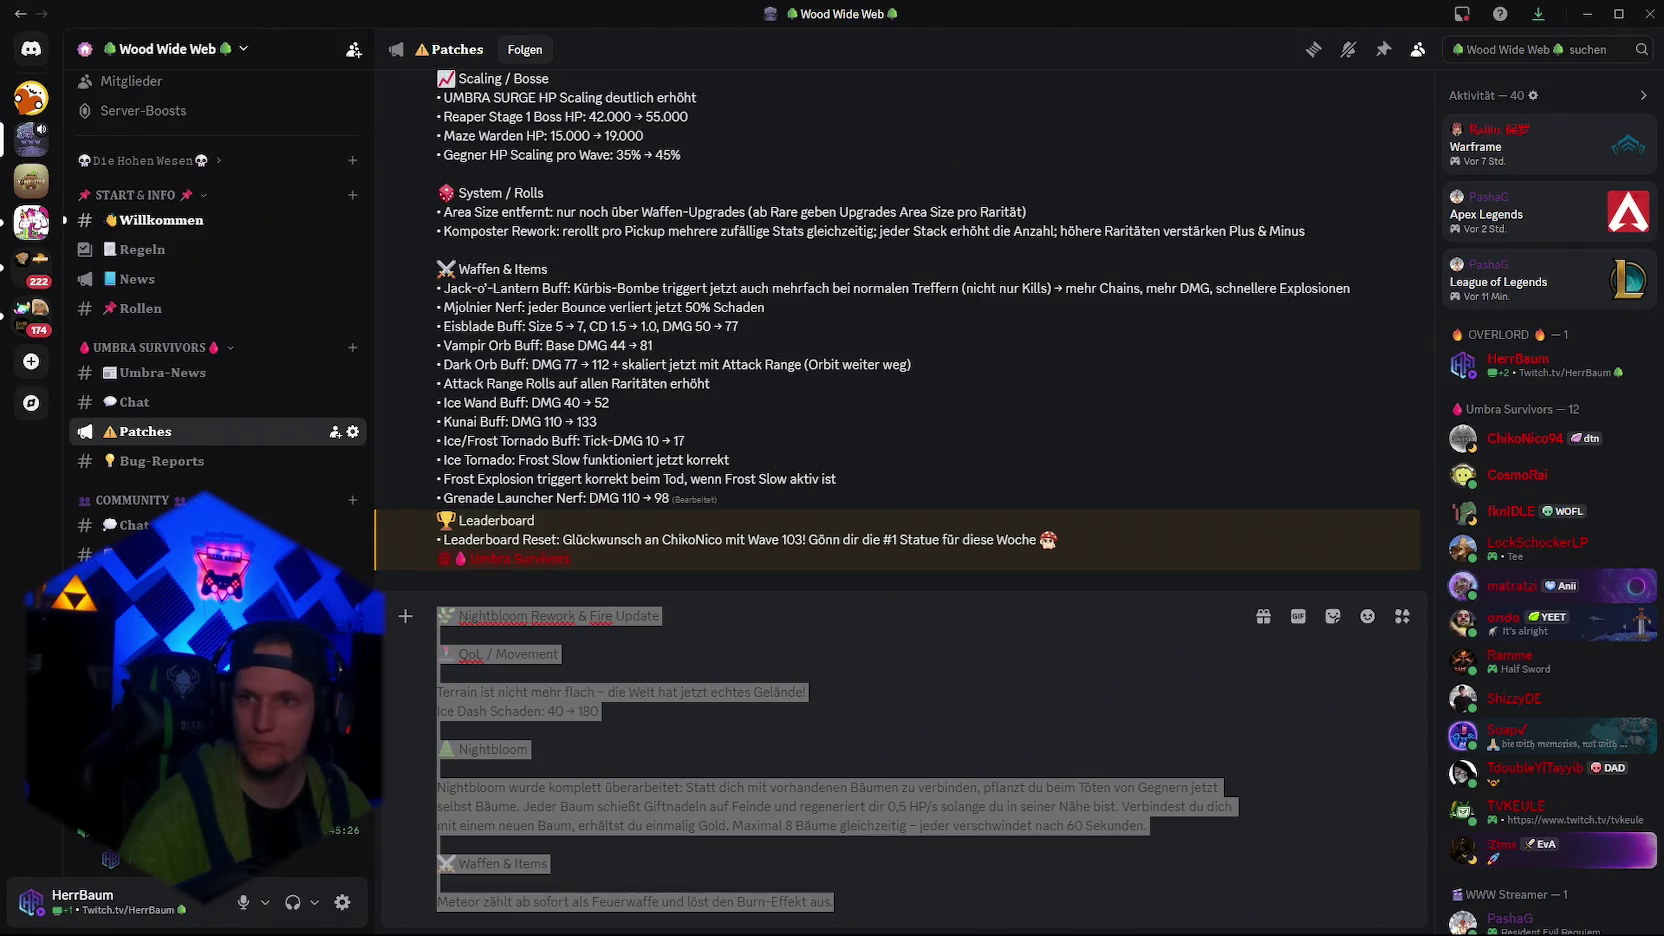
Tidy the blank lines around the draft's title and move below it
key(ctrl+v)
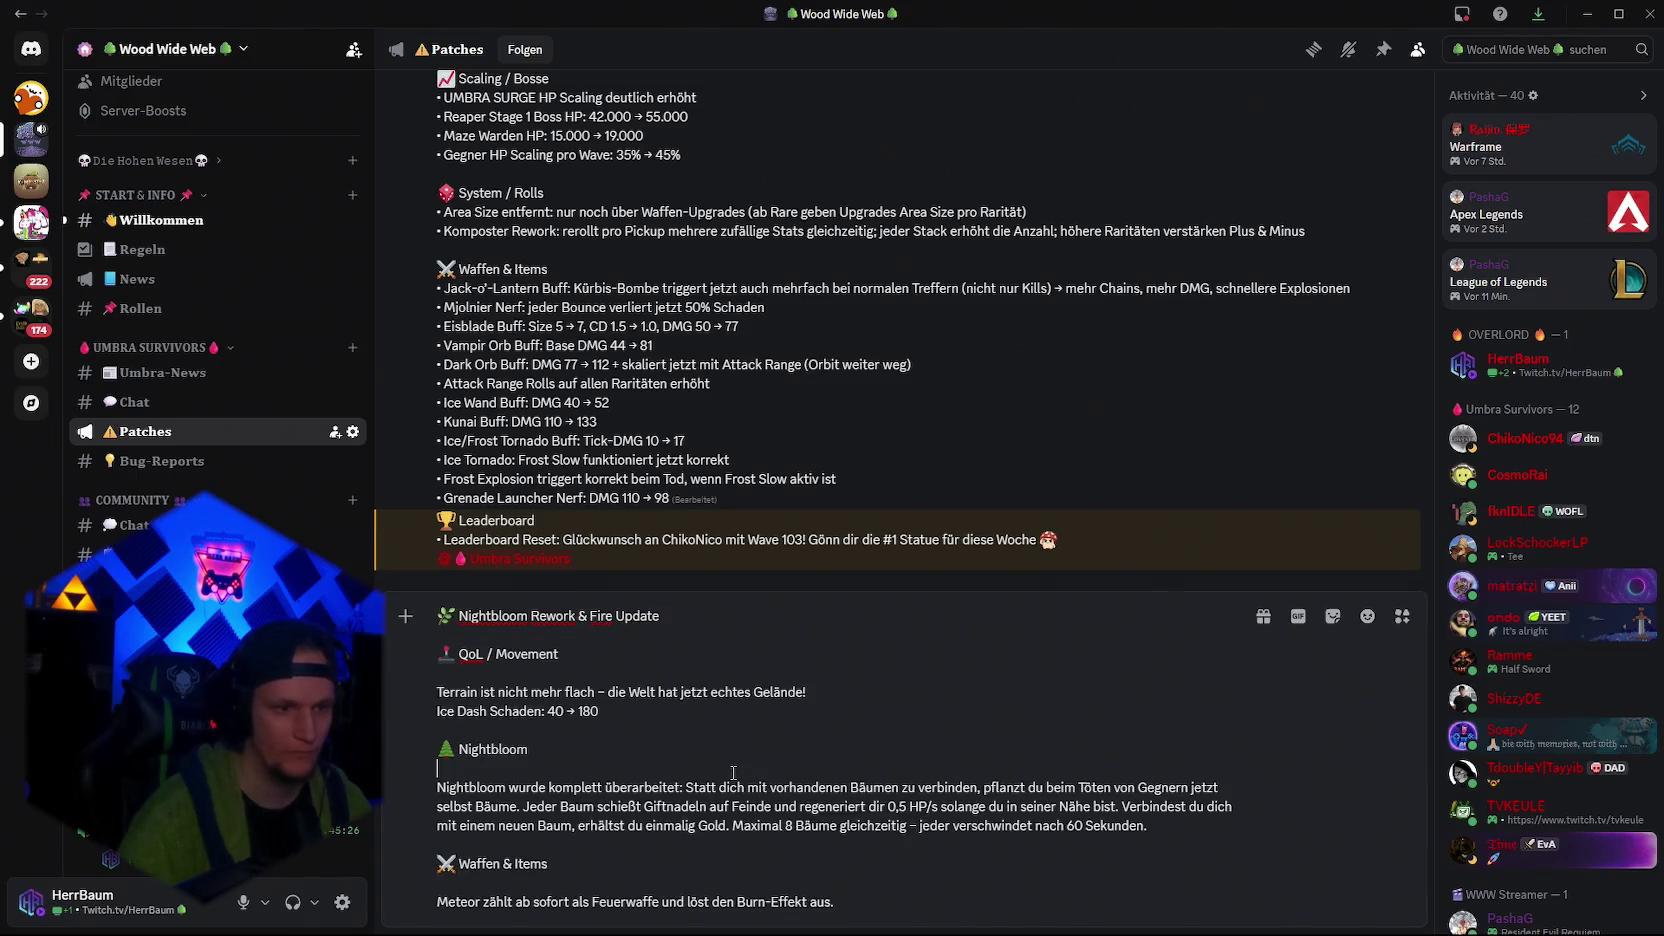
key(ctrl+a)
key(ctrl+v)
key(ctrl+a)
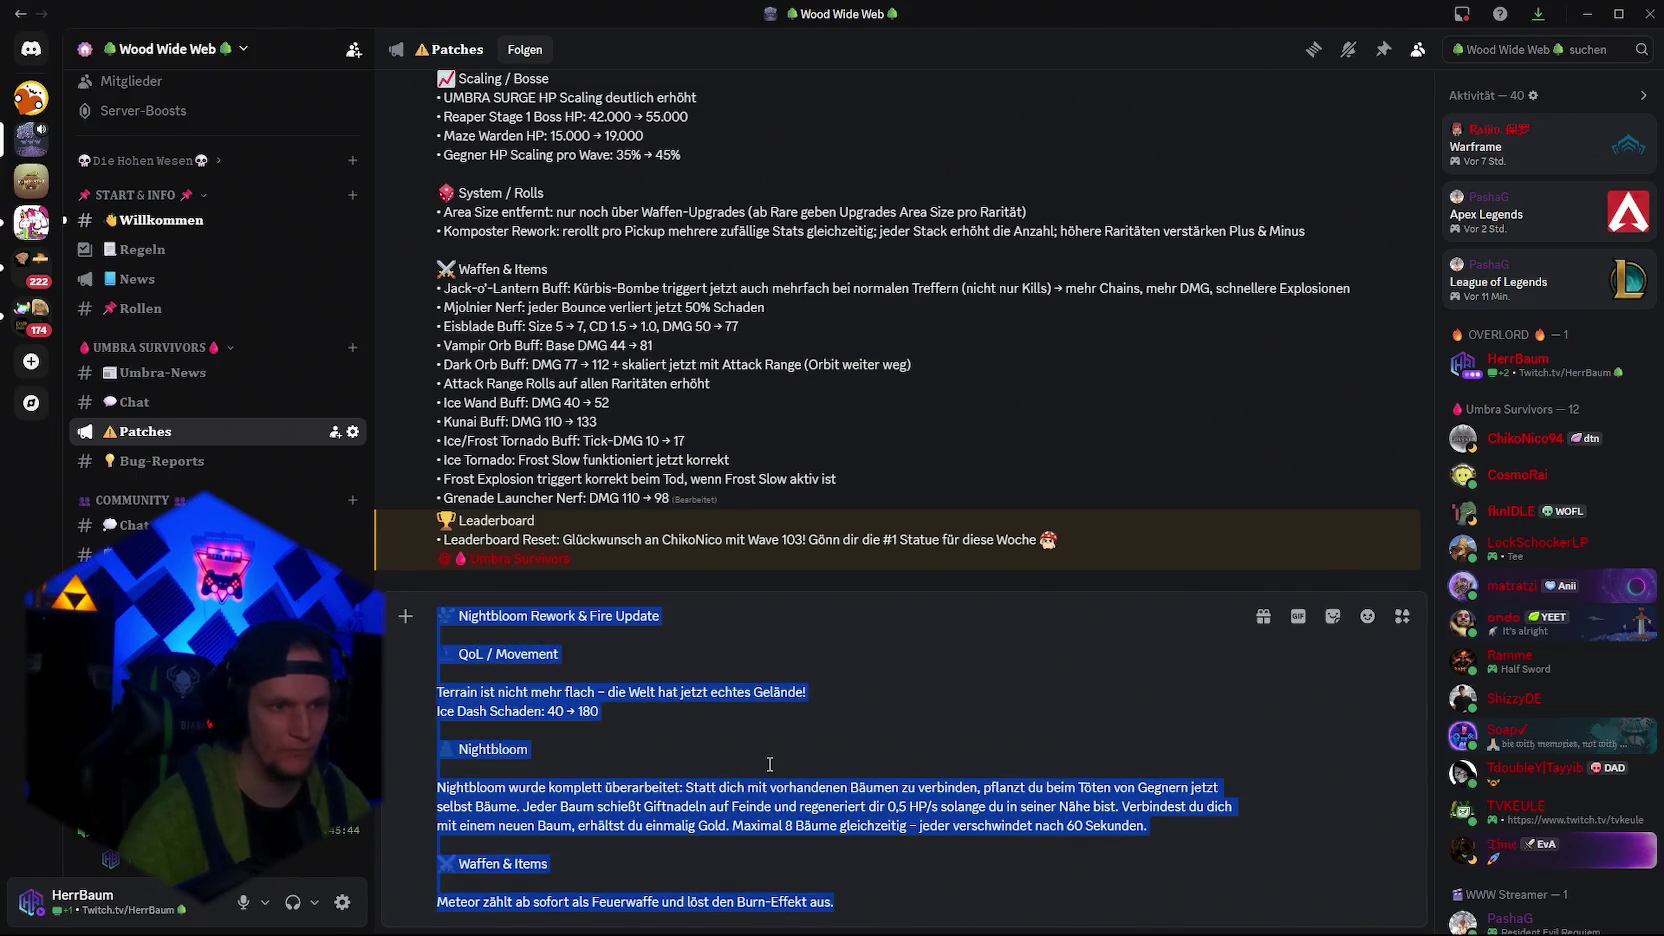
key(ctrl+v)
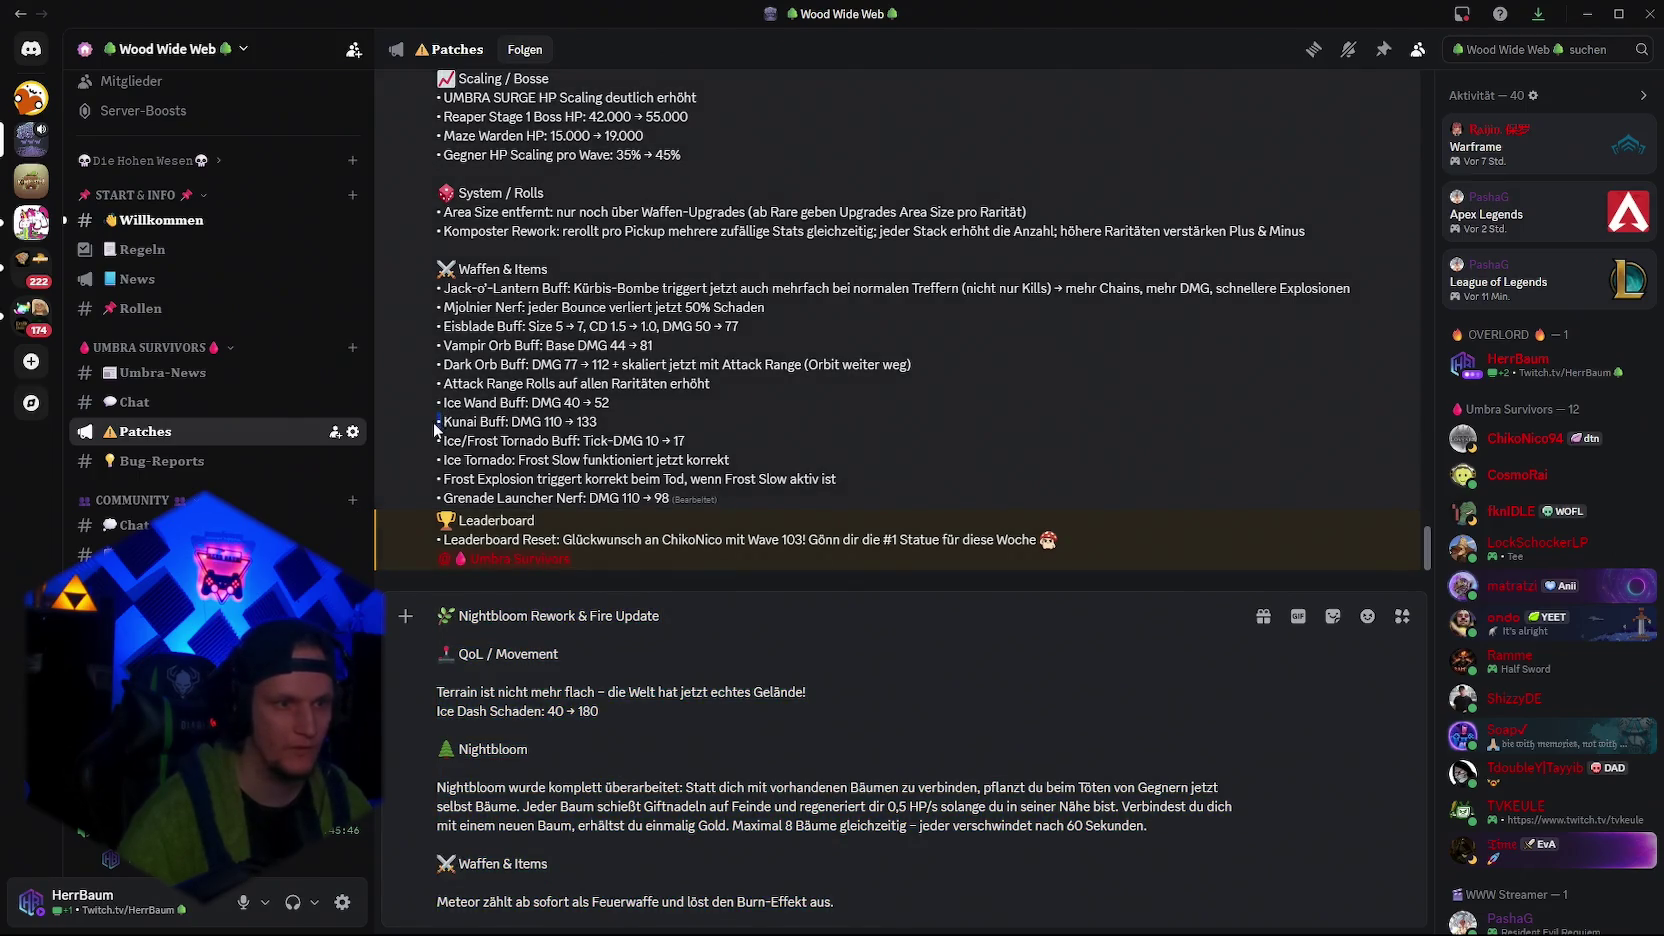
Put a • bullet at the start of each entry line, including Ice Dash
text(•)
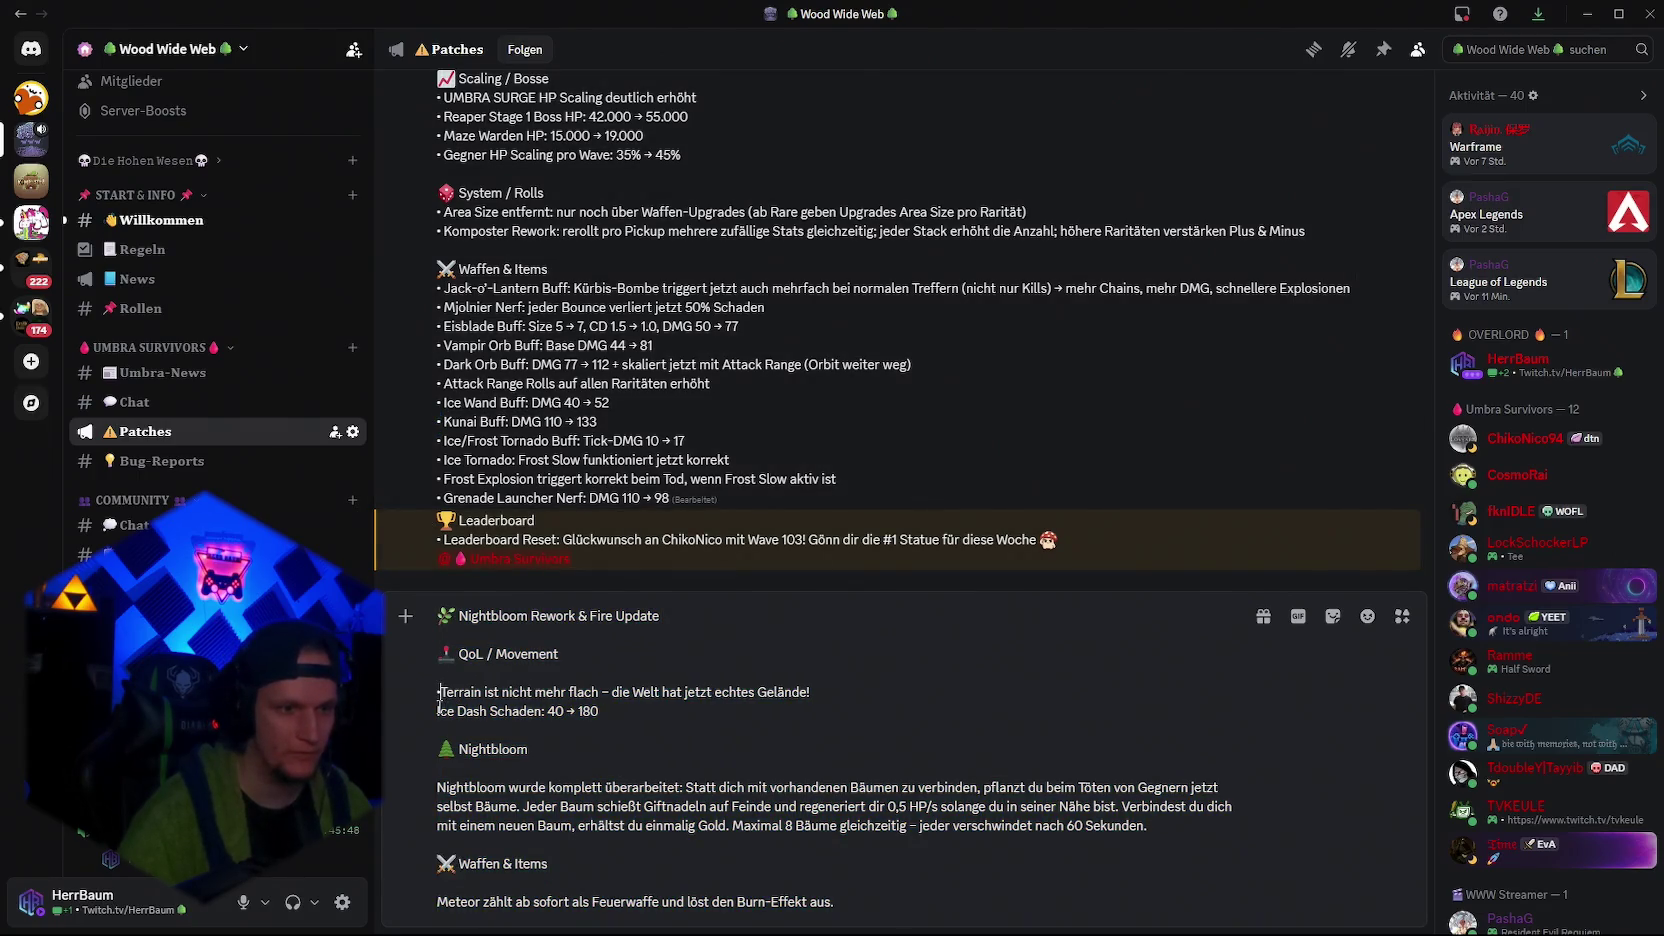
key(Down)
key(Home)
text(•)
key(Down)
key(Home)
text(•)
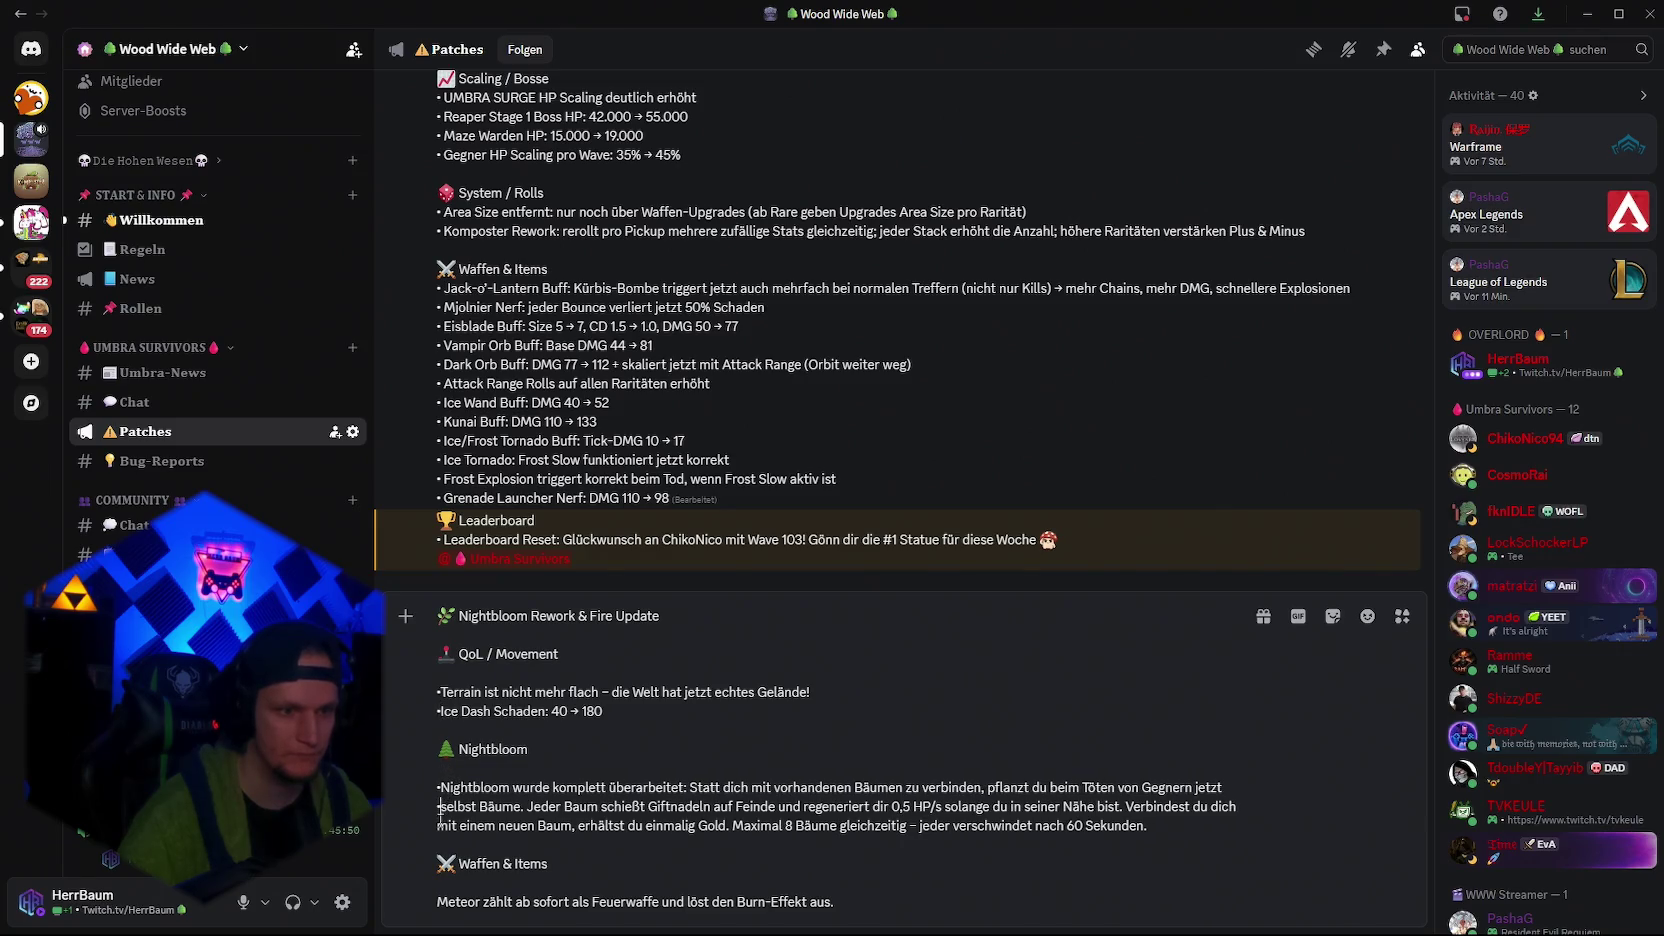
key(Down)
key(Home)
text(•)
text(•)
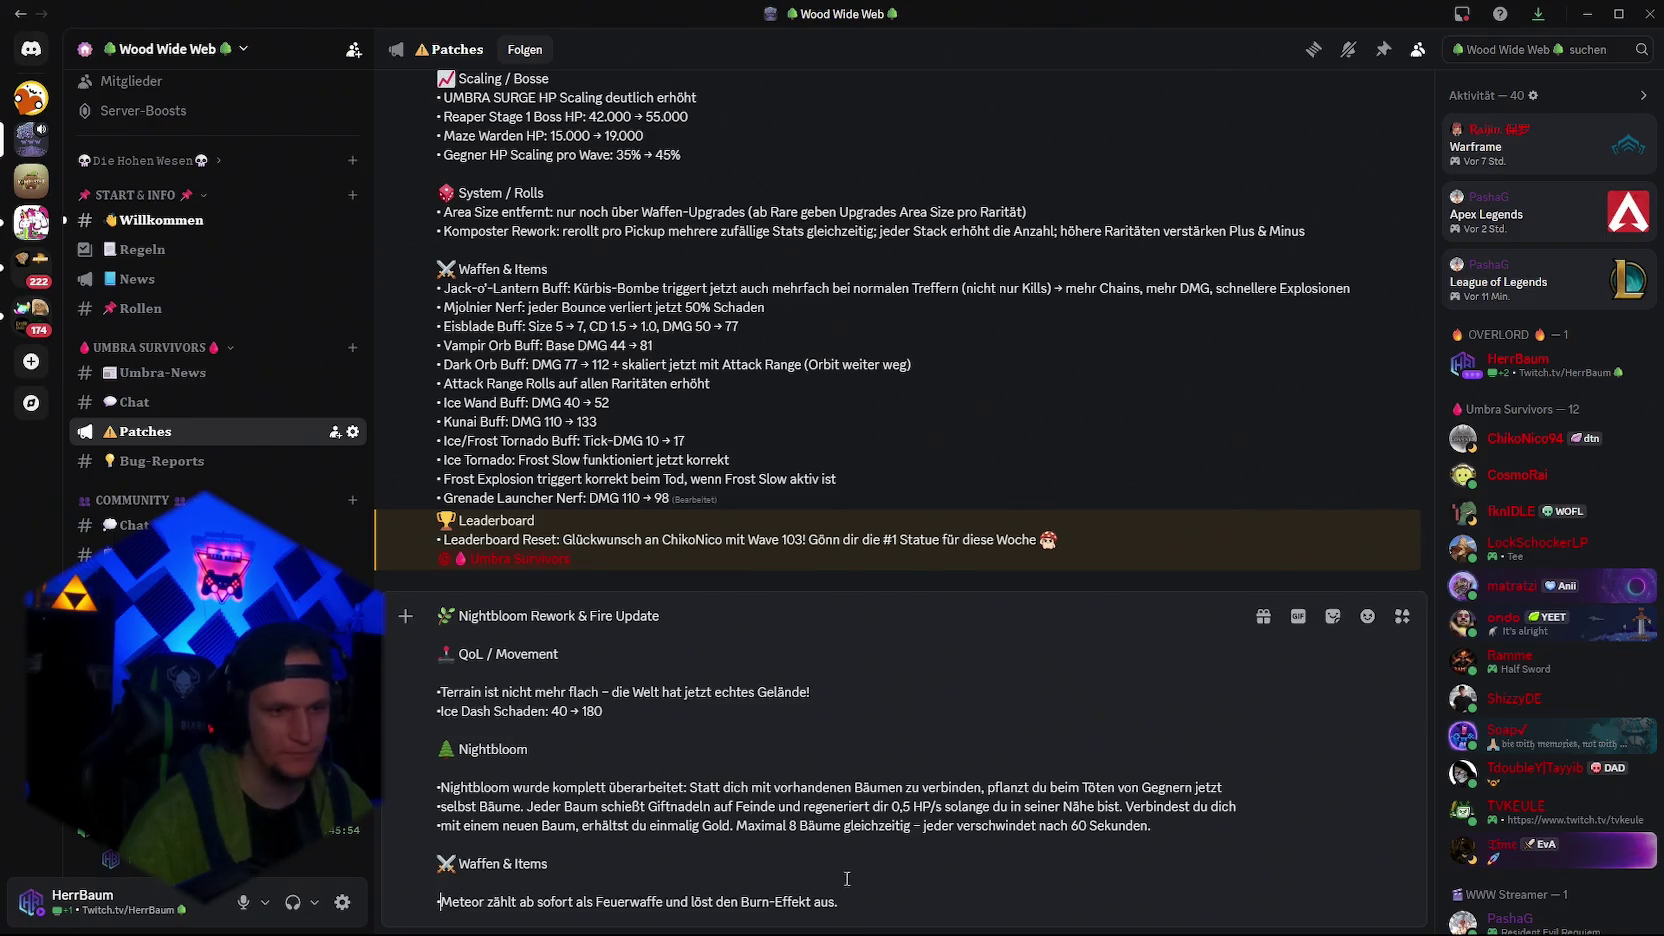
key(shift+Return)
text(@)
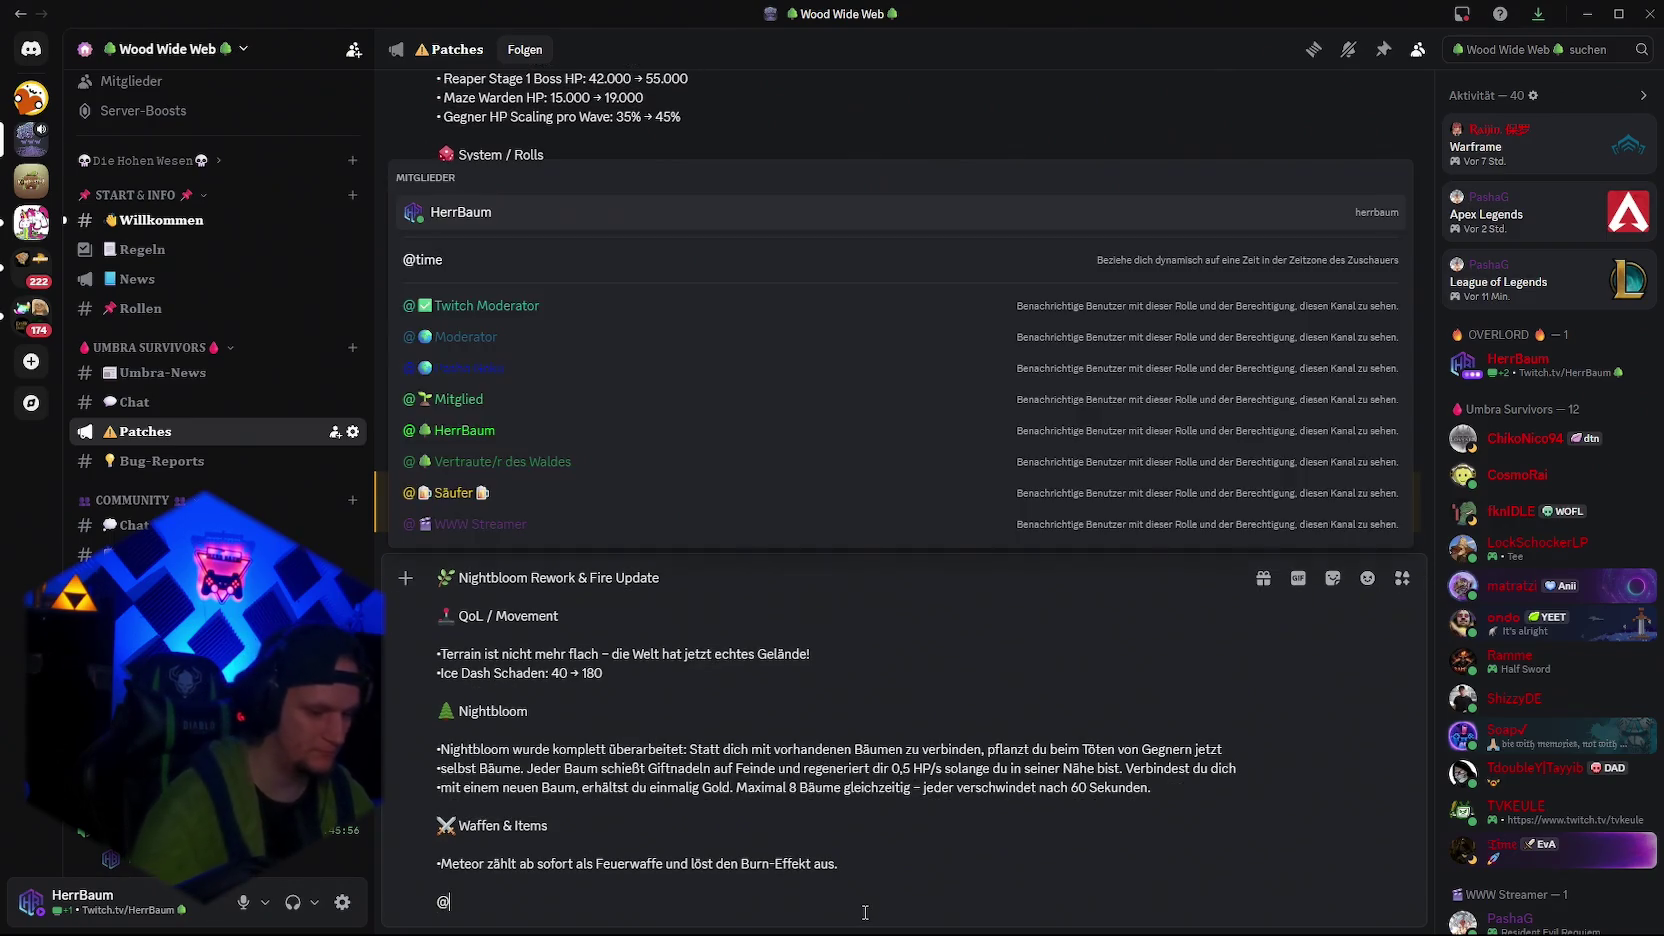
text(umb)
key(Return)
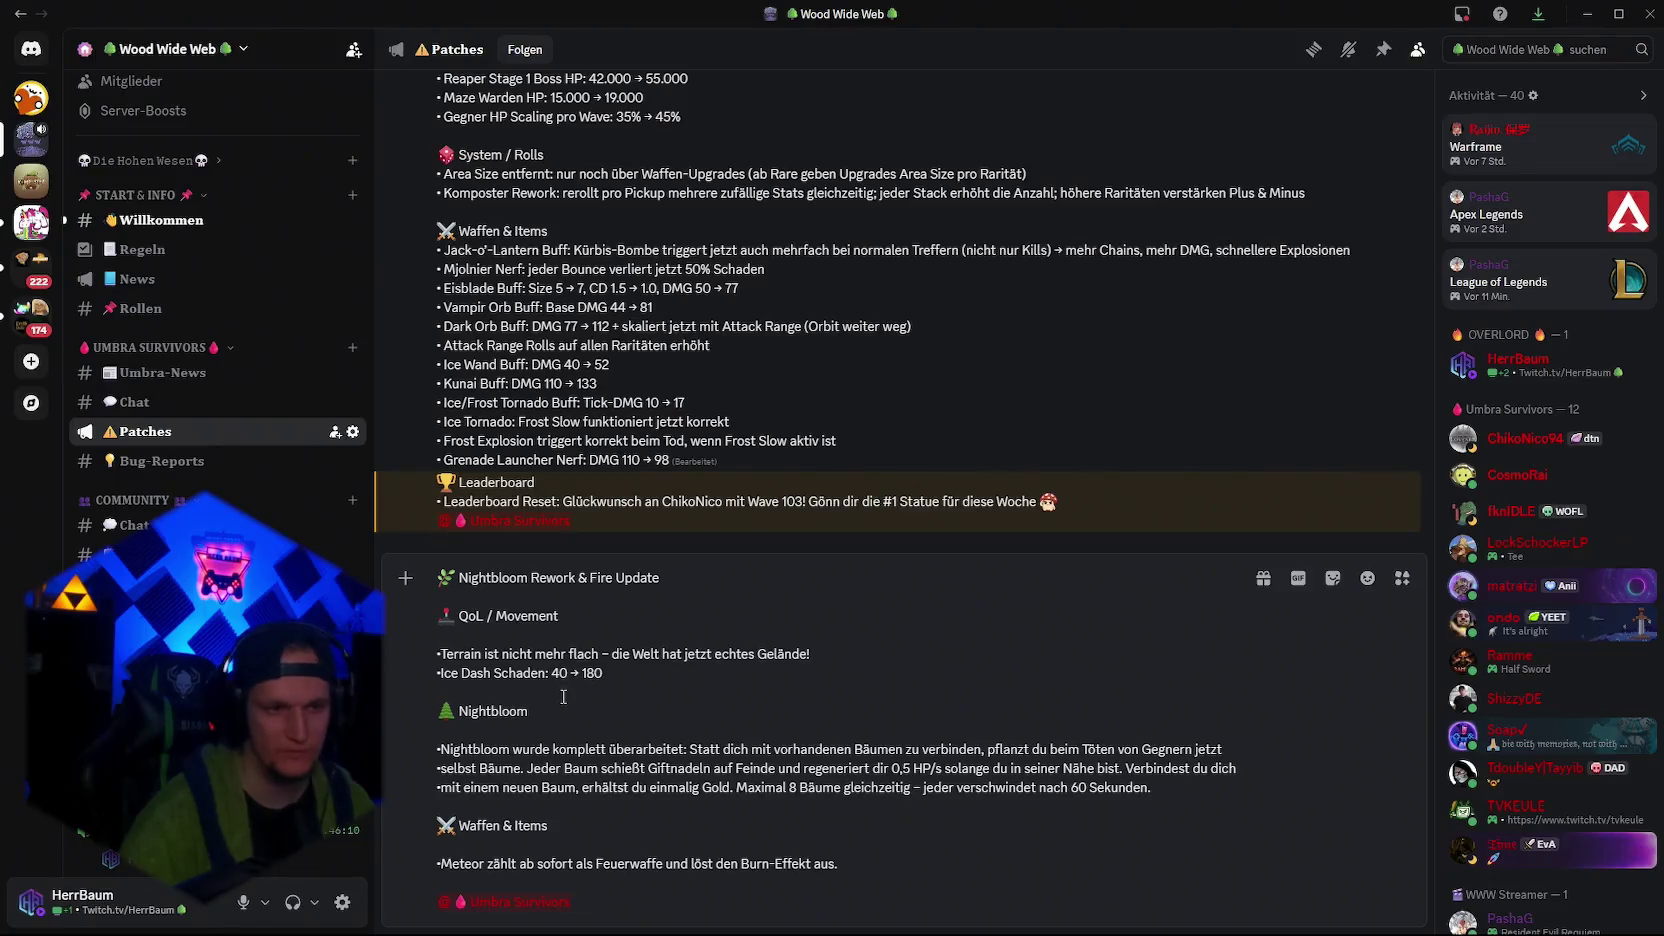
Delete the stray bullets and extra space before 'selbst' and 'mit'
mouse_move(582, 684)
mouse_down()
mouse_move(440, 680)
mouse_move(677, 679)
mouse_move(435, 688)
mouse_move(670, 665)
mouse_up()
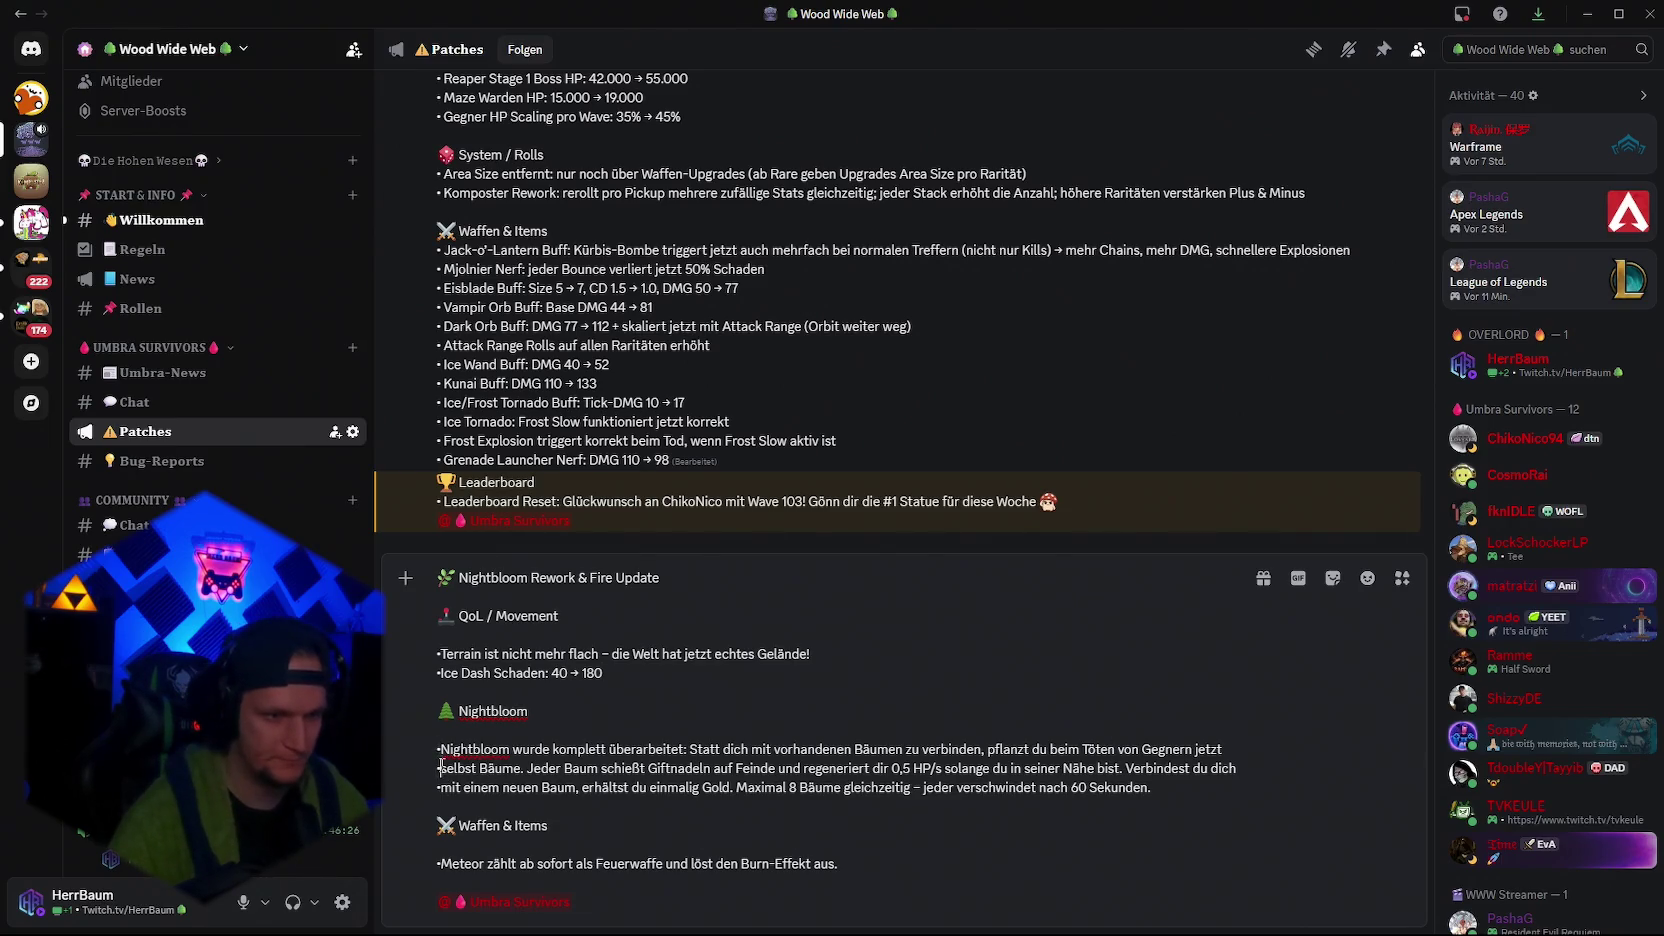
click(441, 768)
key(BackSpace)
click(441, 787)
key(BackSpace)
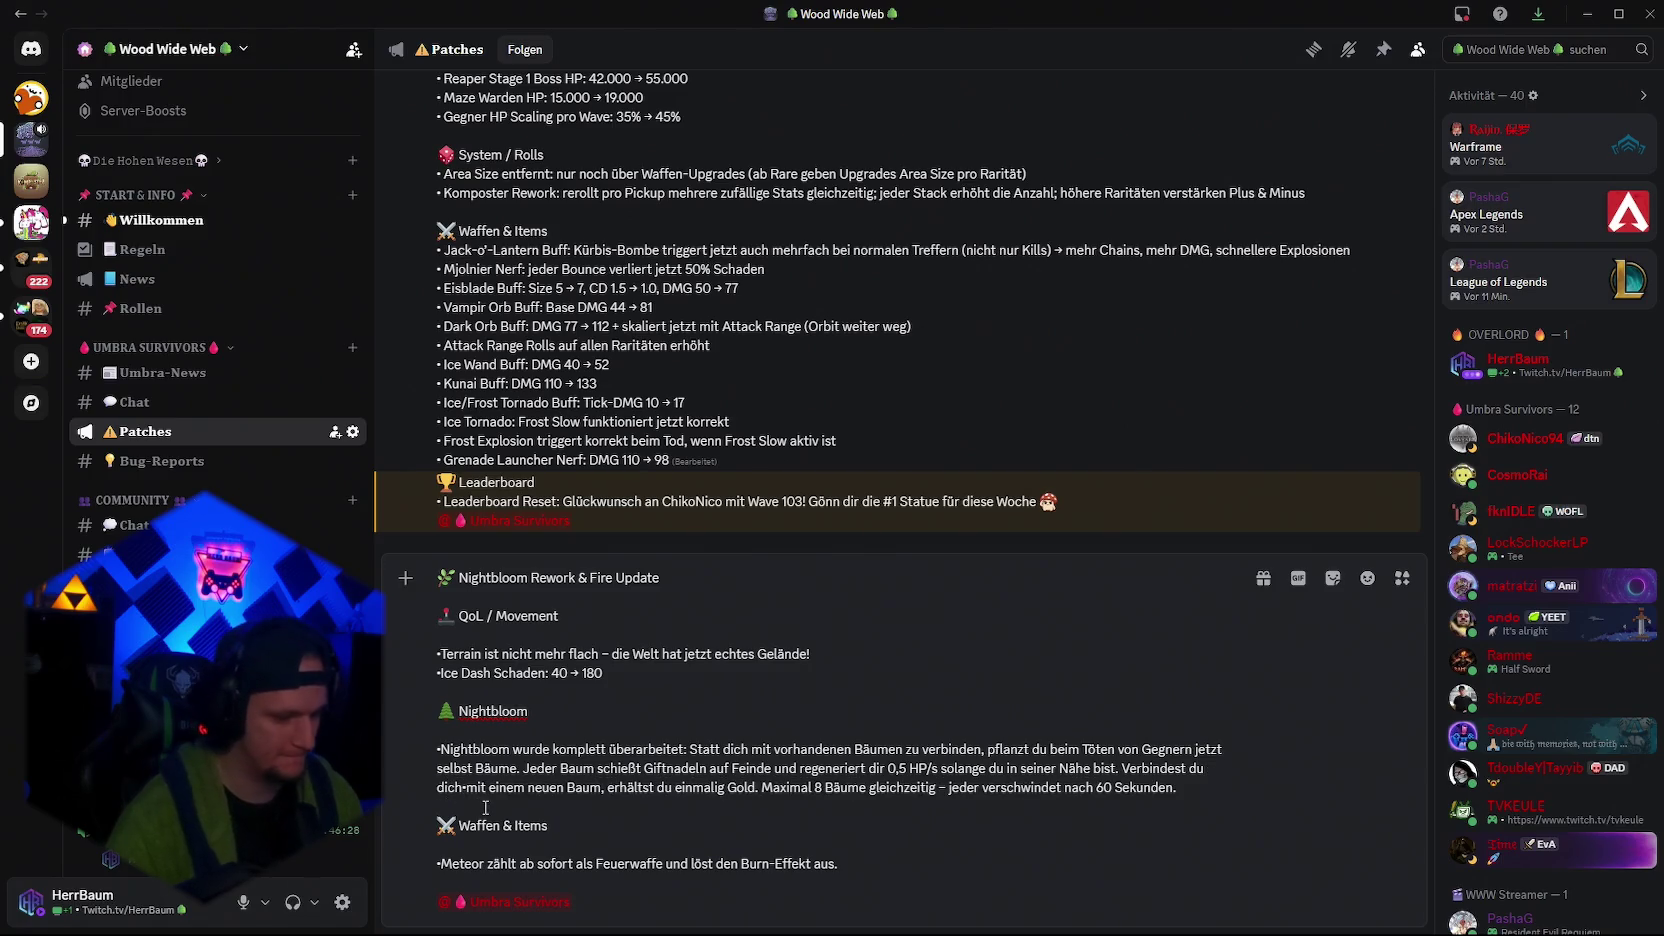
key(BackSpace)
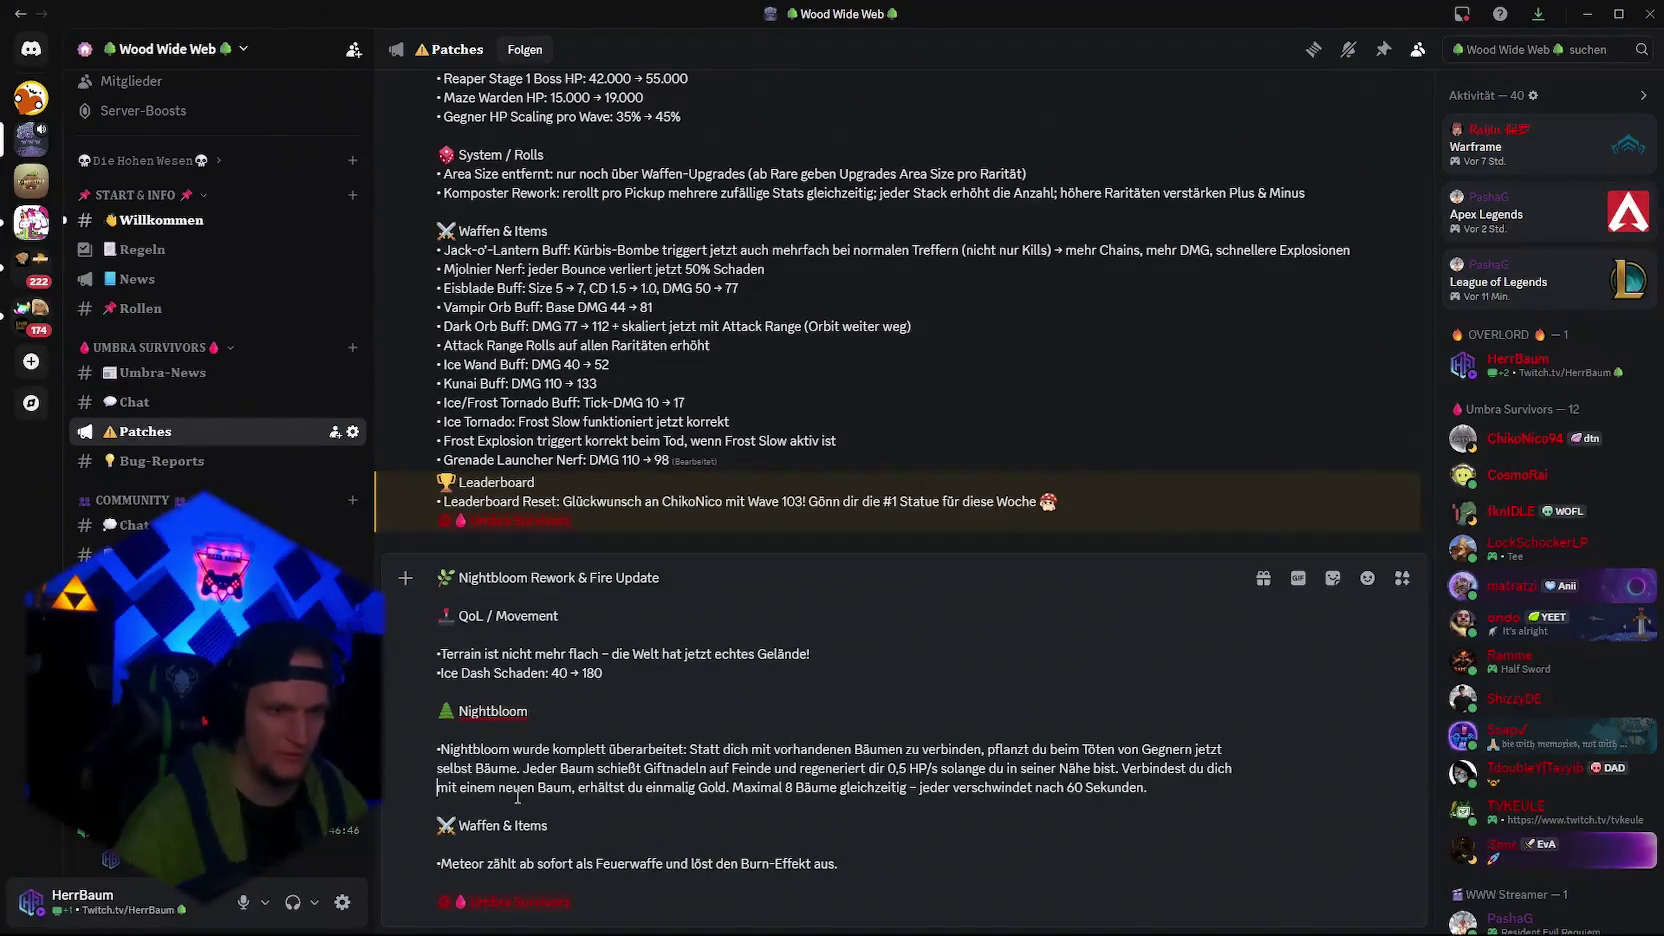
Append 'Fix/Rework' to the Nightbloom heading line of the draft
click(546, 710)
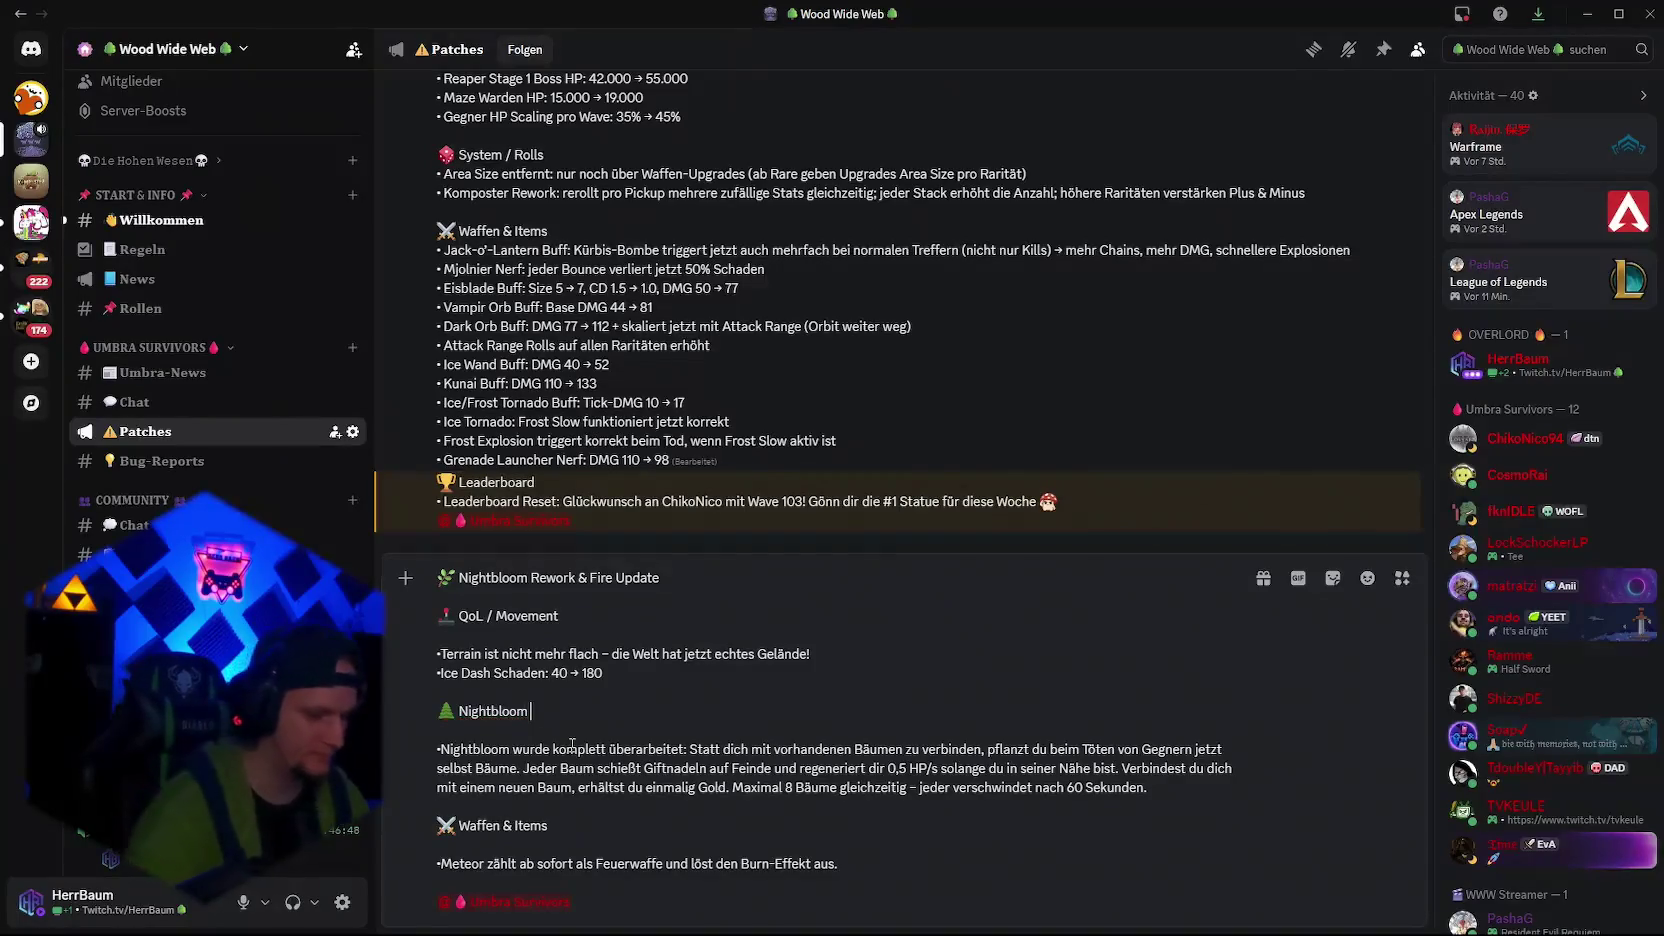
text(Fix)
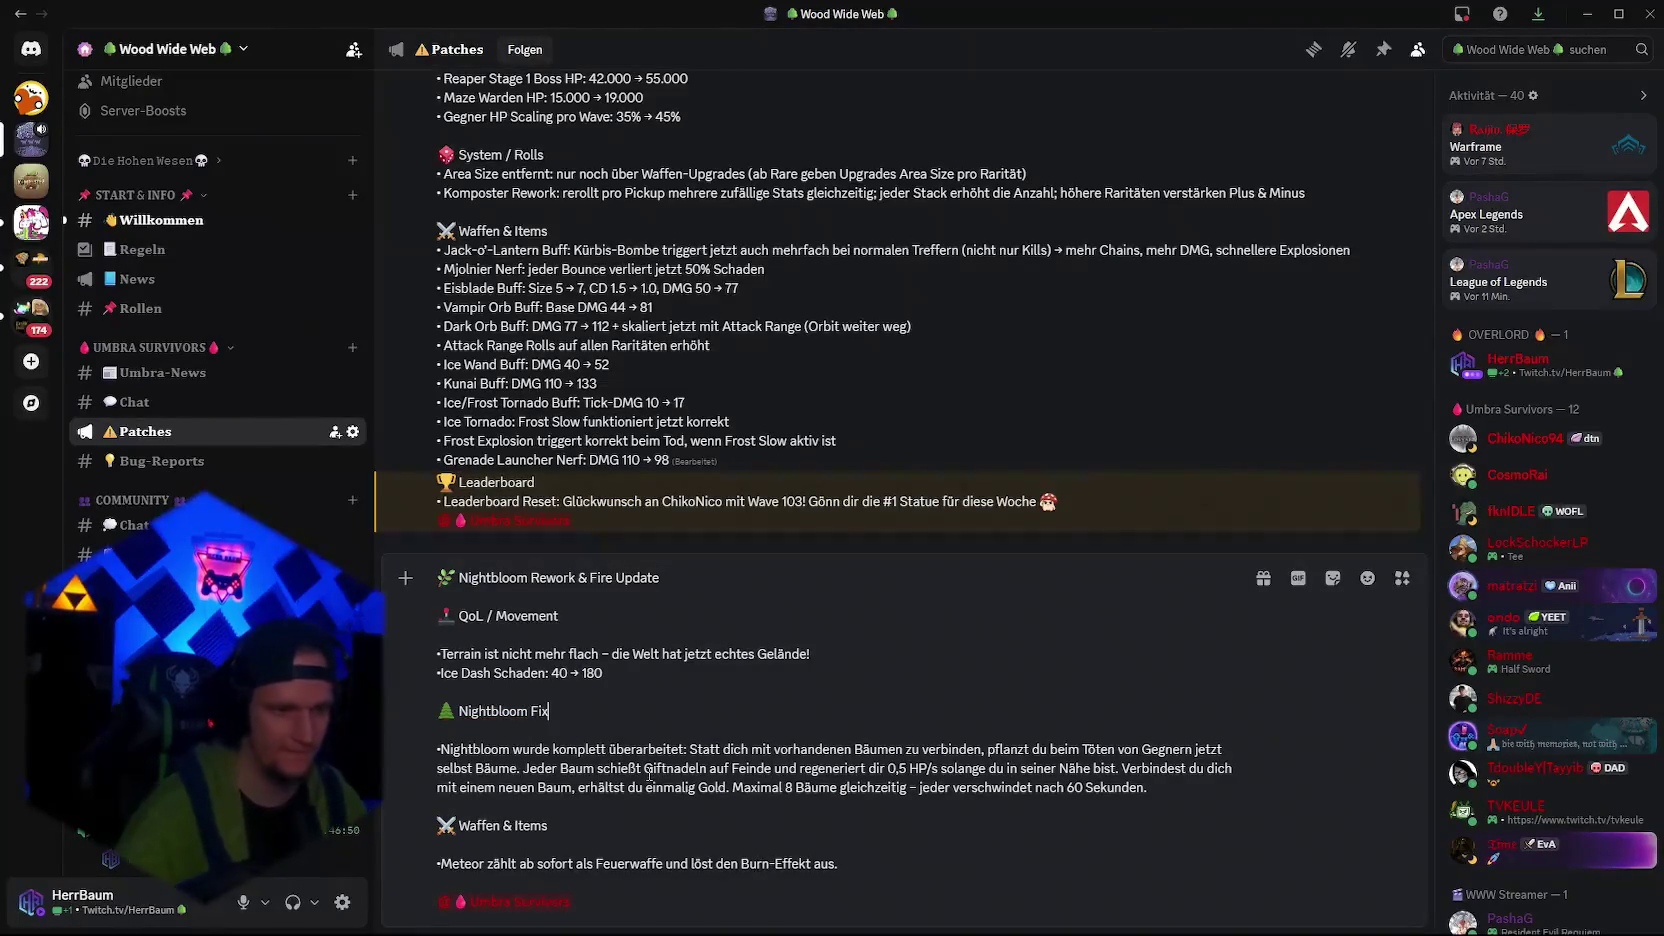
text(/Rework)
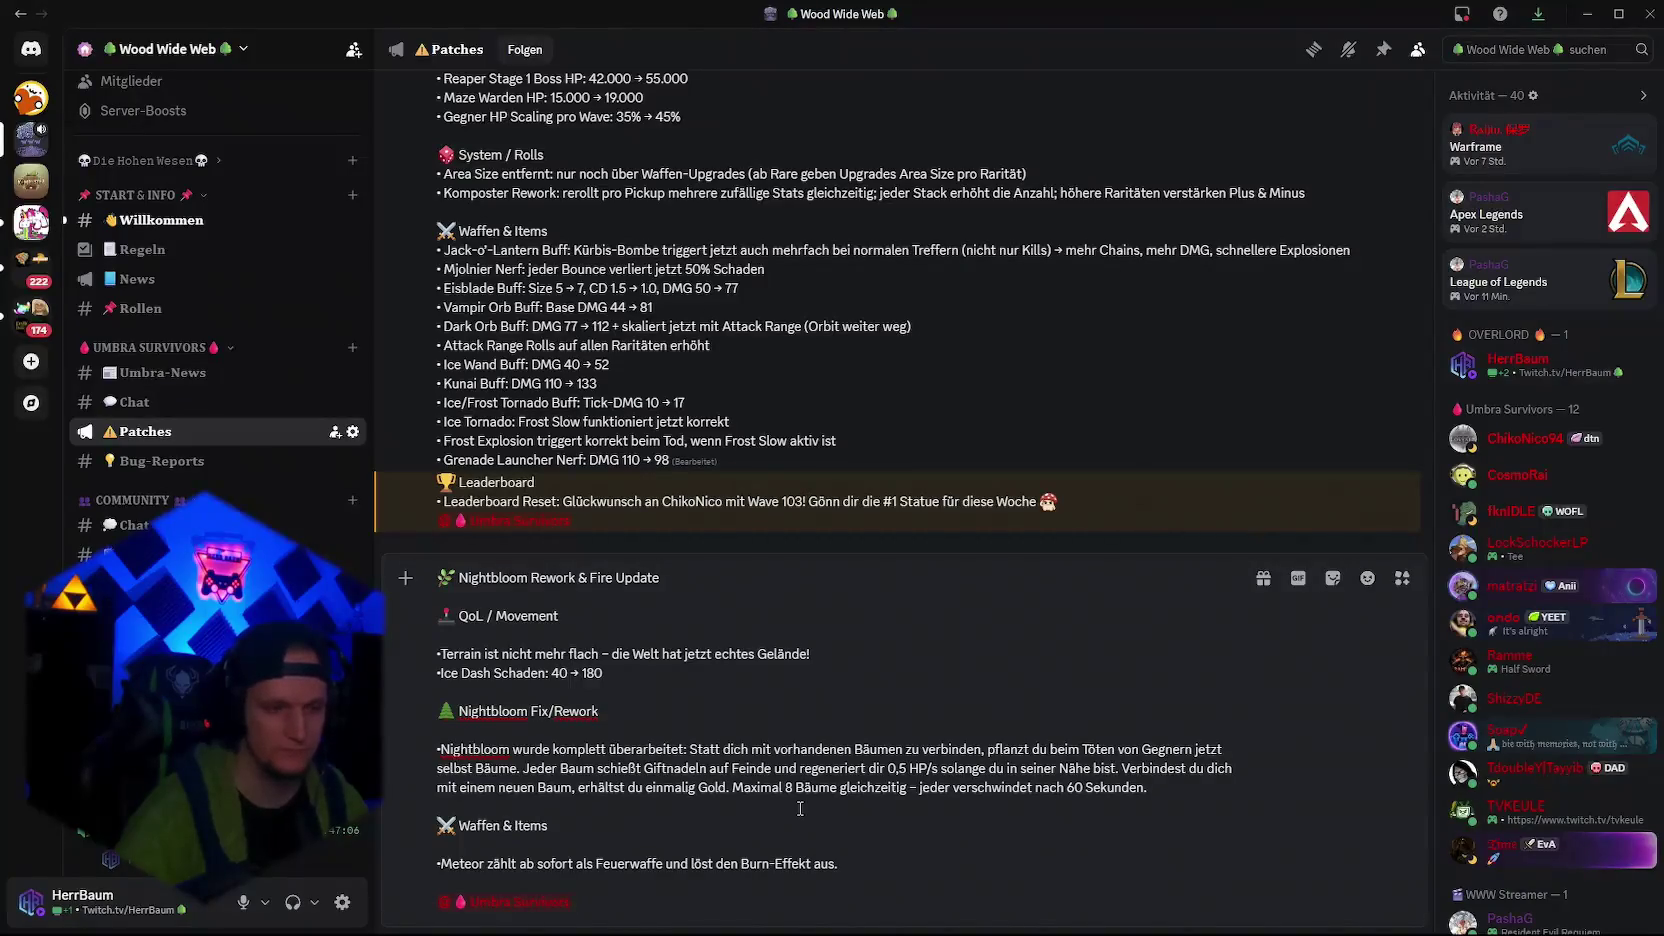
mouse_move(575, 930)
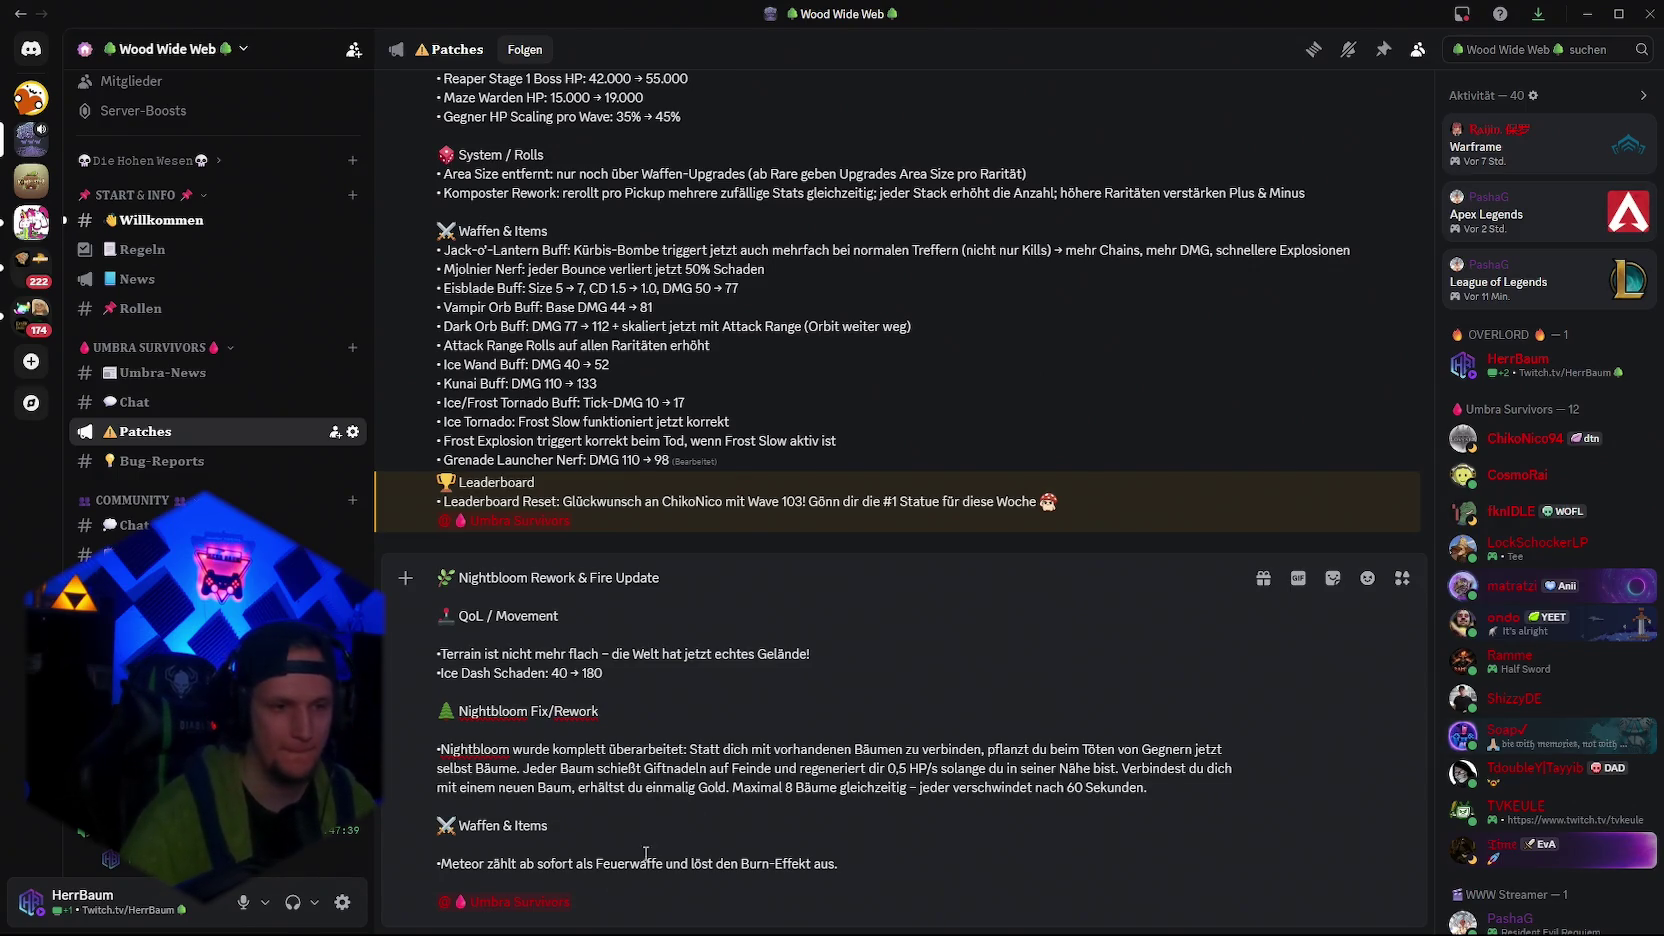
Send the Nightbloom Rework & Fire Update notes and publish them to following servers
key(Return)
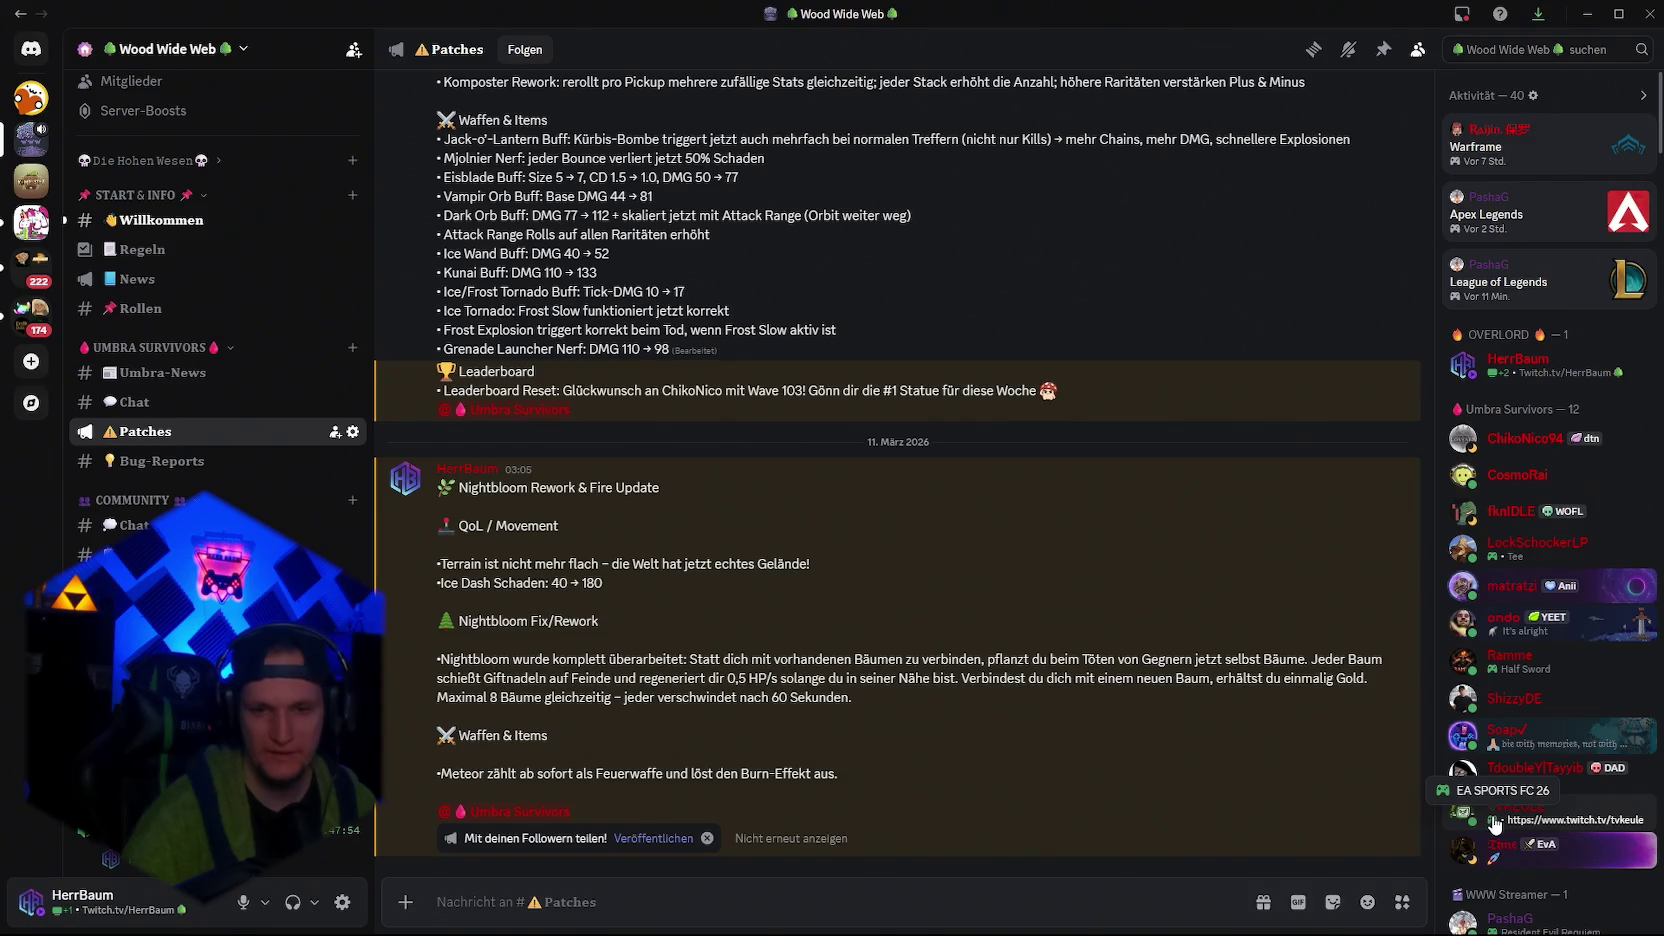
click(672, 840)
click(924, 534)
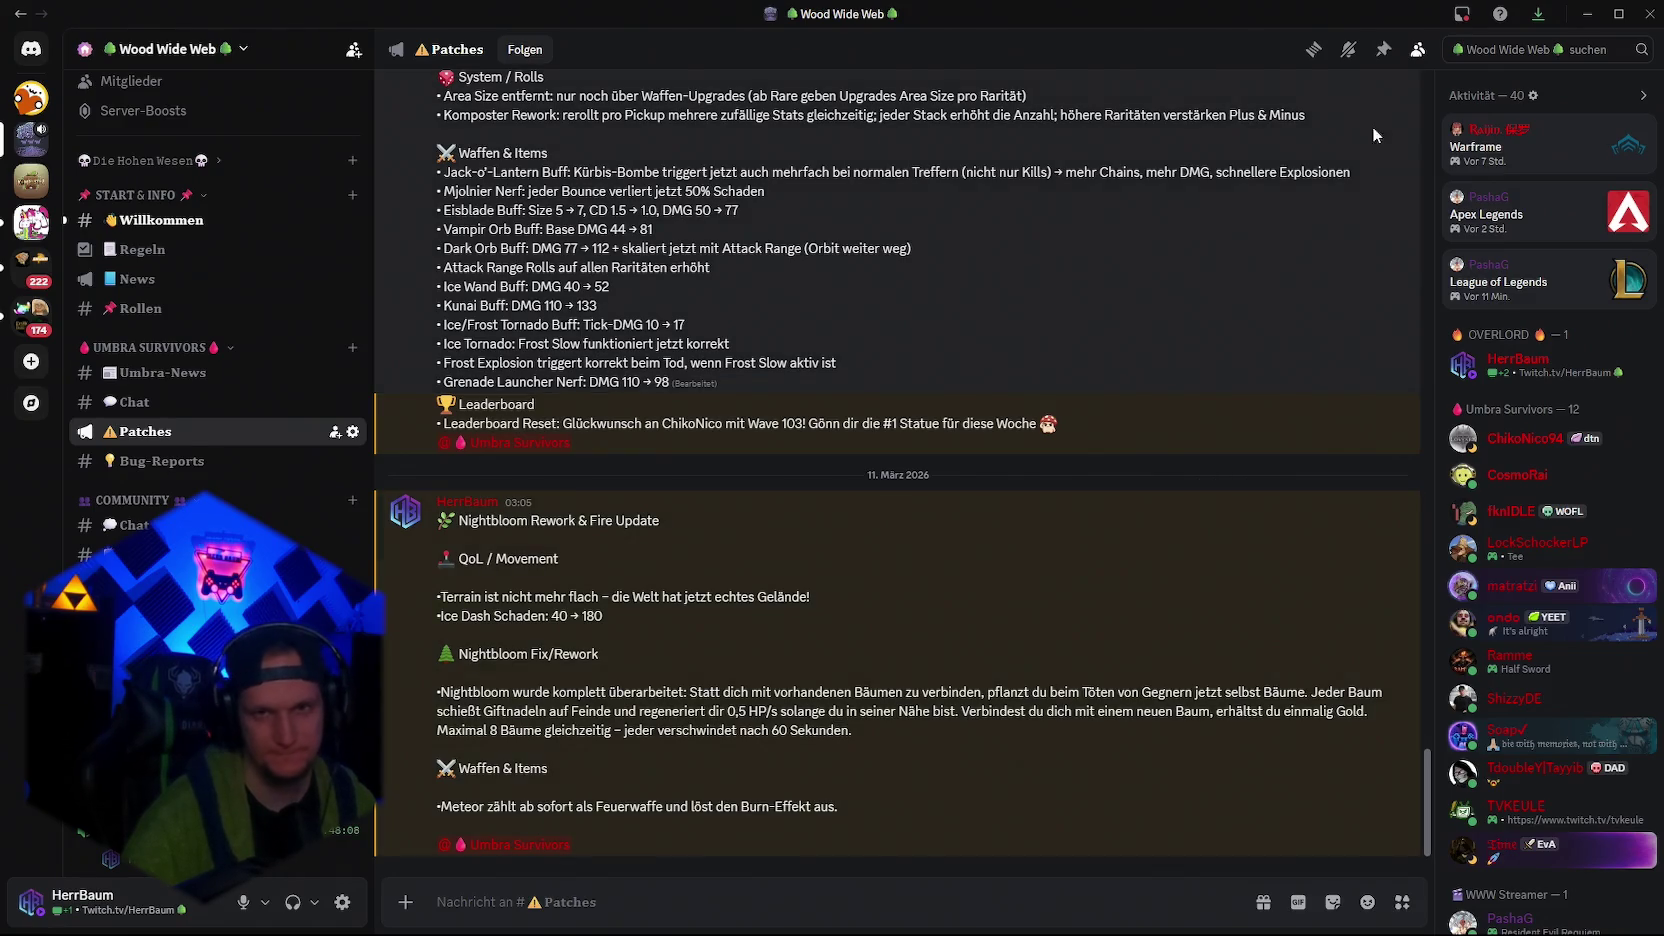
click(1618, 14)
Close Unity's Build Profiles window and launch UmbraSurvivors.exe from the content folder
click(1508, 98)
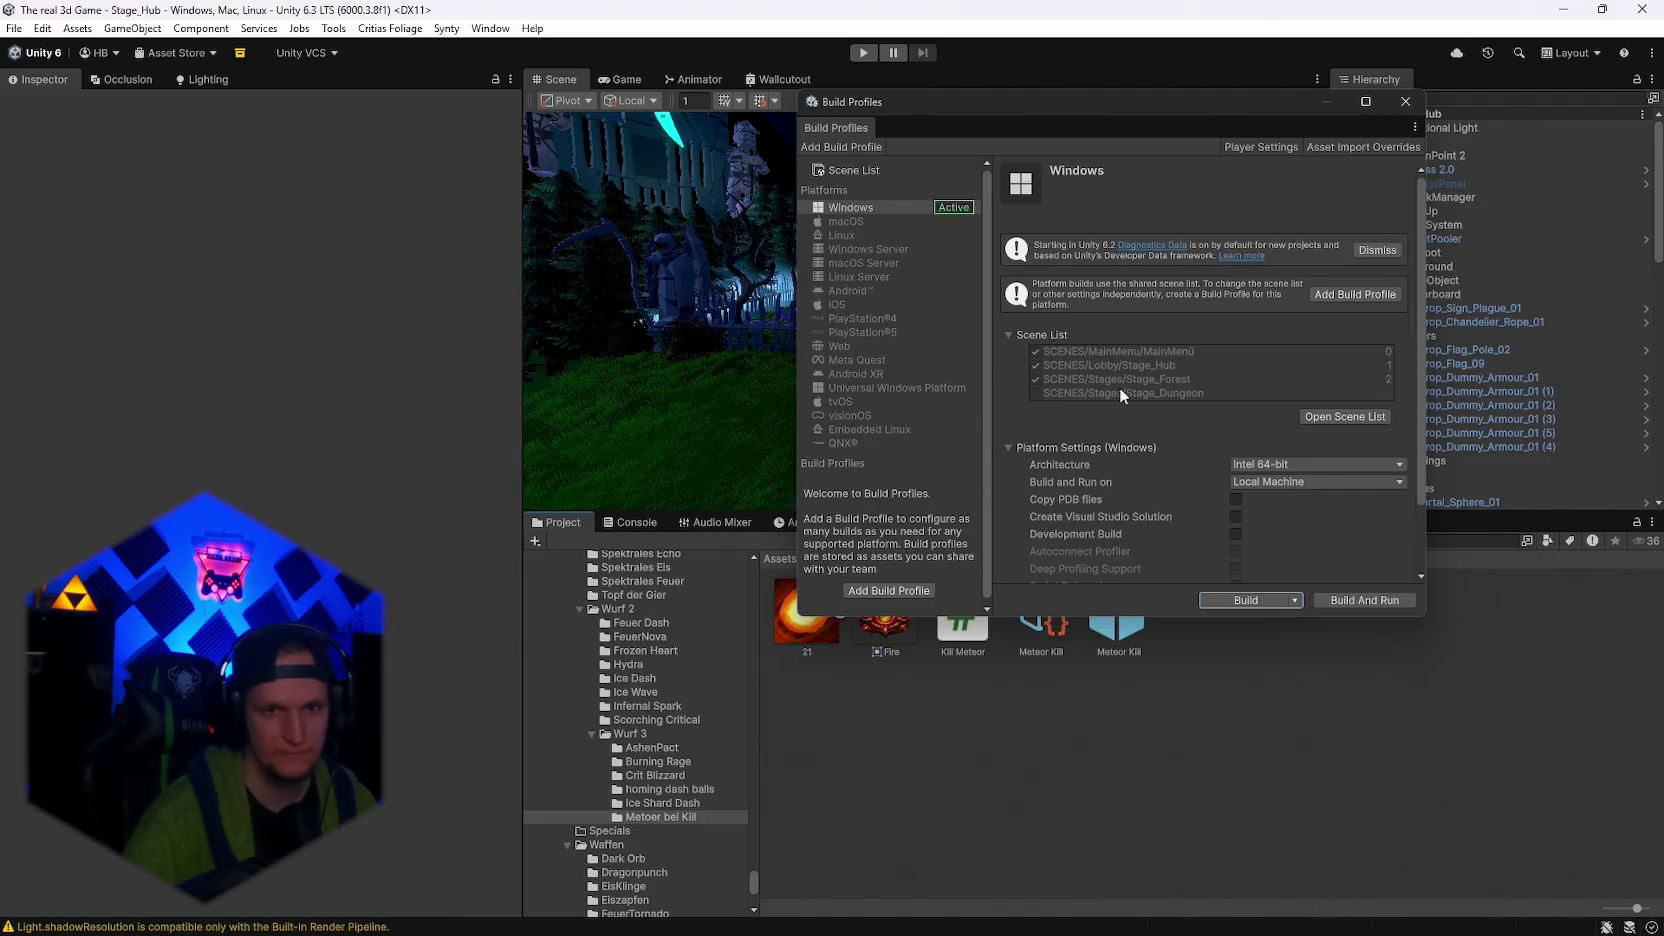
click(1405, 101)
mouse_move(982, 349)
mouse_down()
mouse_move(1272, 405)
mouse_move(1352, 398)
mouse_move(1325, 396)
mouse_move(1338, 400)
mouse_up()
scroll(1468, 437, down, 5)
scroll(1468, 437, down, 5)
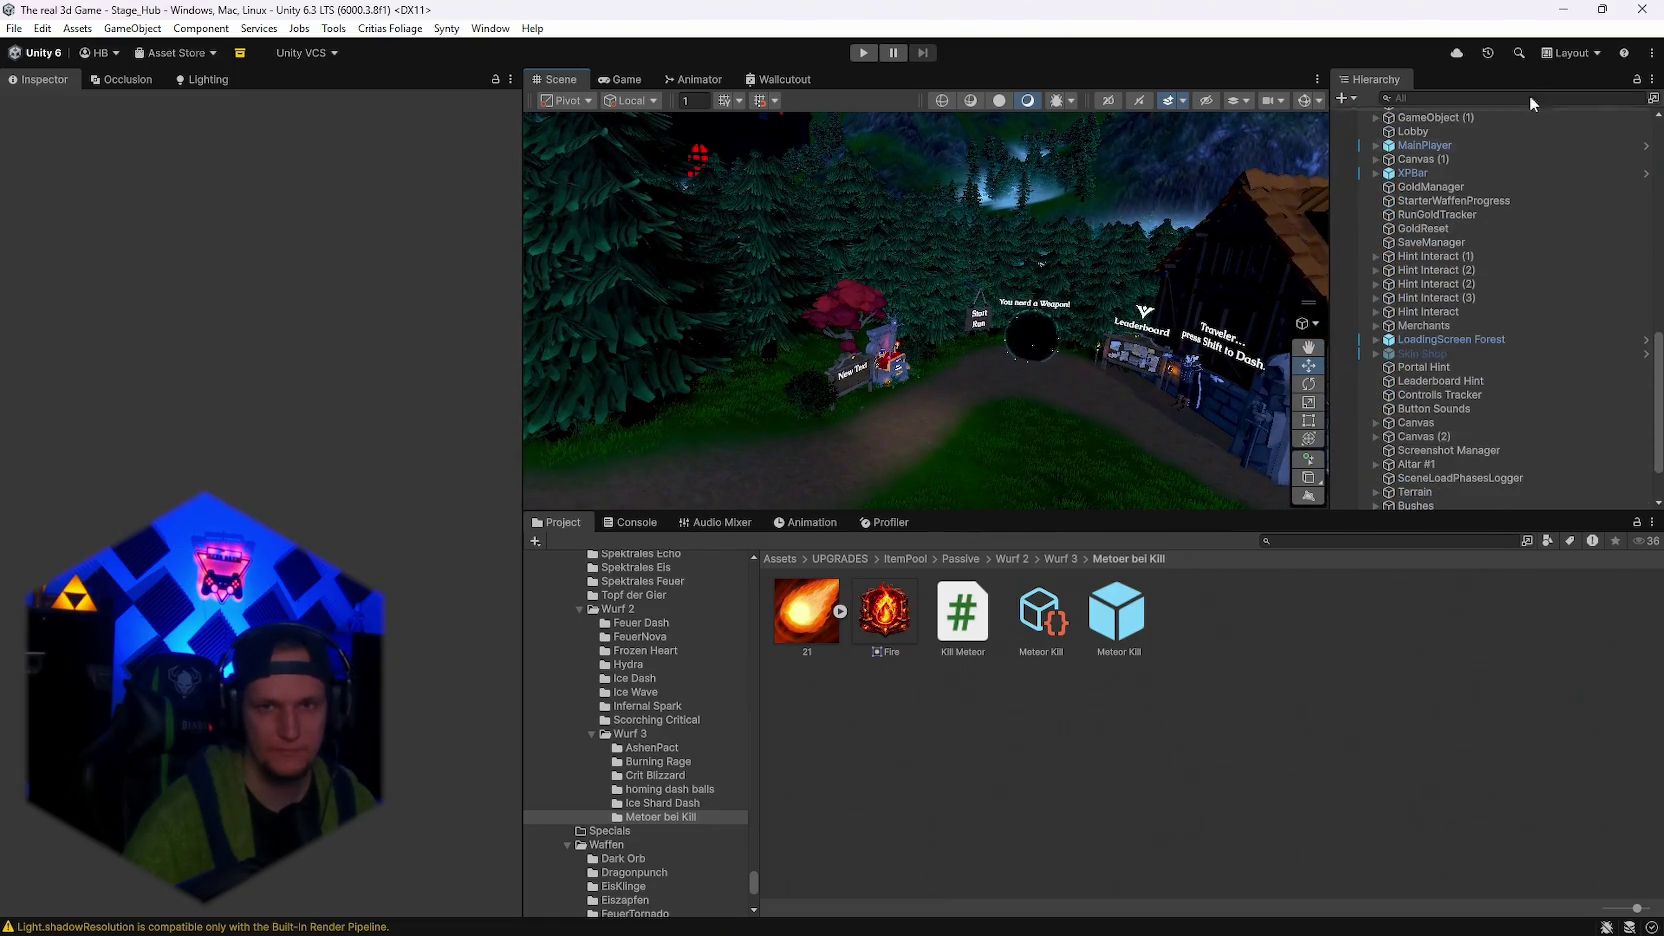
click(1641, 9)
double_click(812, 655)
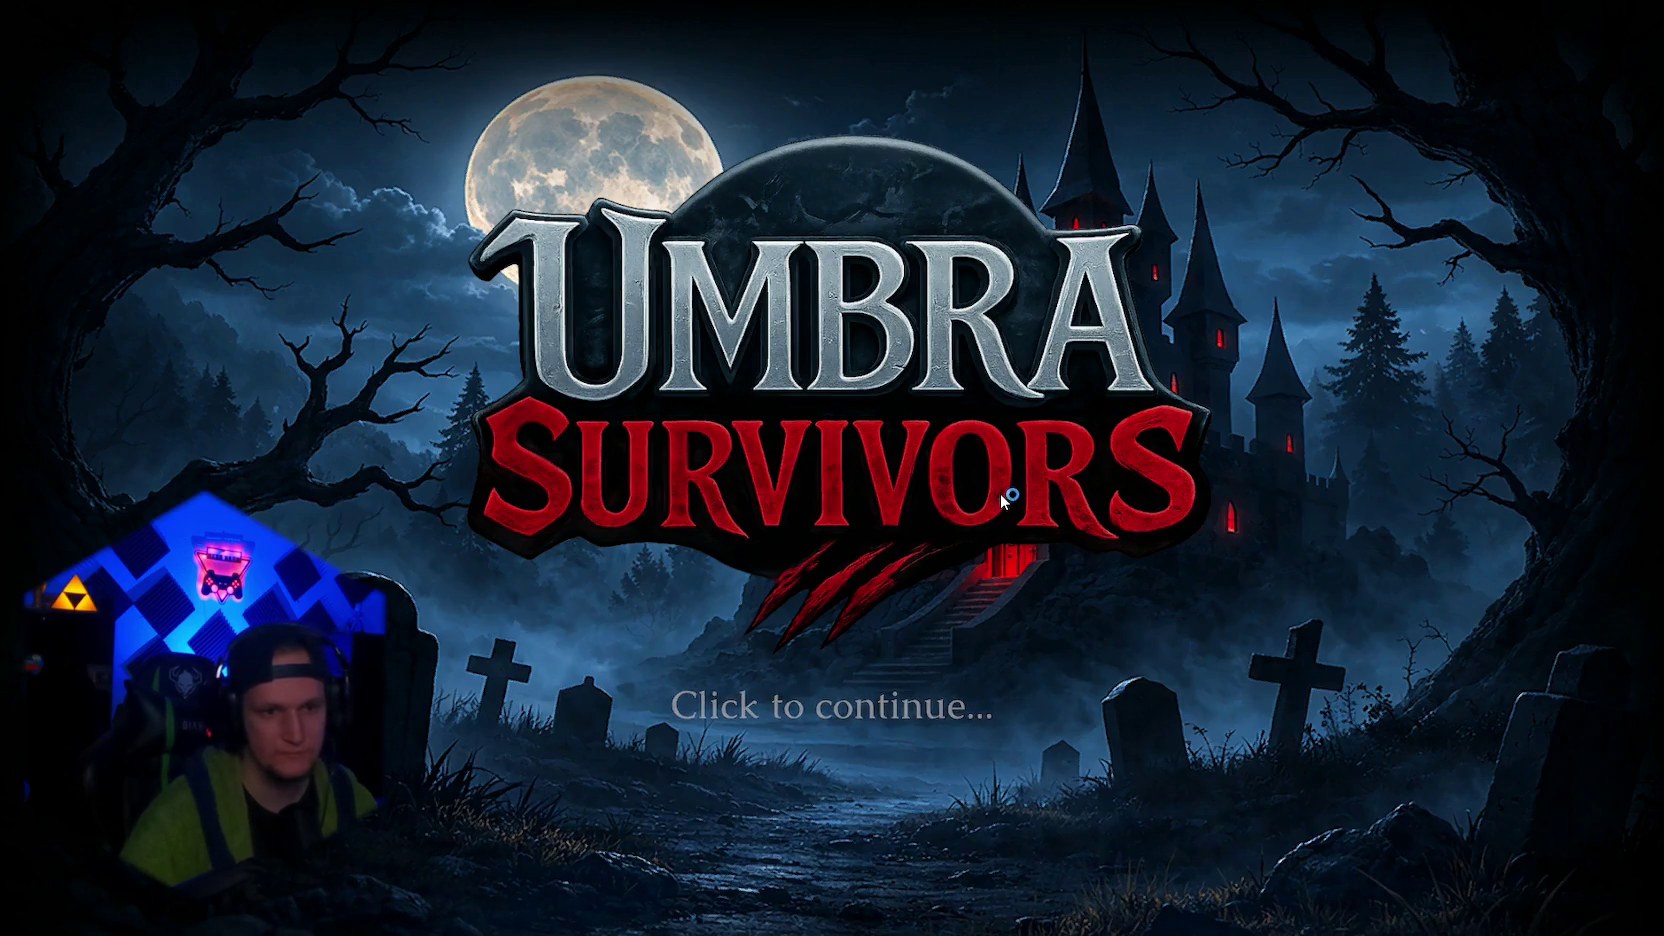
Skip the title screen and story intro, then lower the game brightness in graphics settings
click(995, 495)
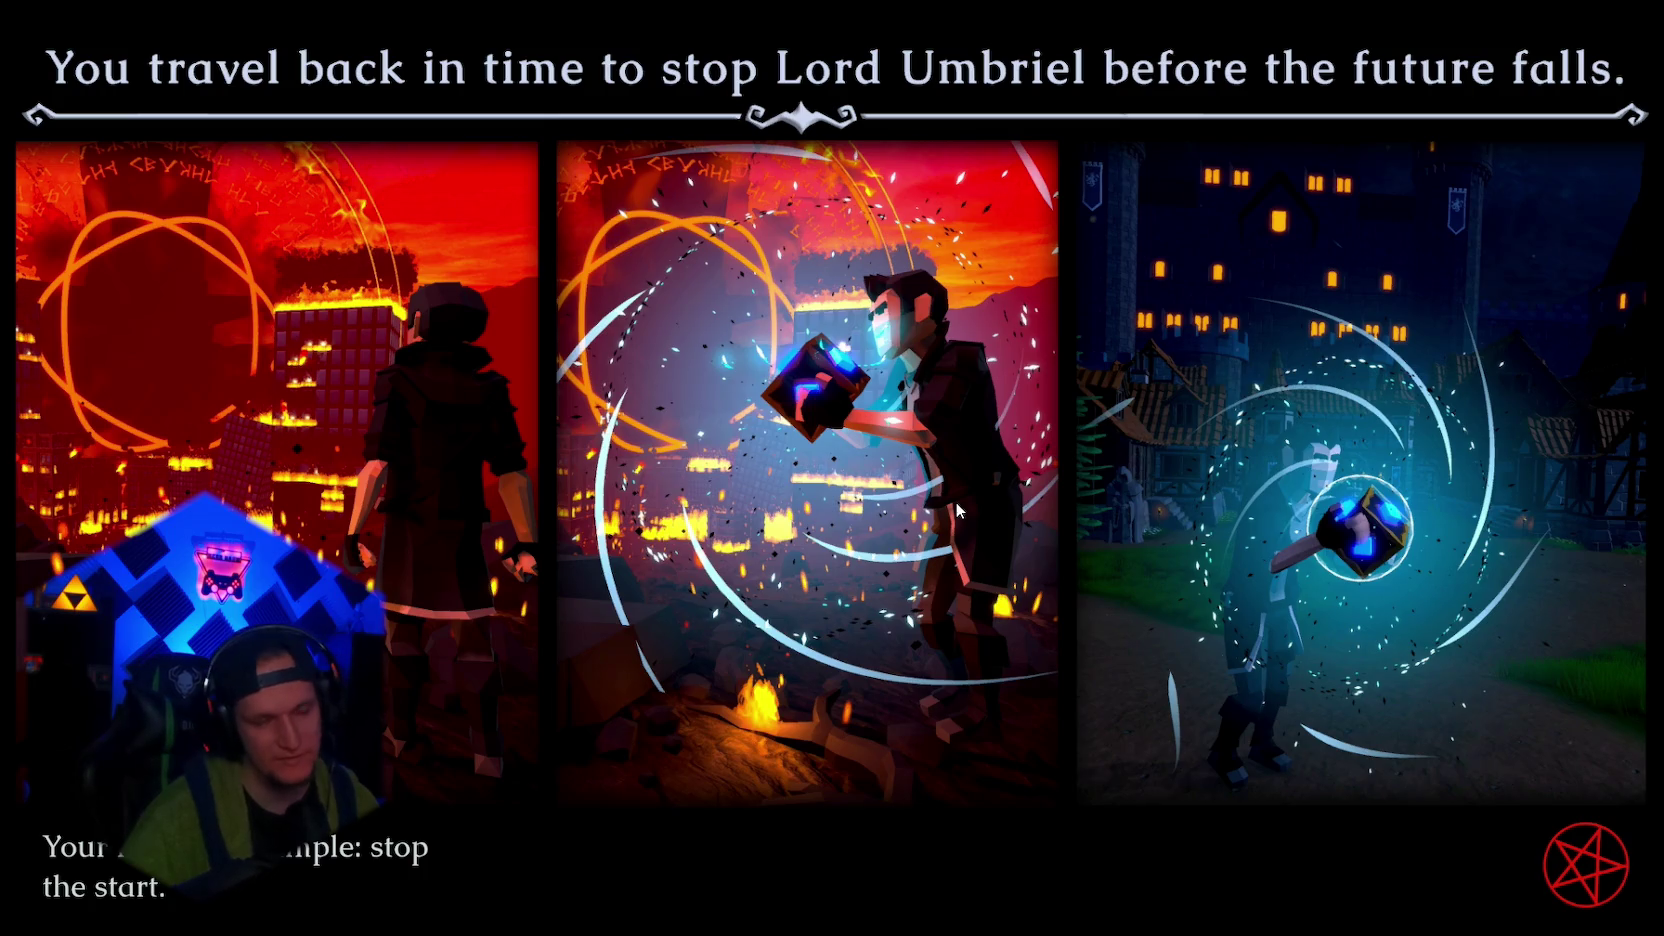
click(956, 500)
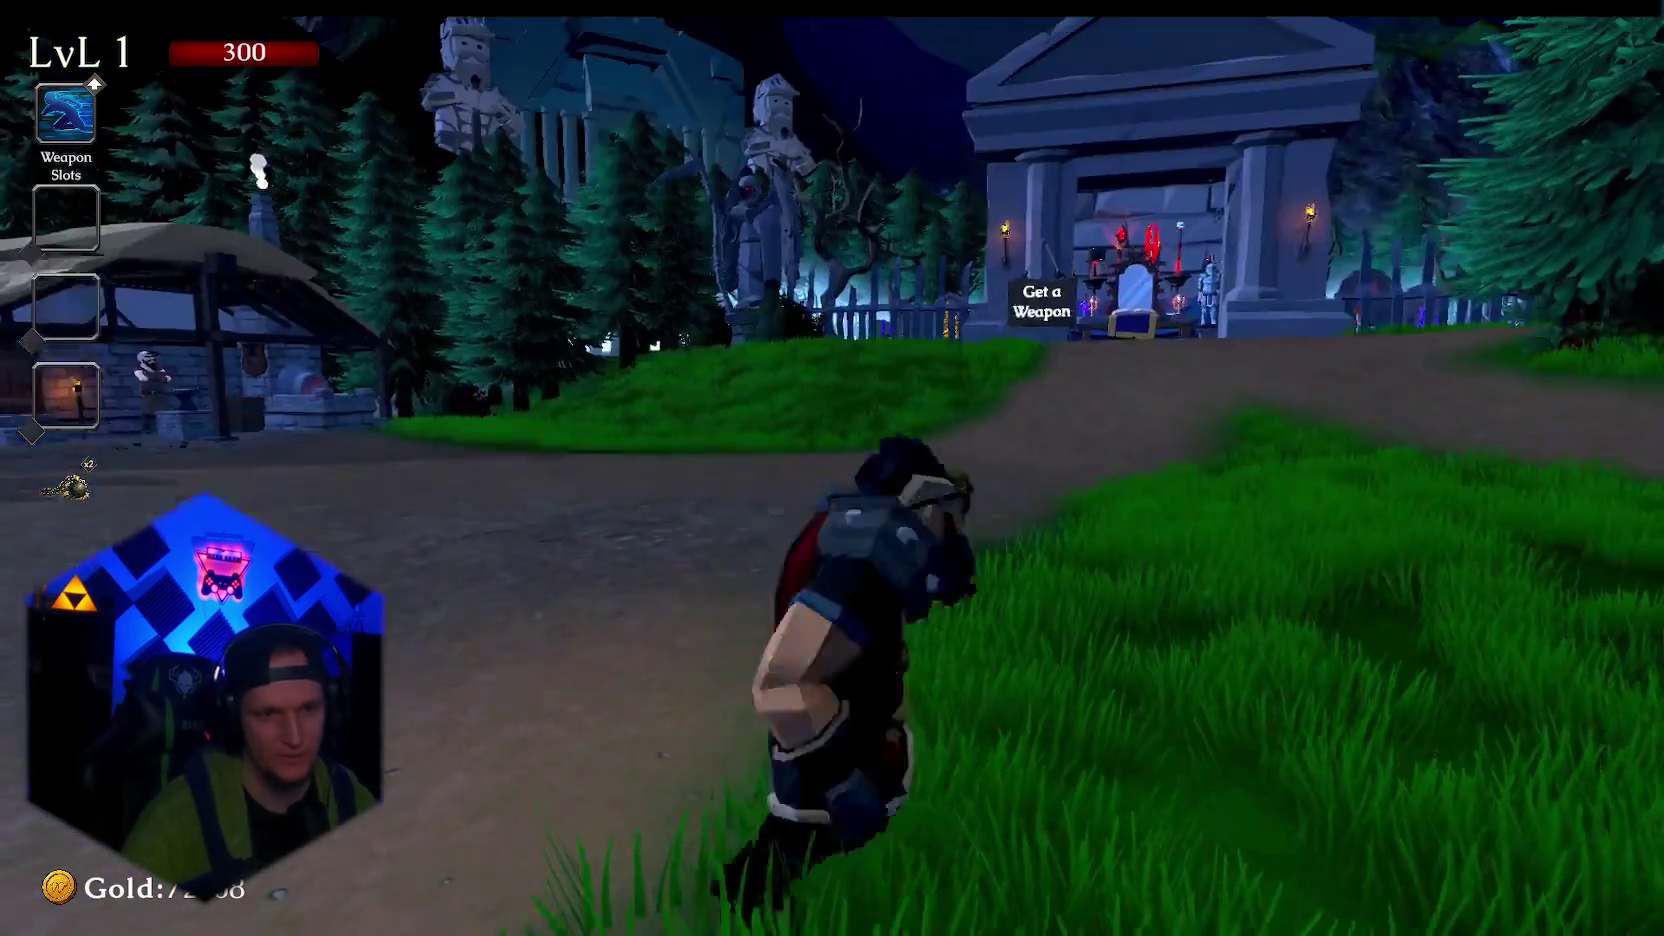
key(Escape)
click(797, 458)
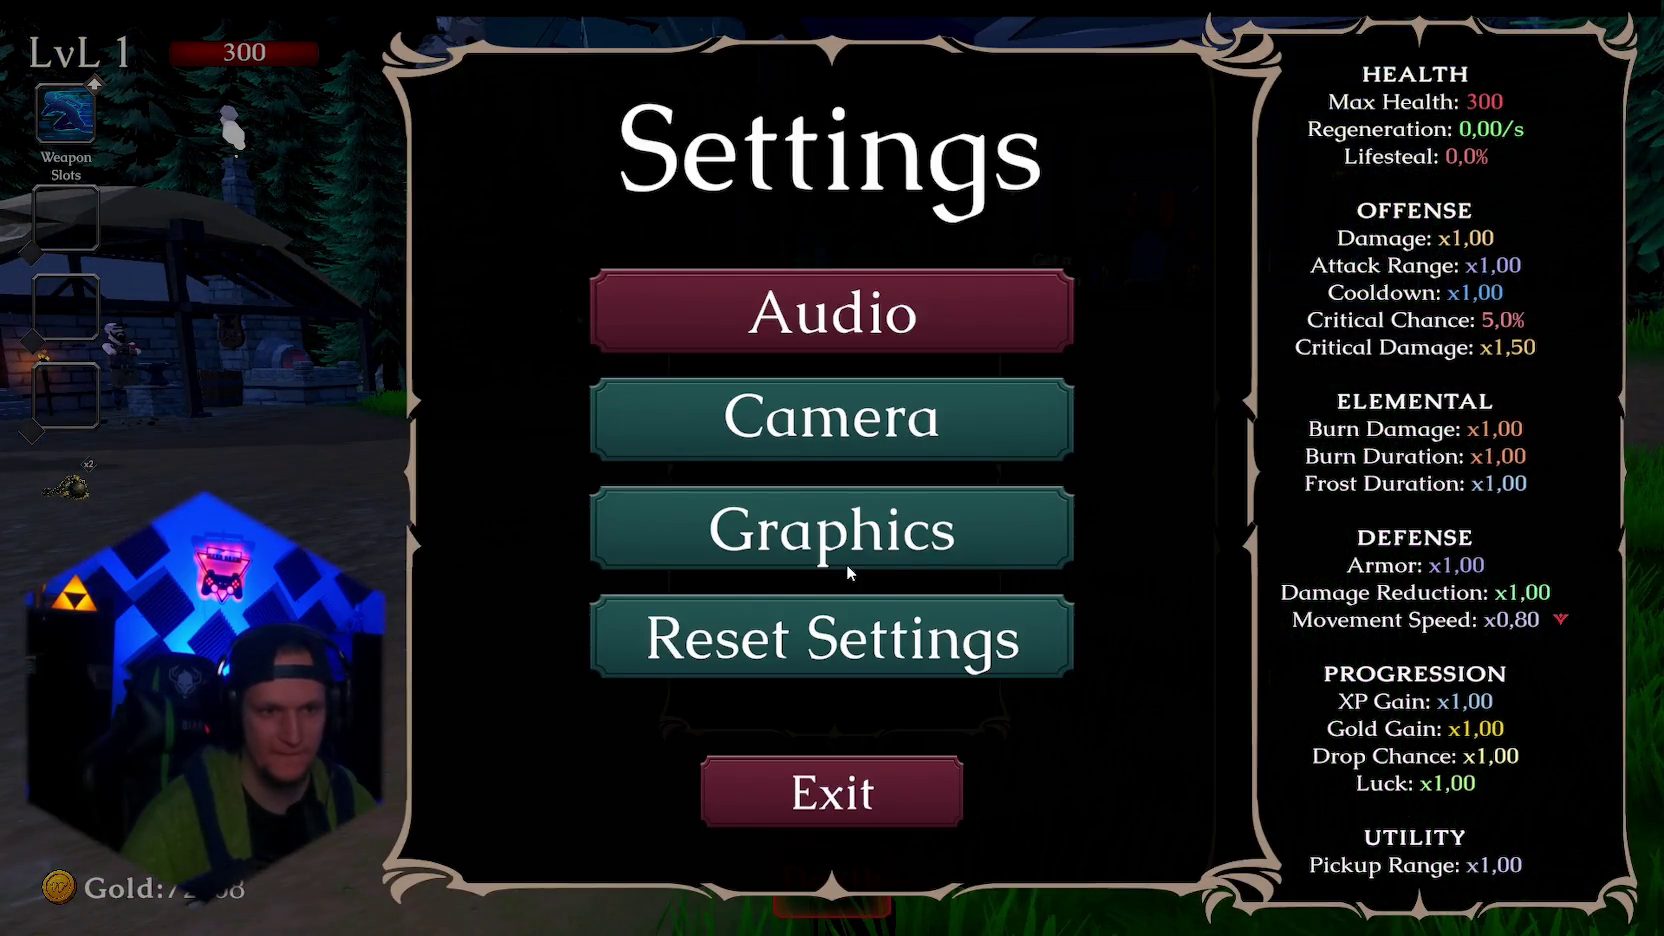
click(815, 533)
drag(1077, 624, 995, 629)
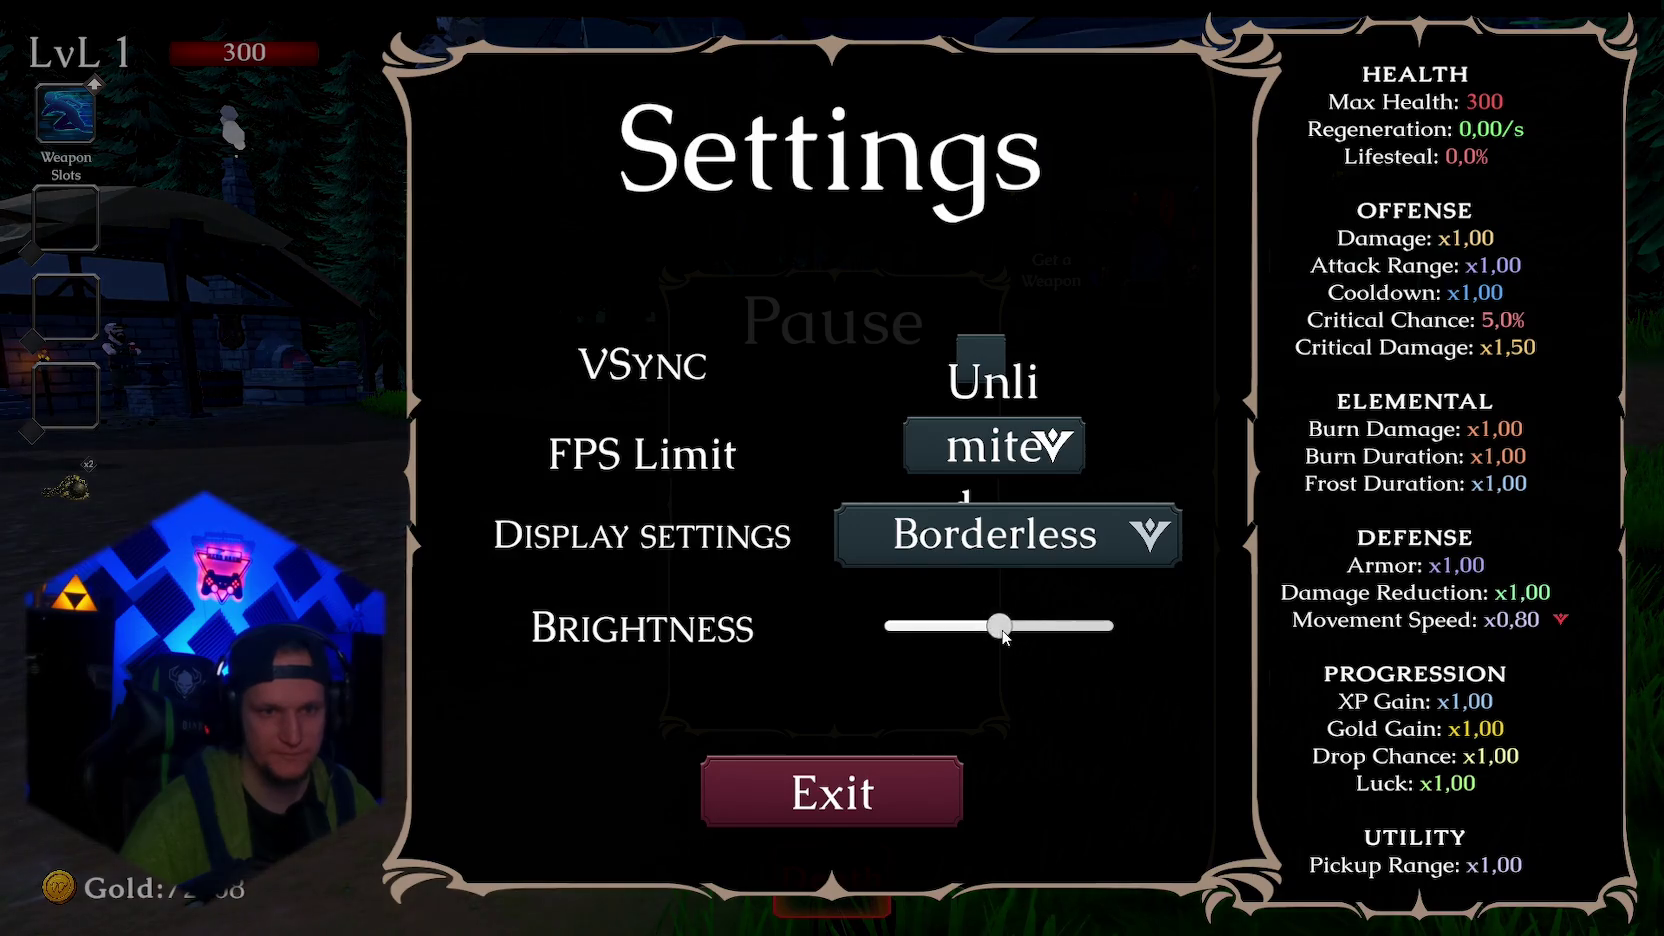
key(Escape)
Enter the Get a Weapon building and look at the Ice Wand in the weapon book
key(w)
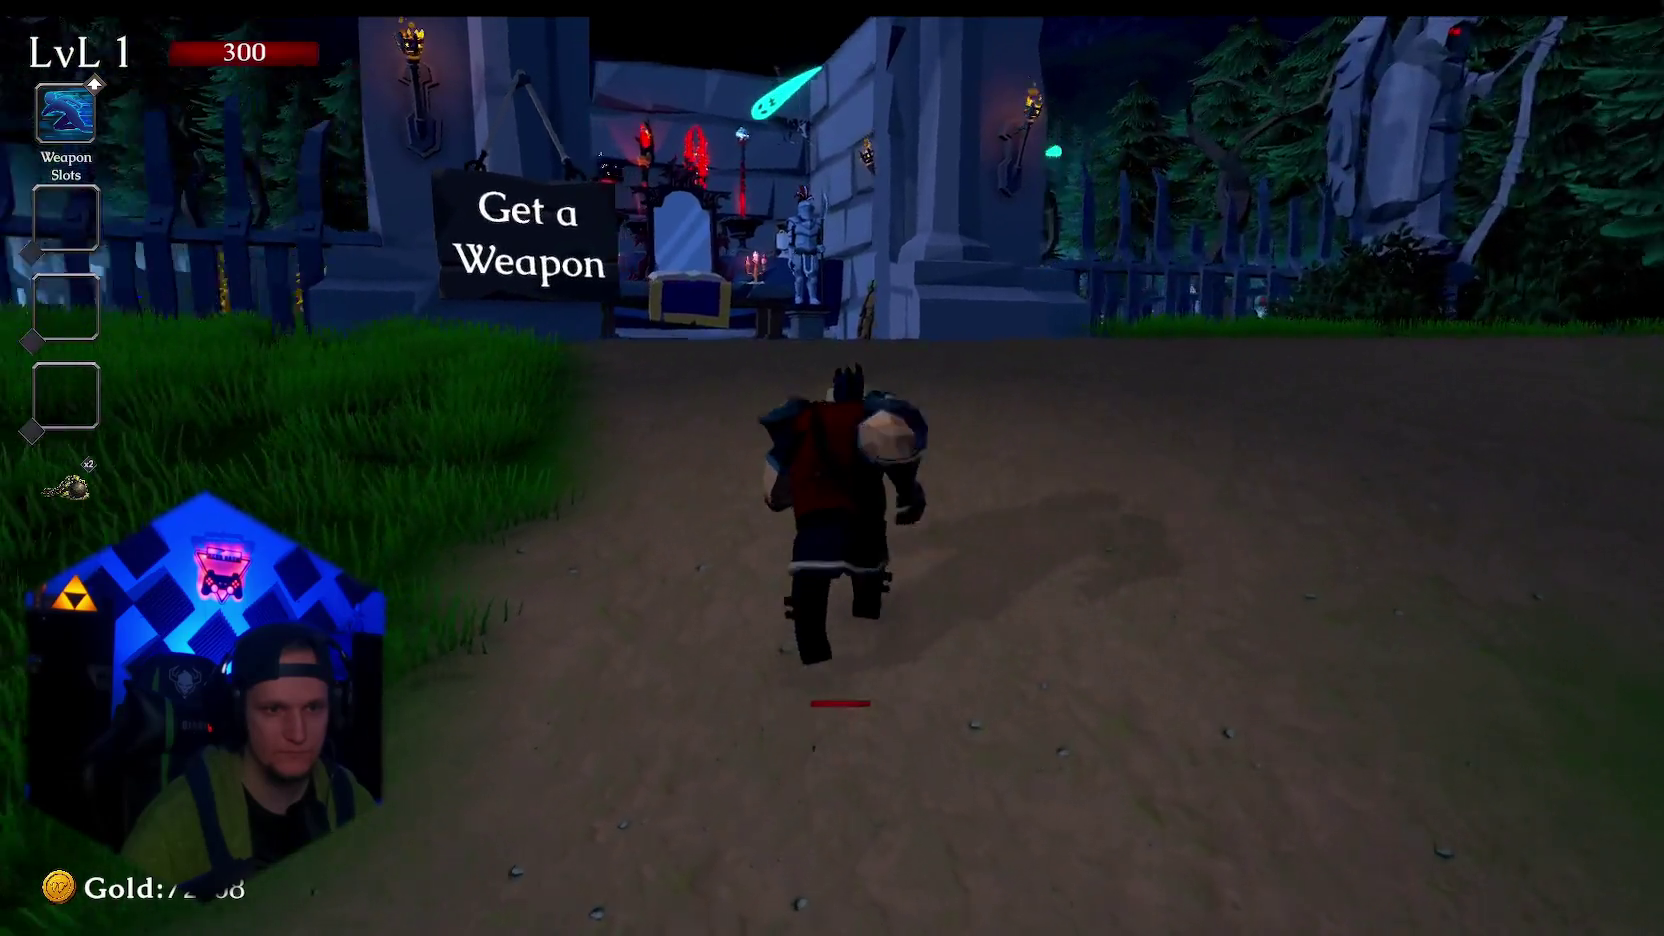
key(space)
key(e)
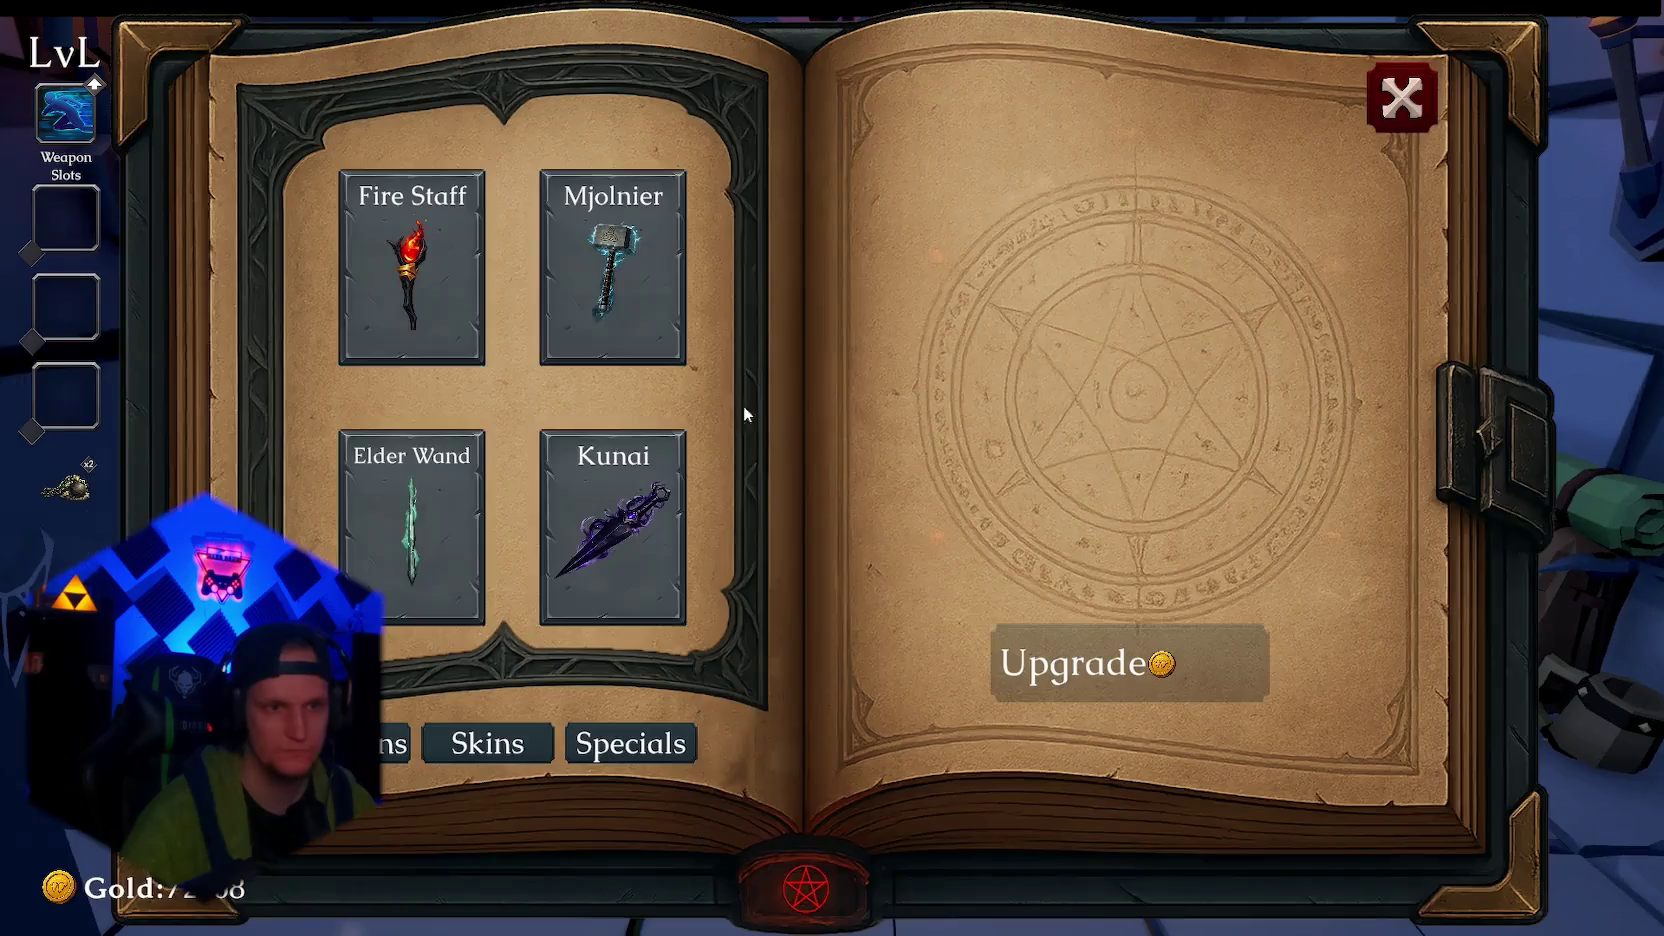
scroll(640, 460, down, 3)
click(627, 510)
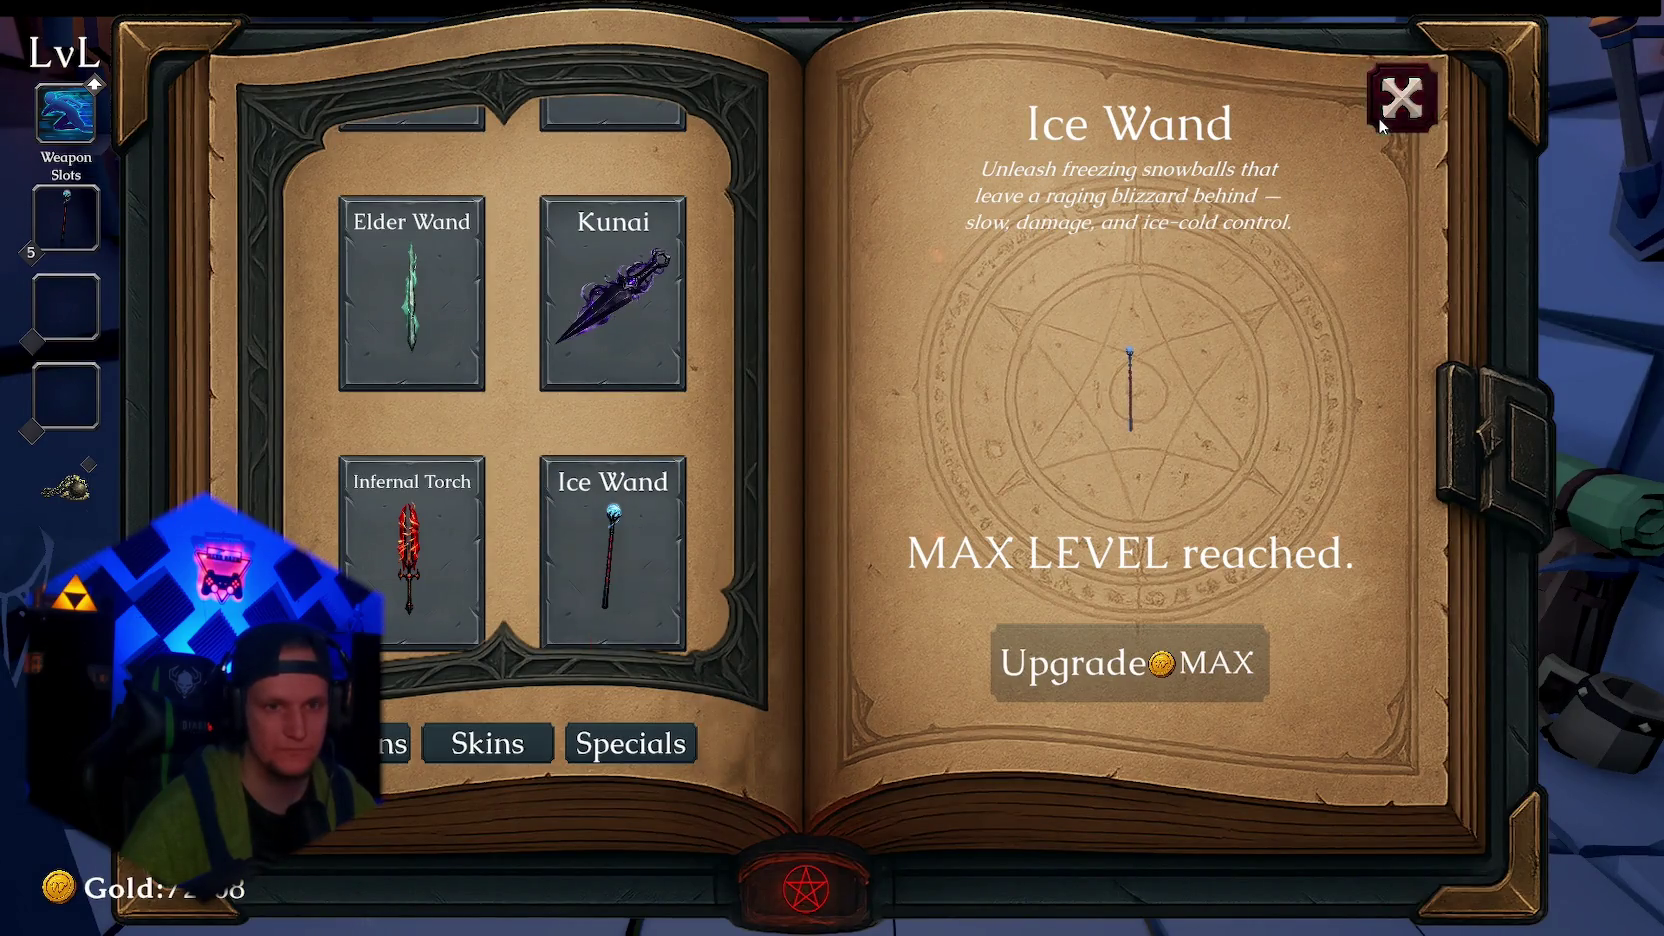
click(1402, 98)
Select the max-level Mjolnier hammer in the weapon book and equip it
key(e)
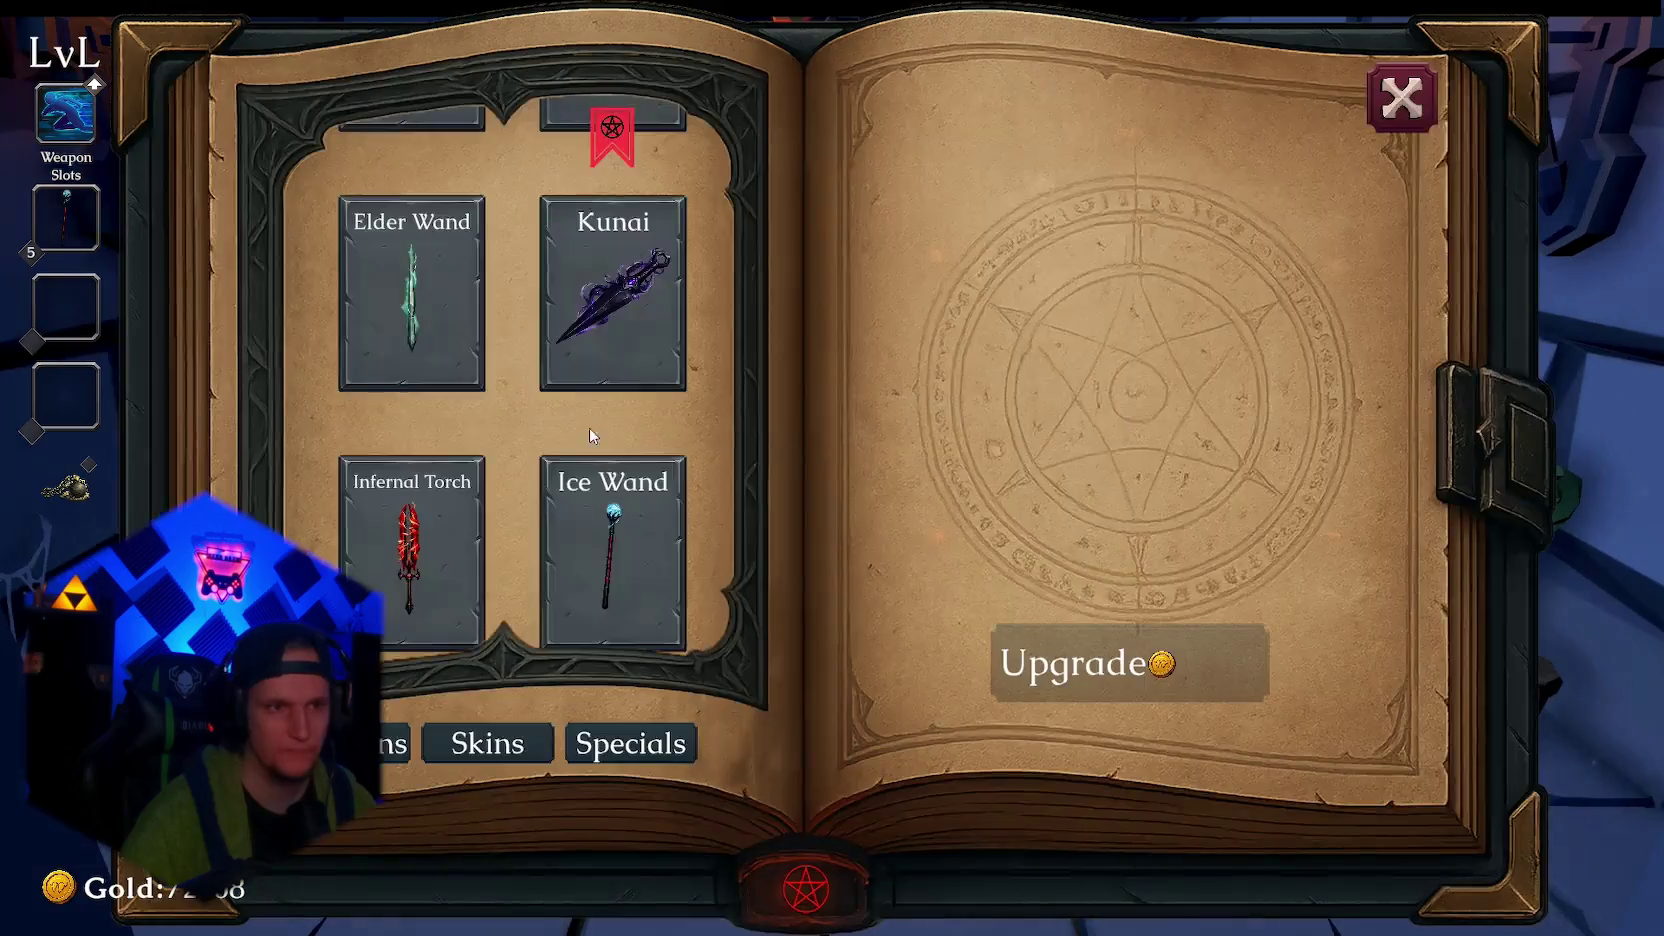
scroll(614, 277, up, 2)
click(614, 277)
scroll(614, 277, down, 2)
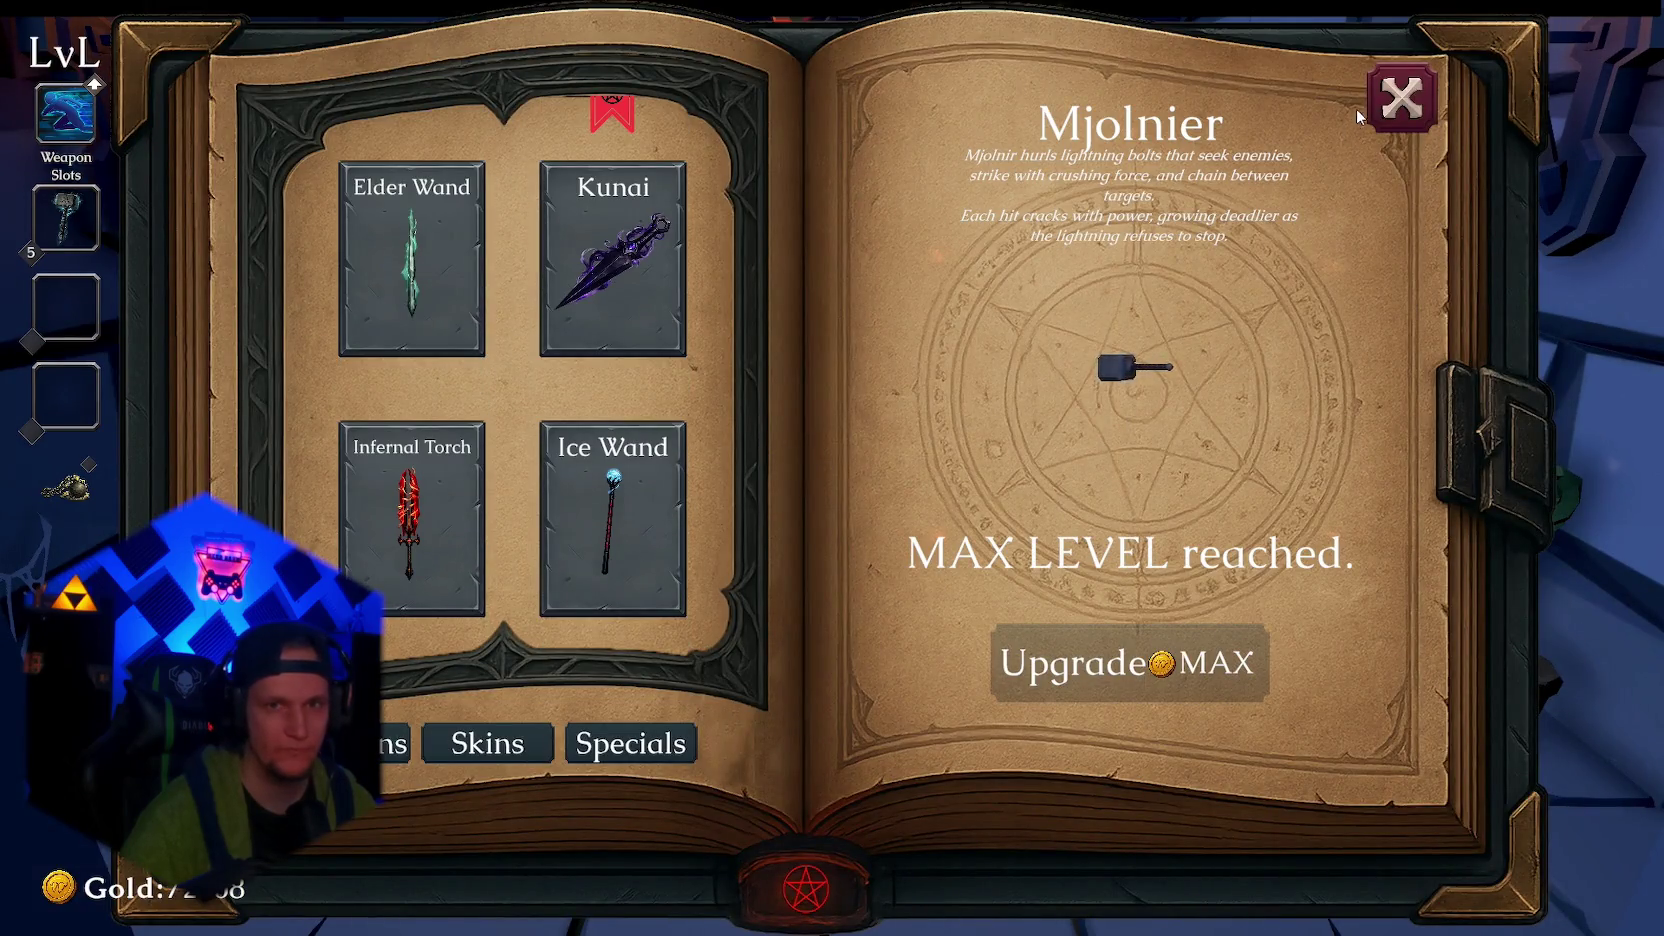
click(1402, 98)
Walk to the notice board and check the empty Global Leaderboard
key(w)
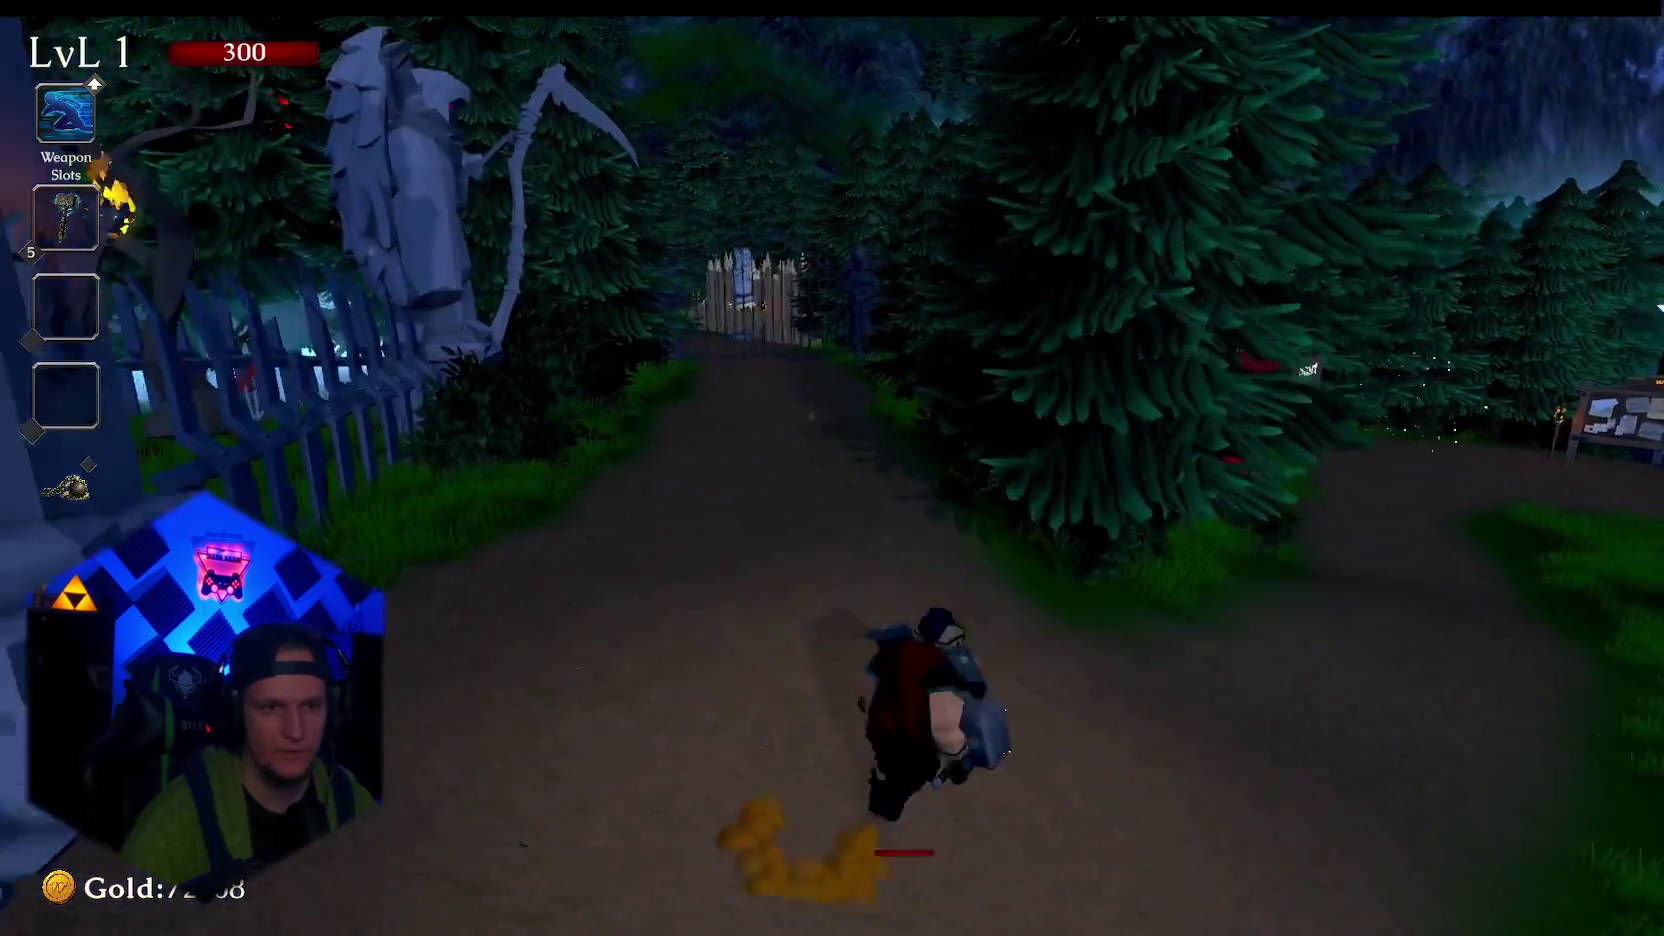
key(a)
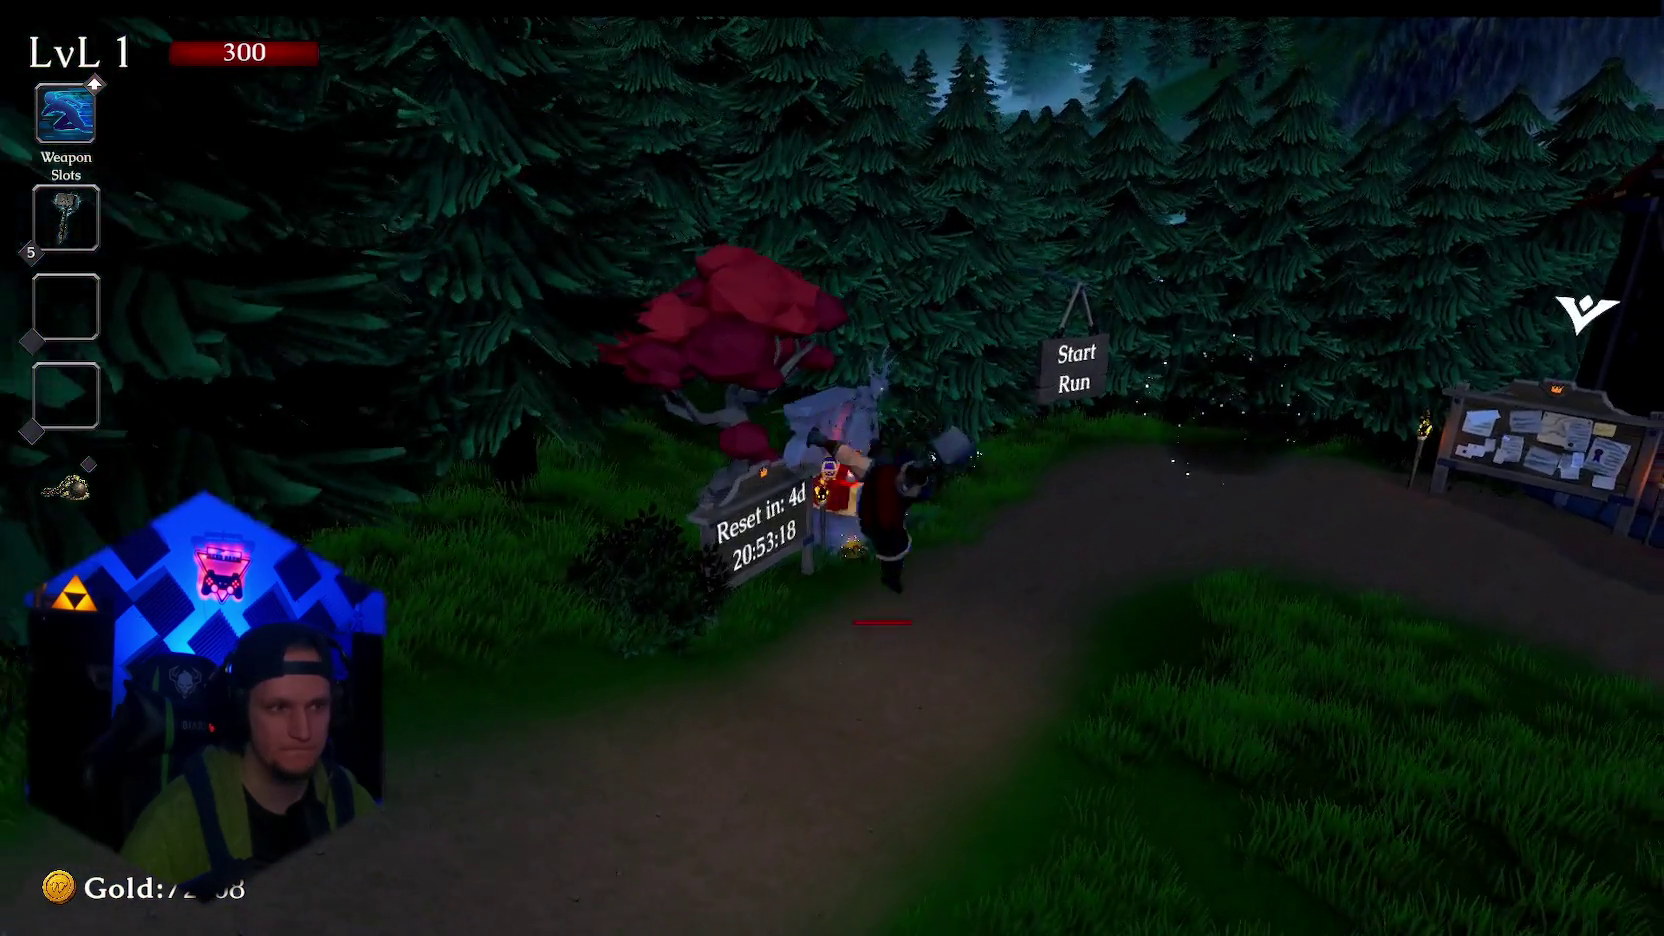
key(a)
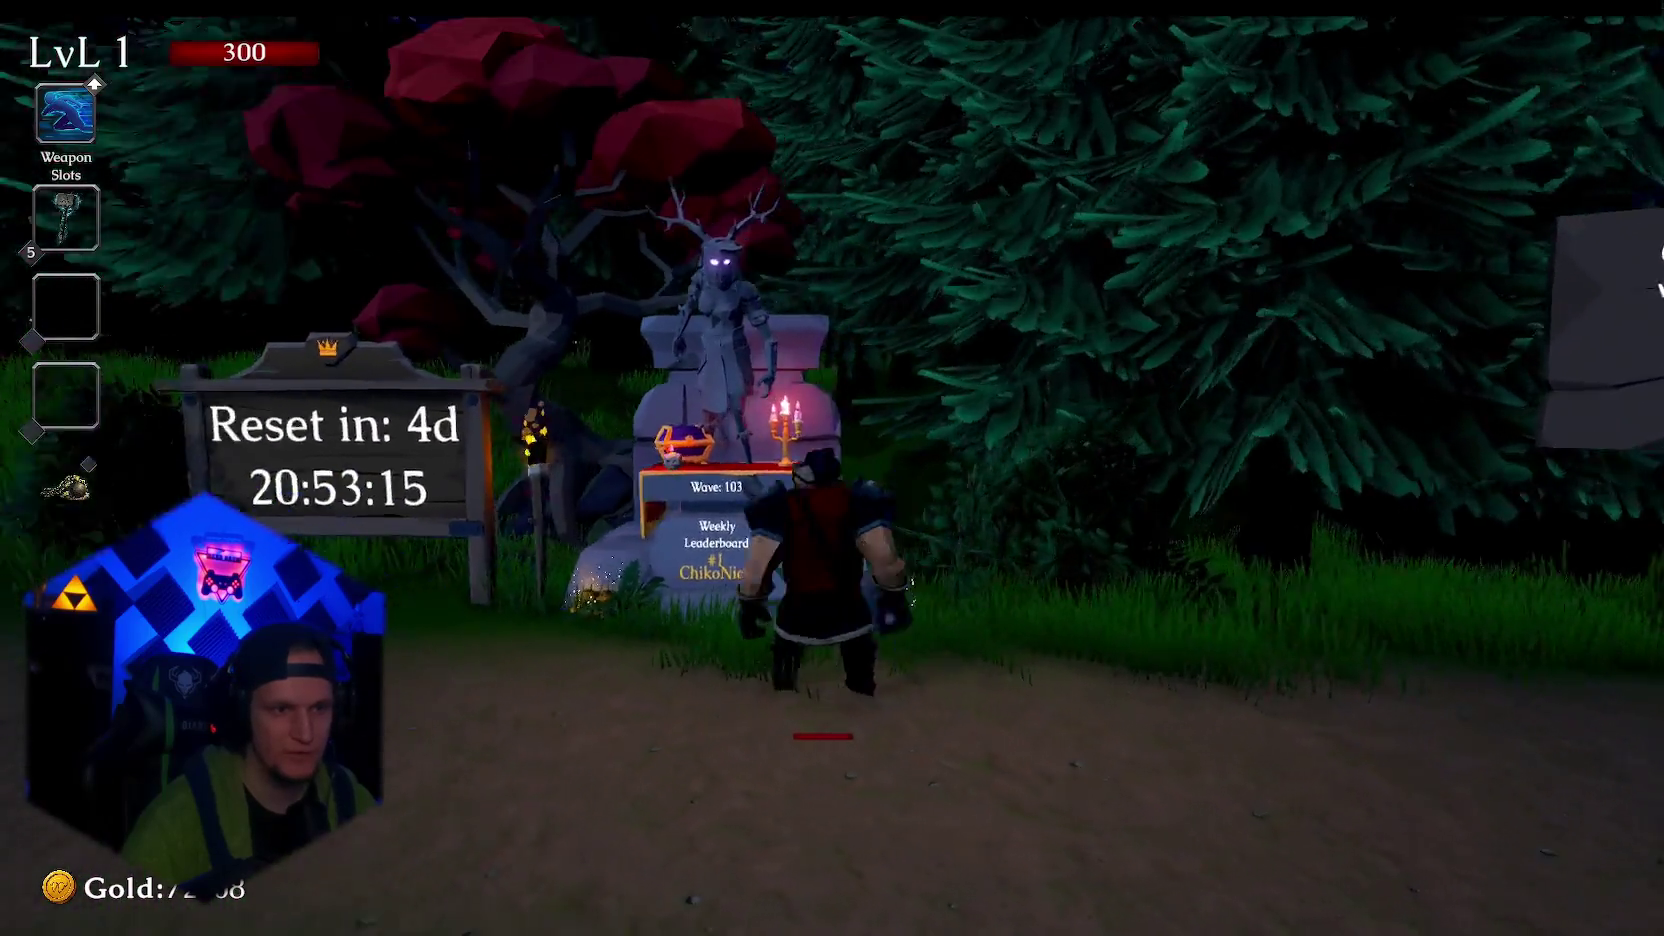
key(d)
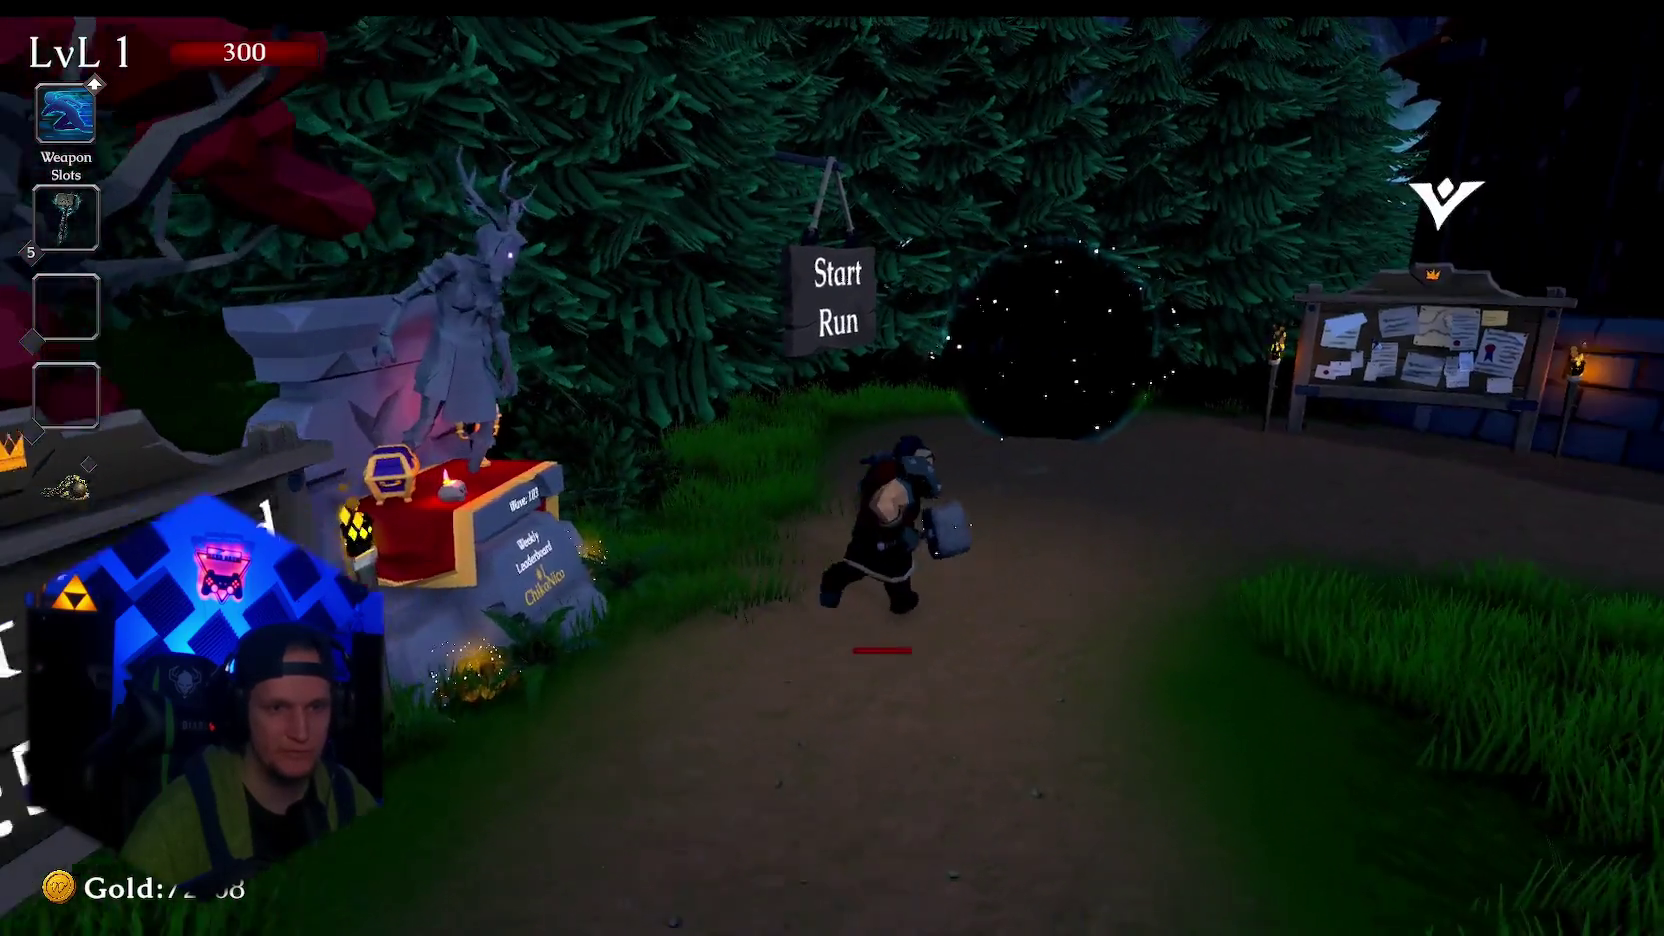
key(w)
key(e)
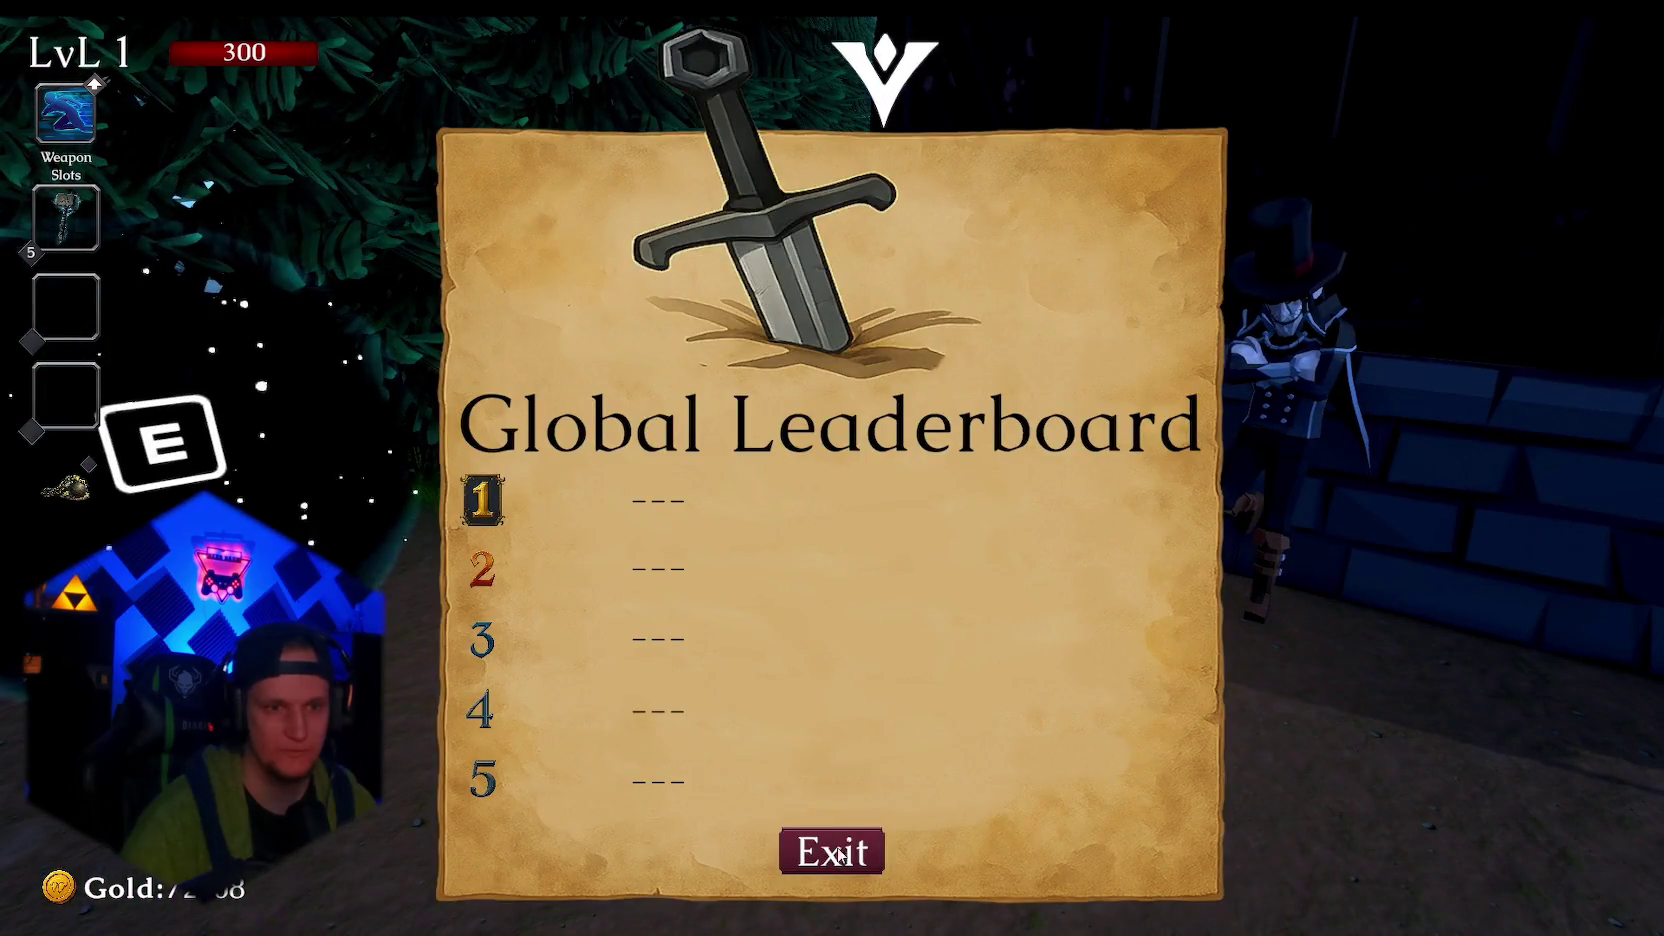
key(Escape)
Go back and enter the Start Run portal to begin Cursed Forest Stage 1
key(a)
key(a)
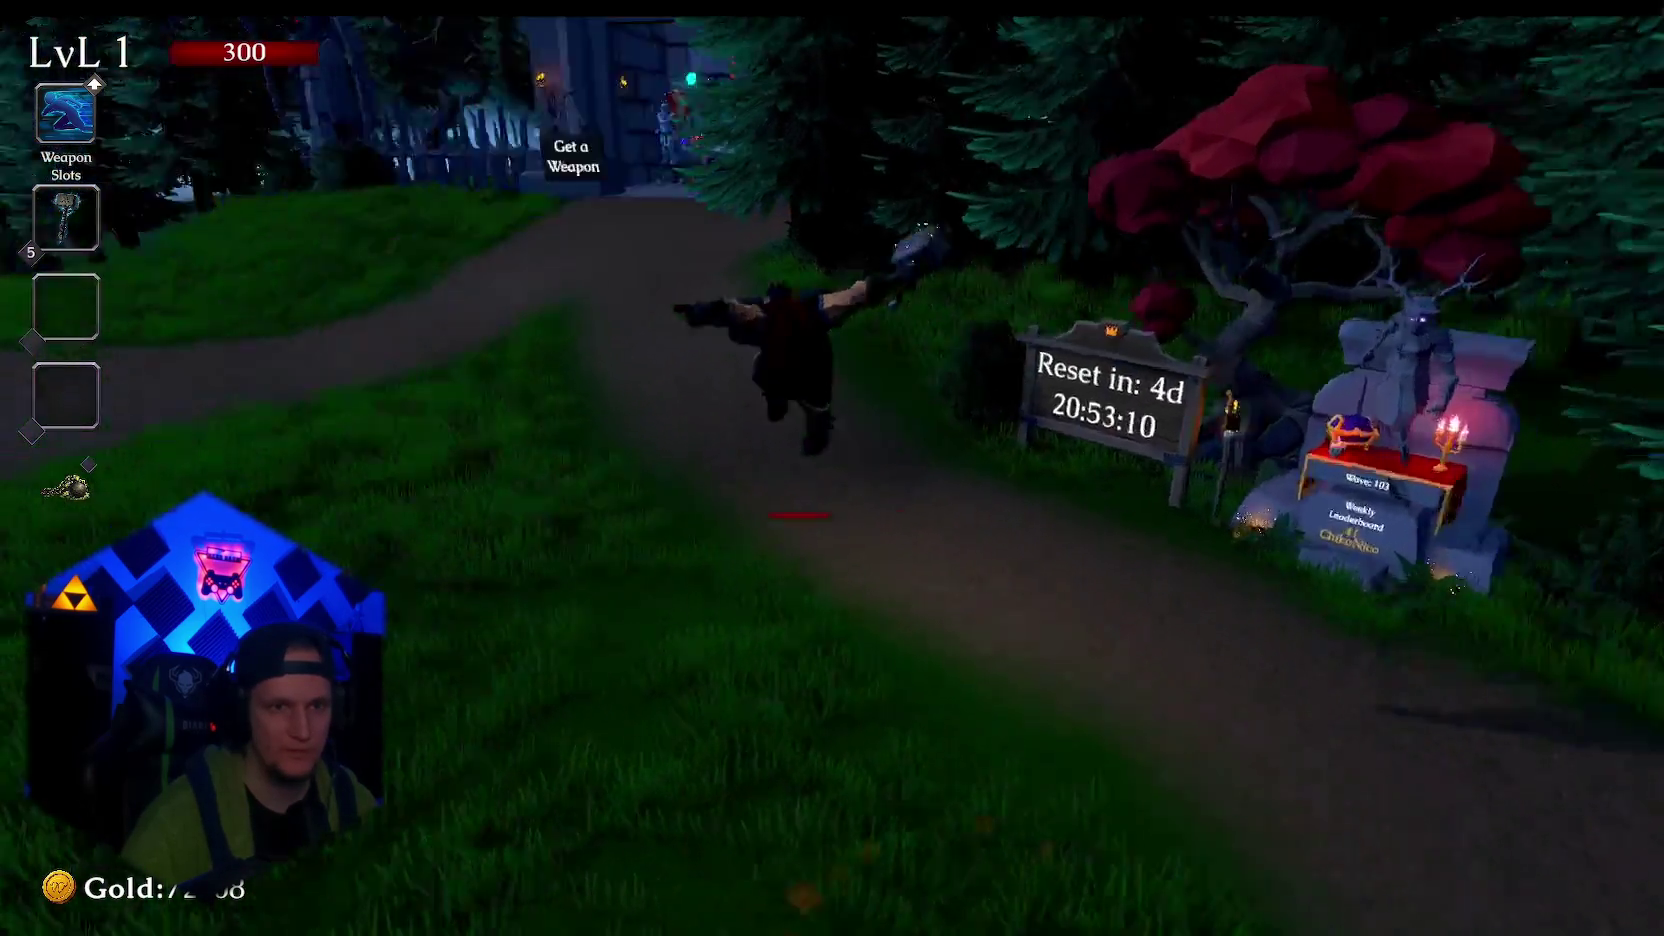
key(w)
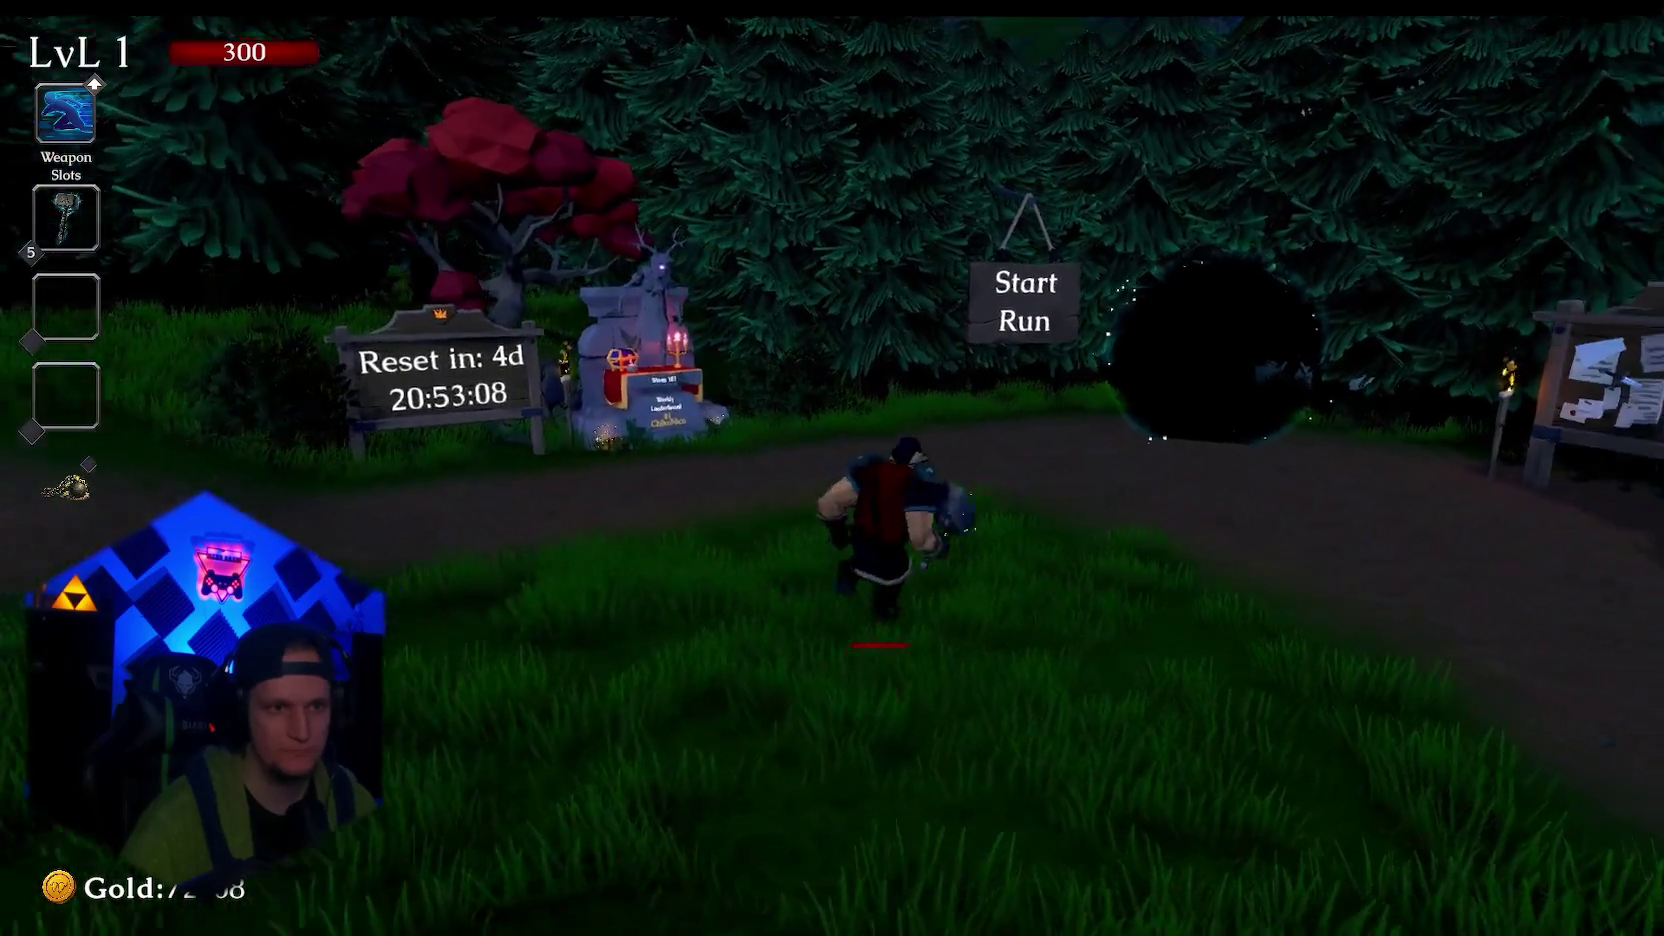
key(e)
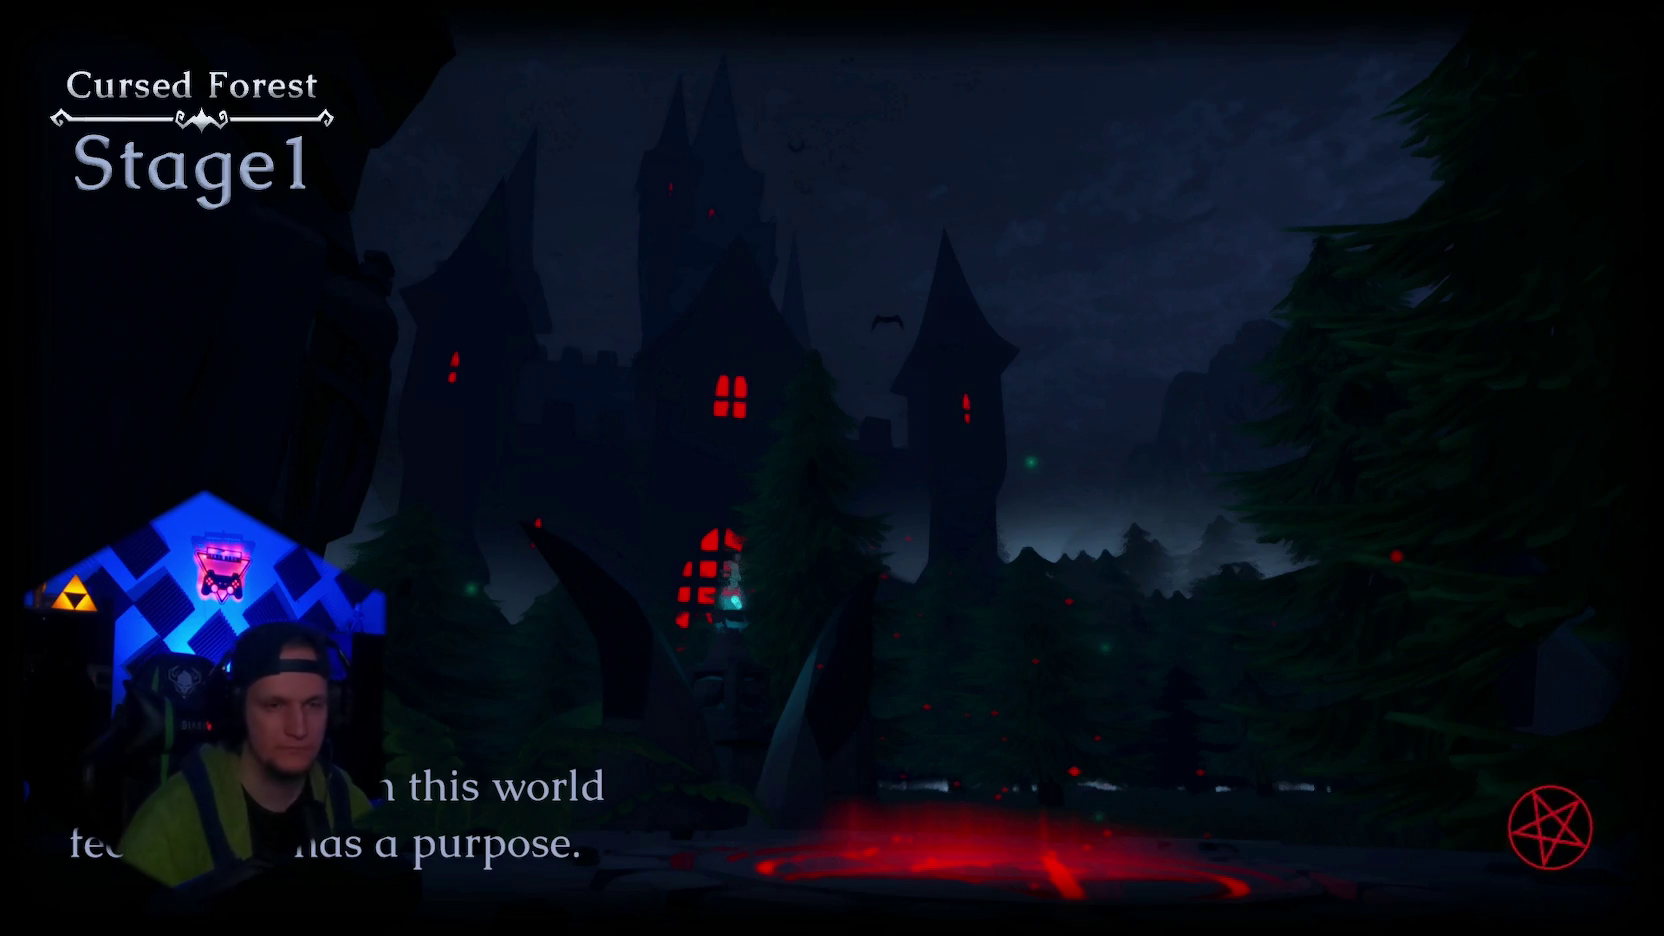
Run into the forest, fight the enemies and take Spectral Ice at the first level-up
key(w)
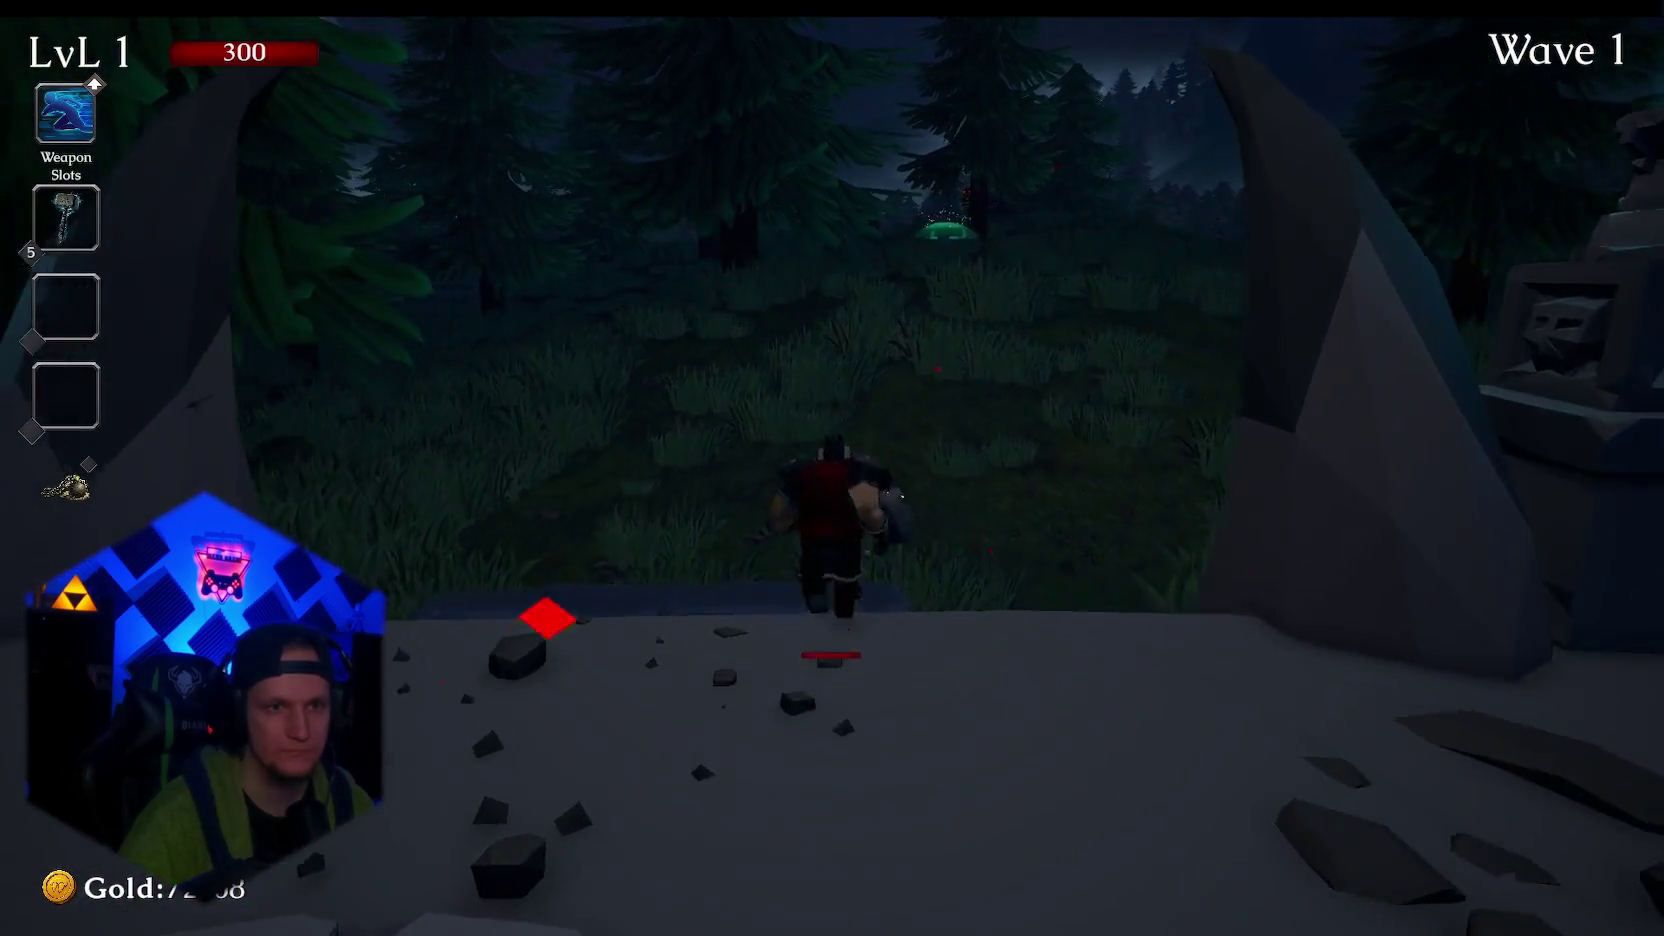
key(w)
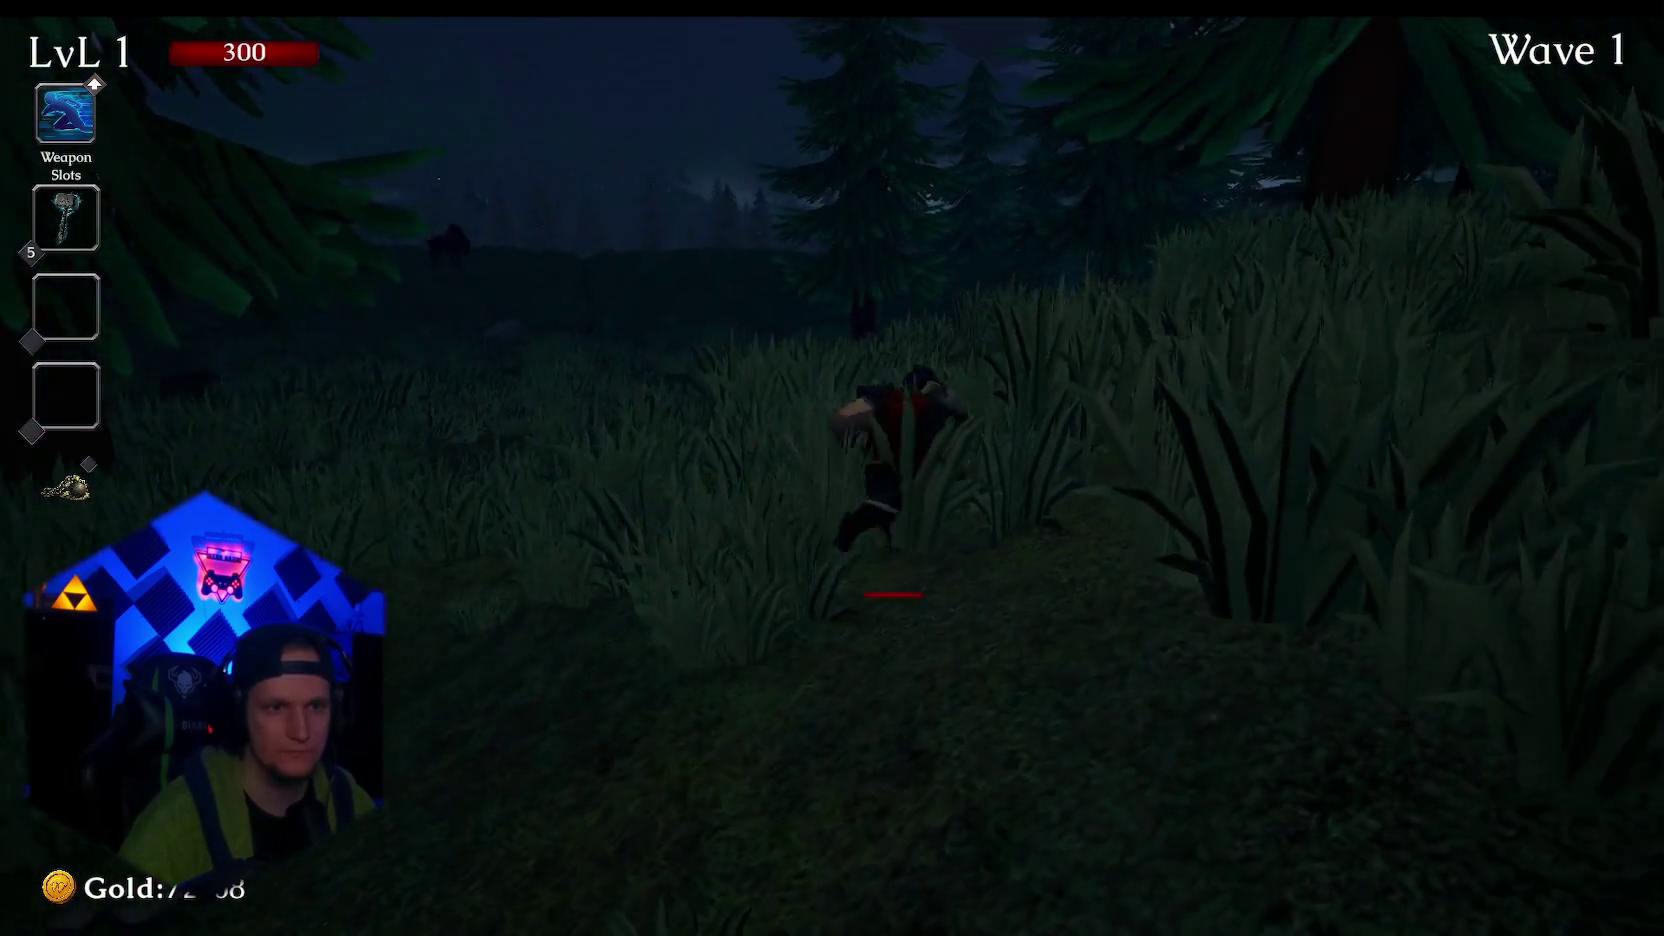
key(w)
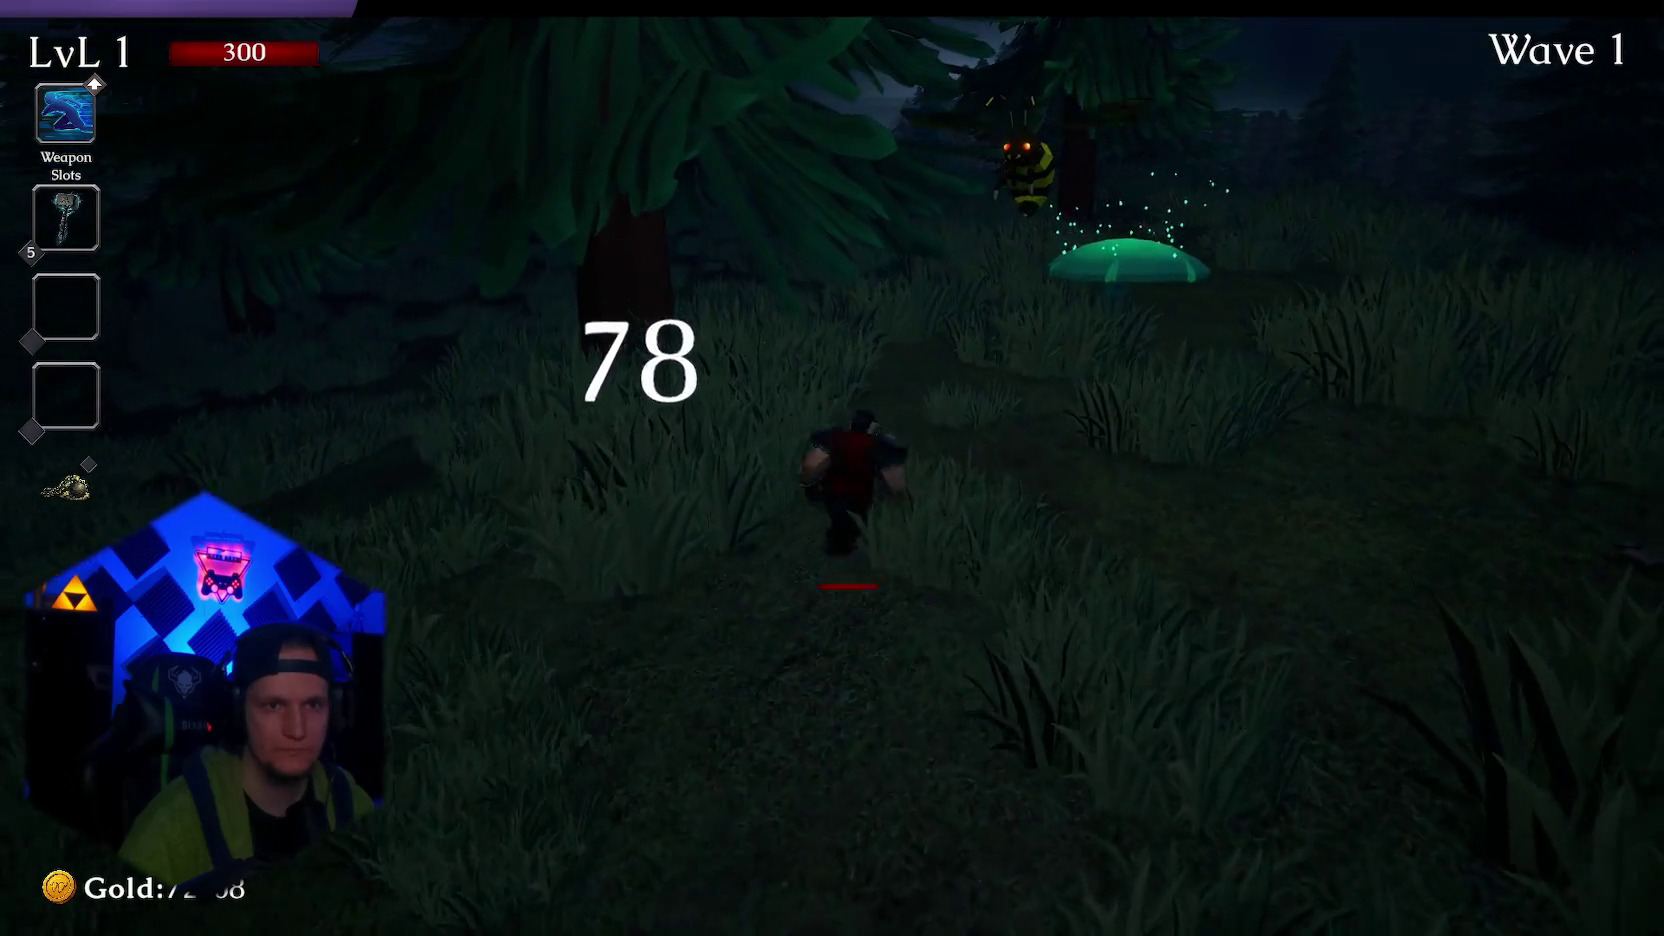
key(w)
key(w)
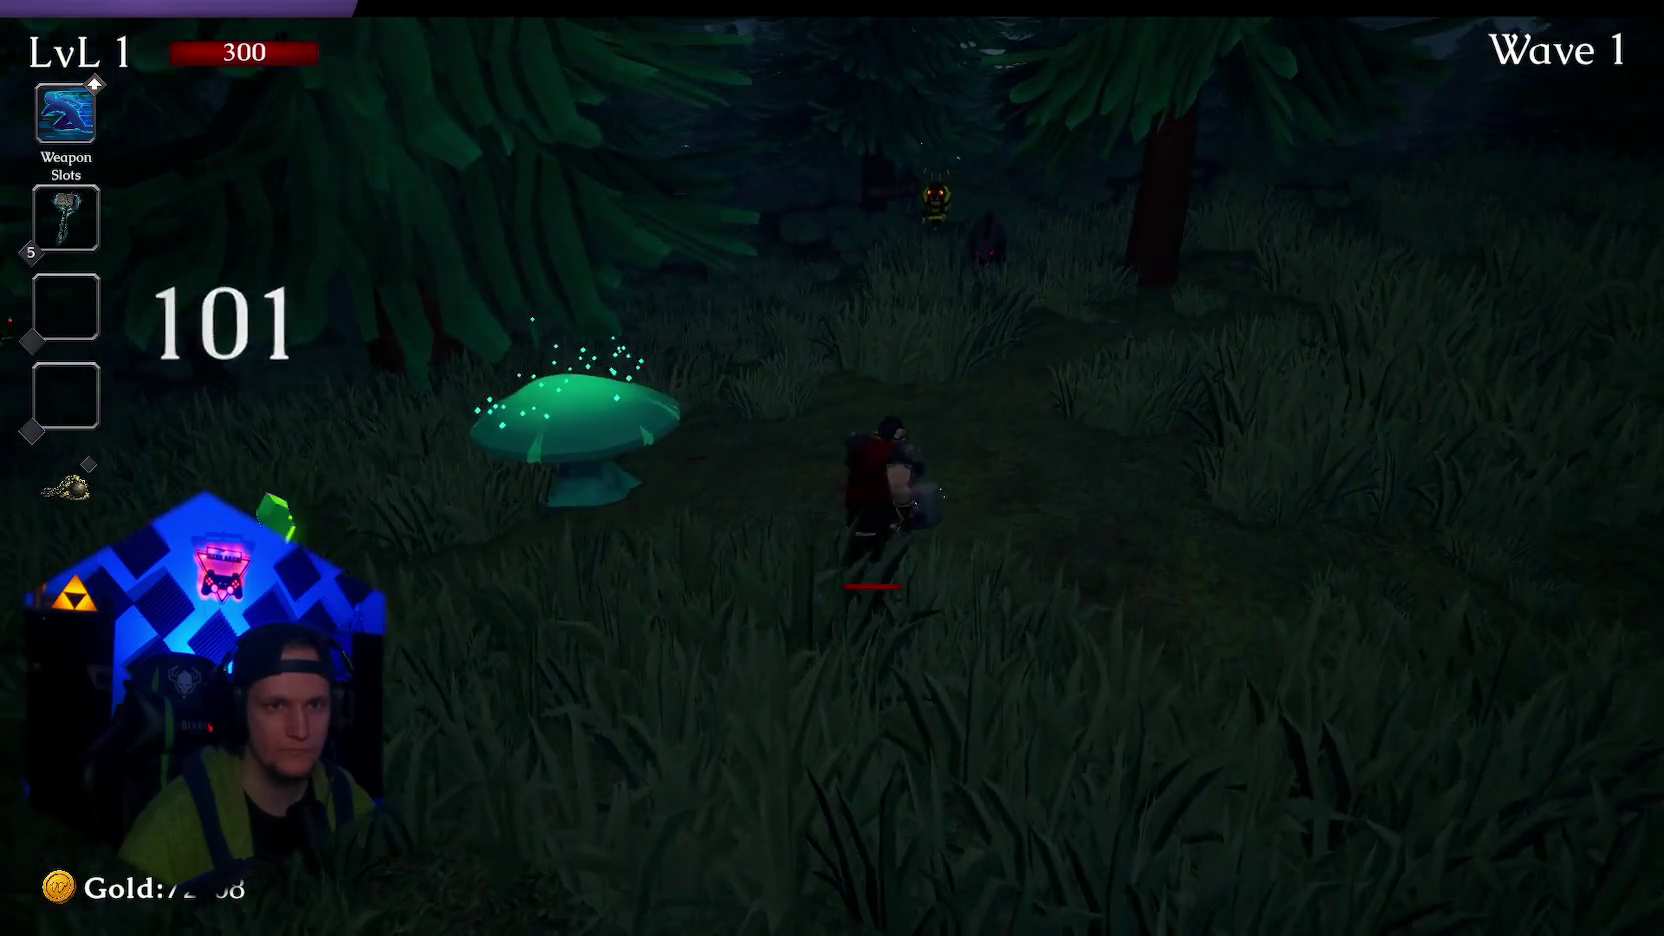
click(832, 468)
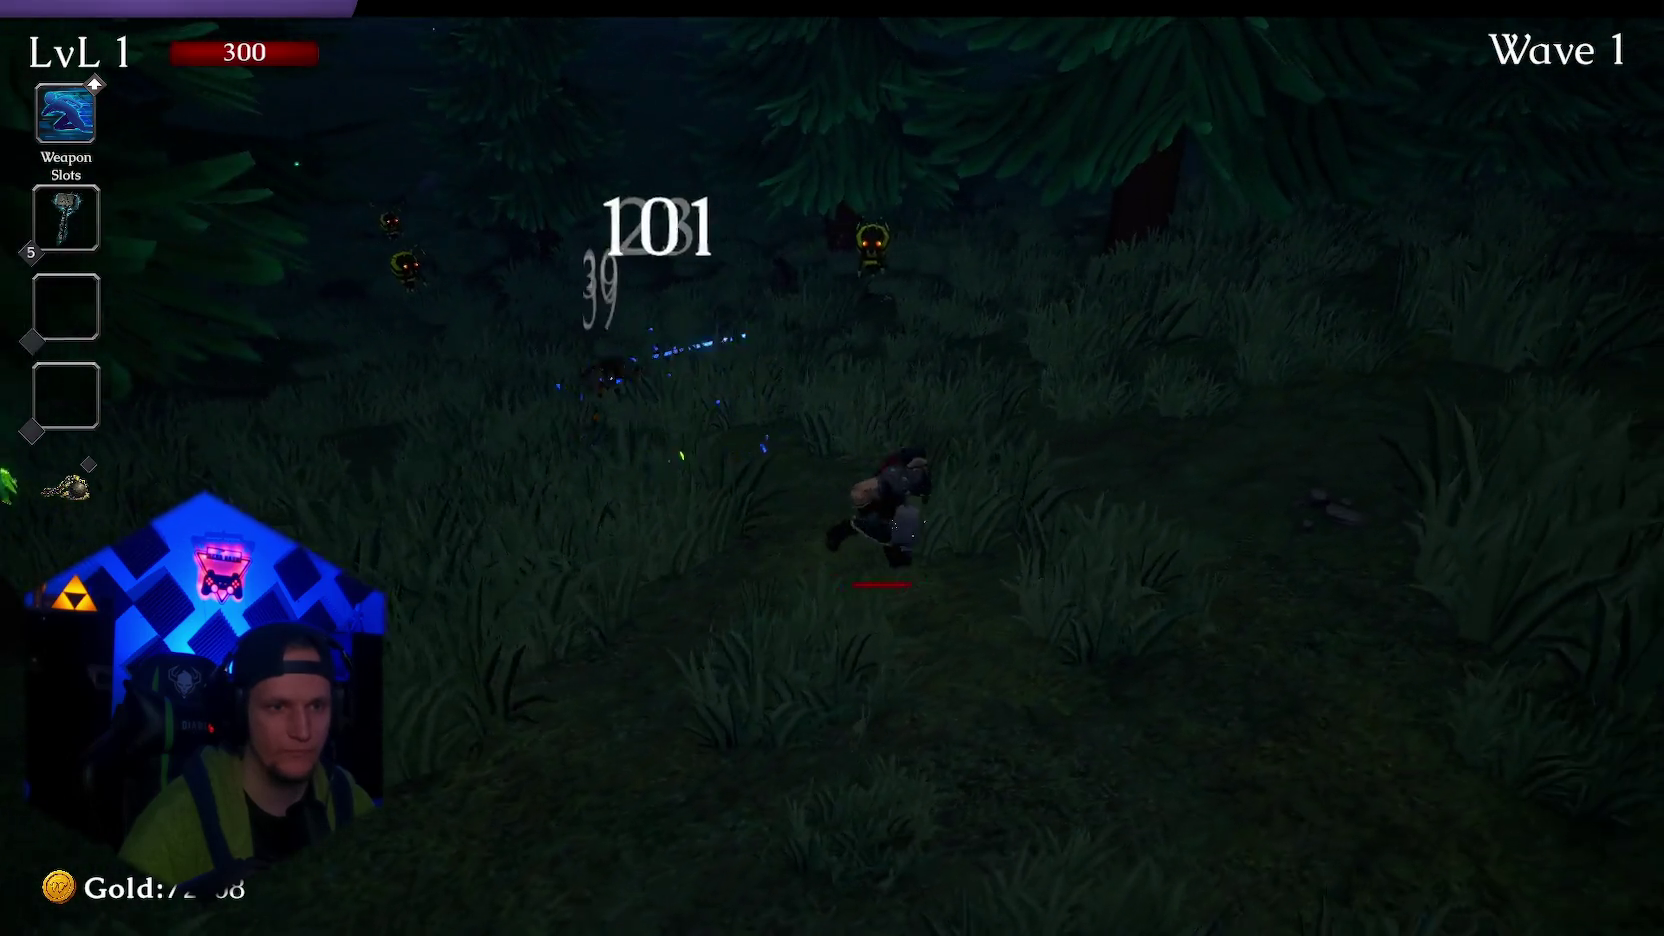
key(w)
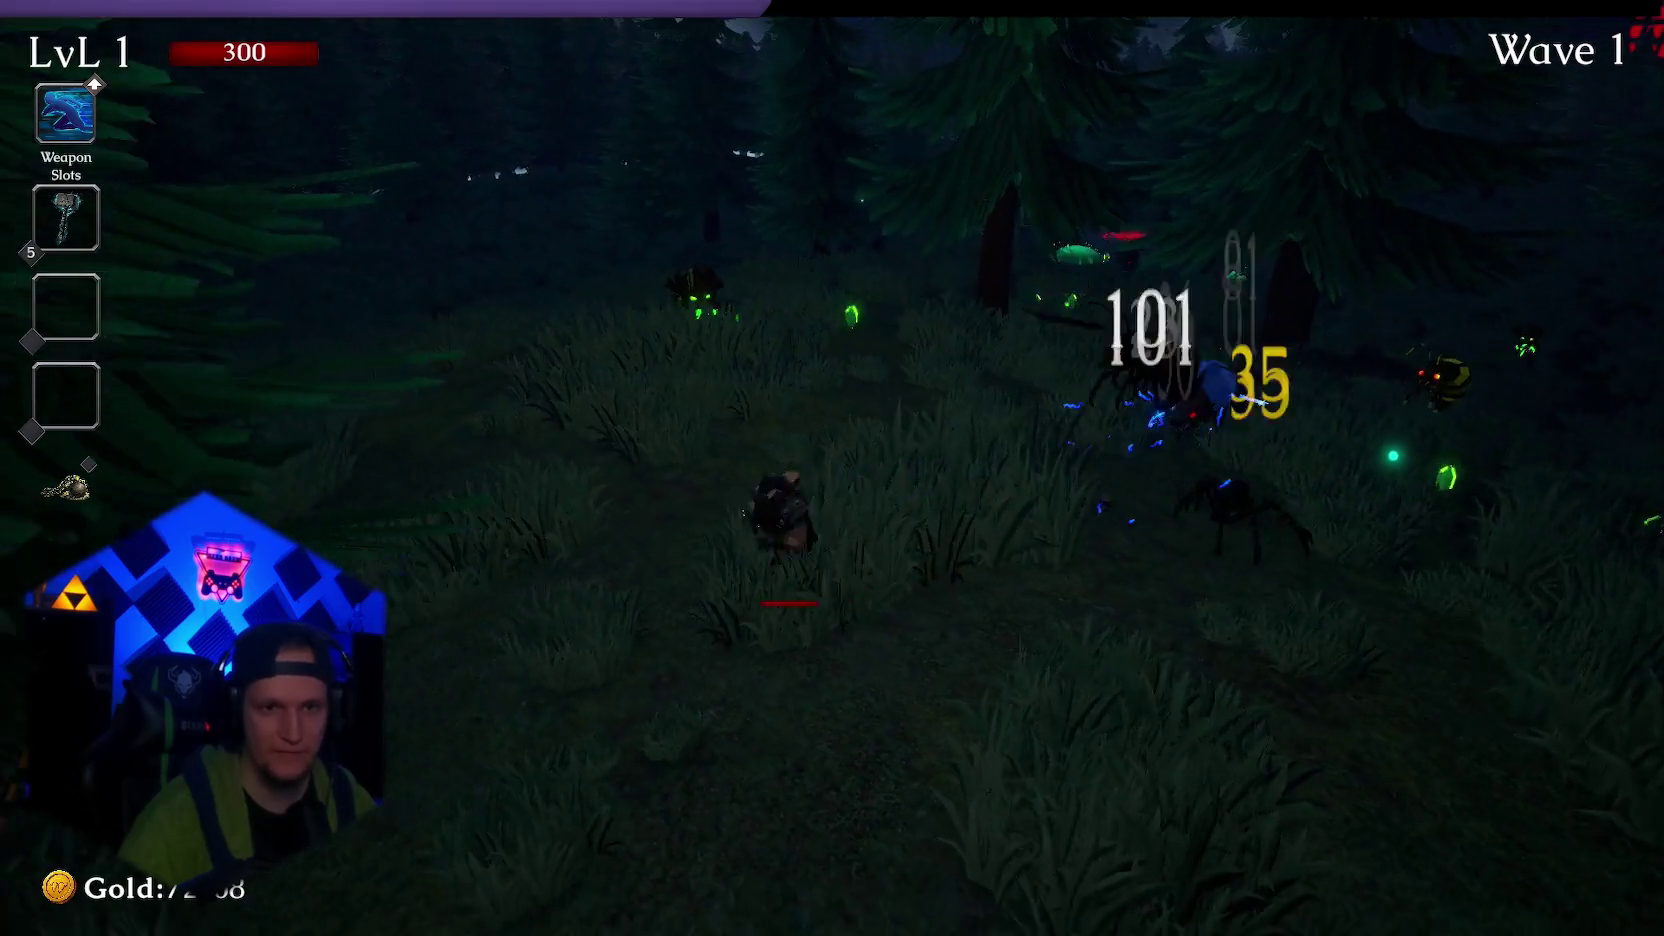
key(w)
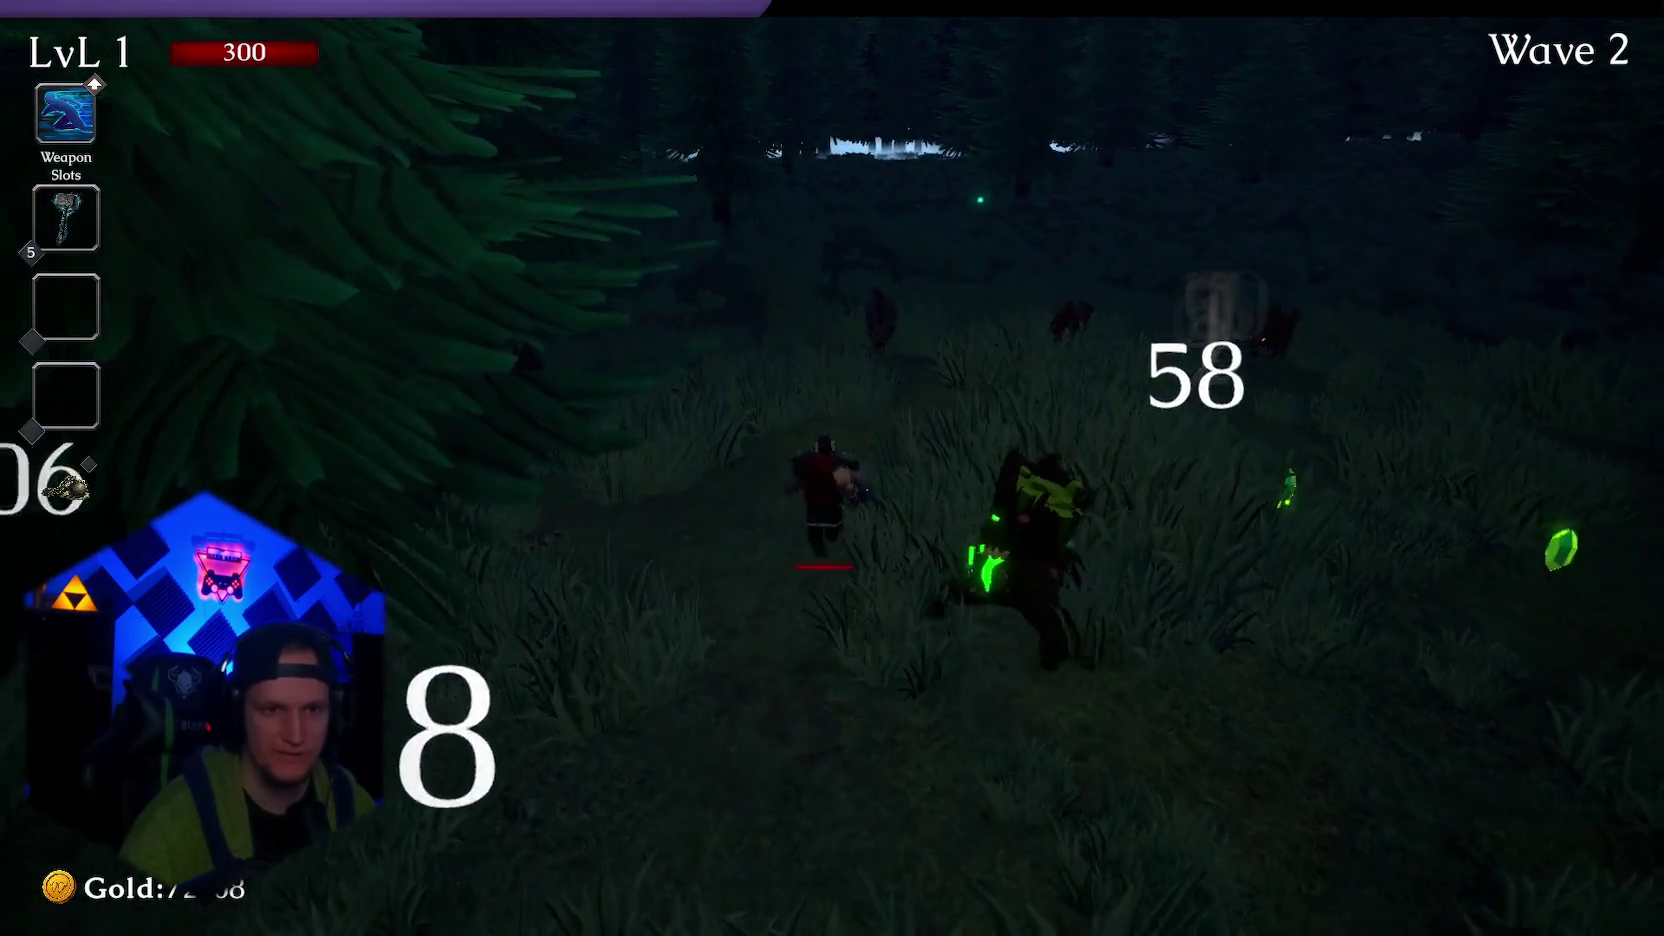
key(w)
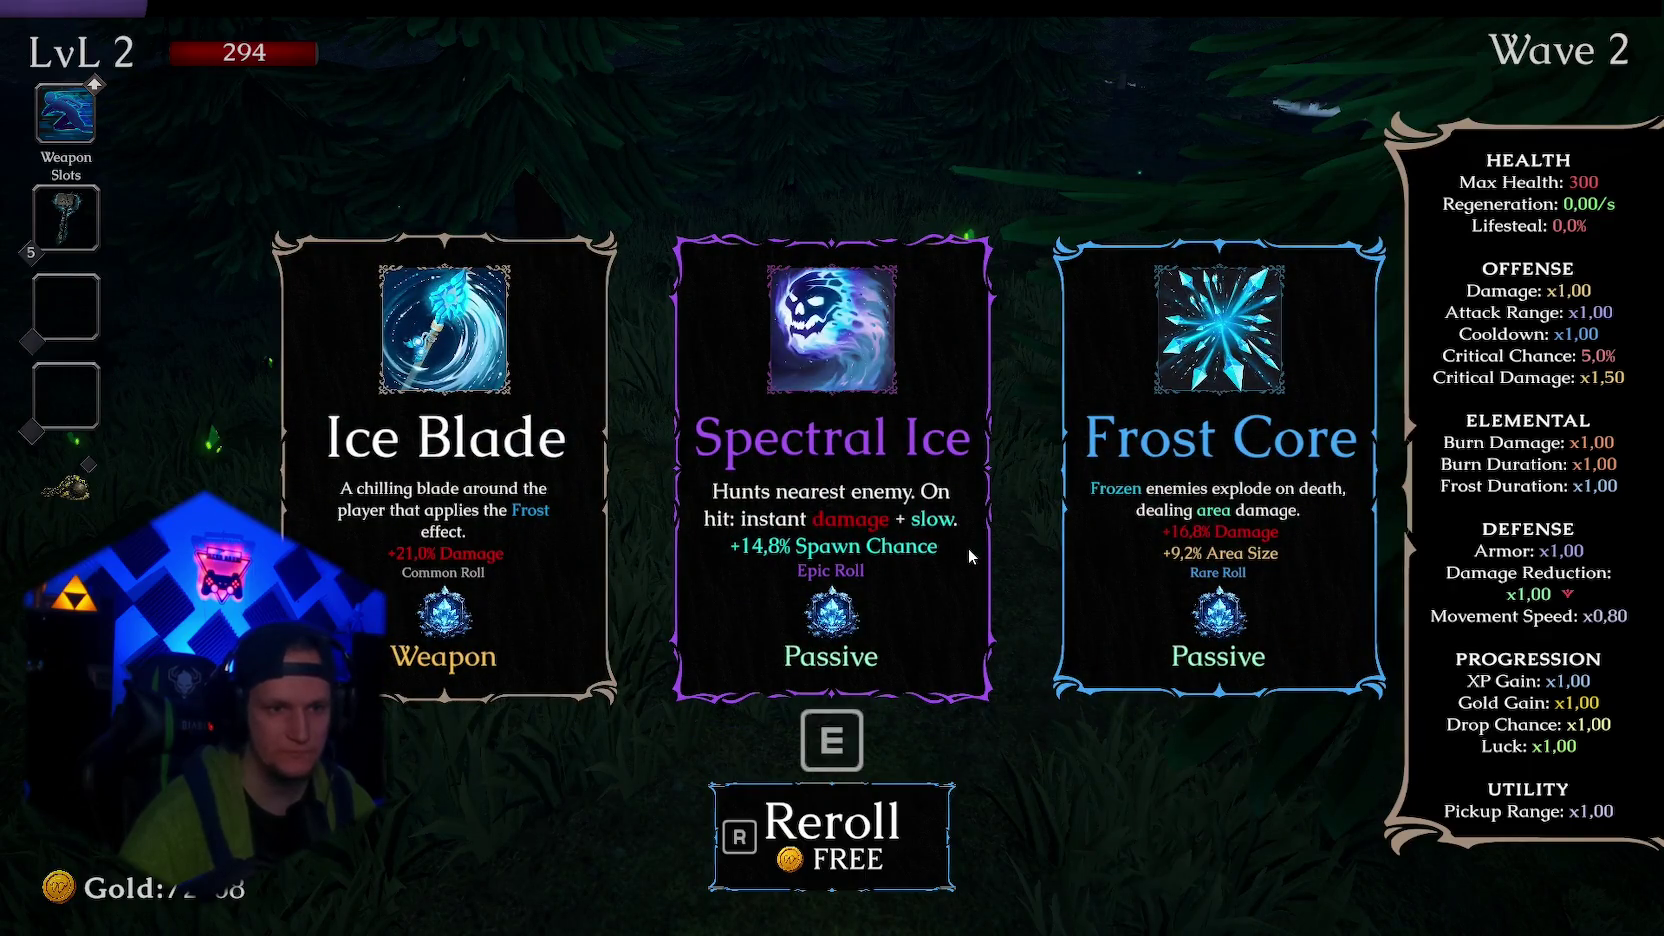
click(968, 549)
Collect gems to reach level 3, choose the Ice Wave upgrade and keep gathering gems
key(w)
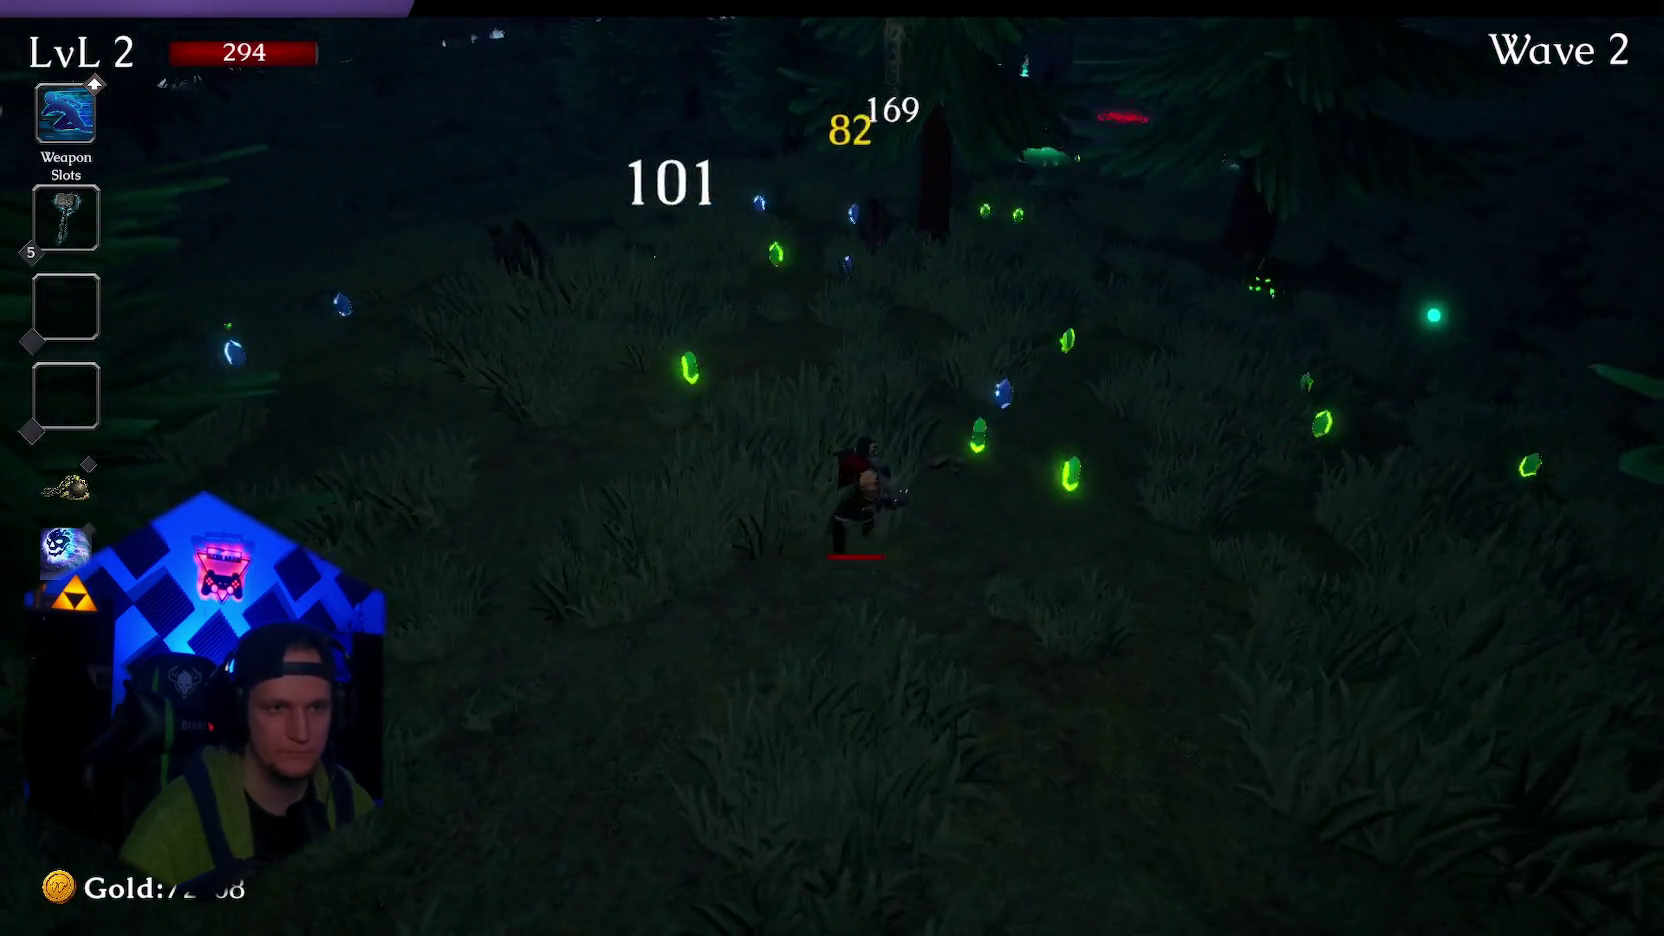
key(w)
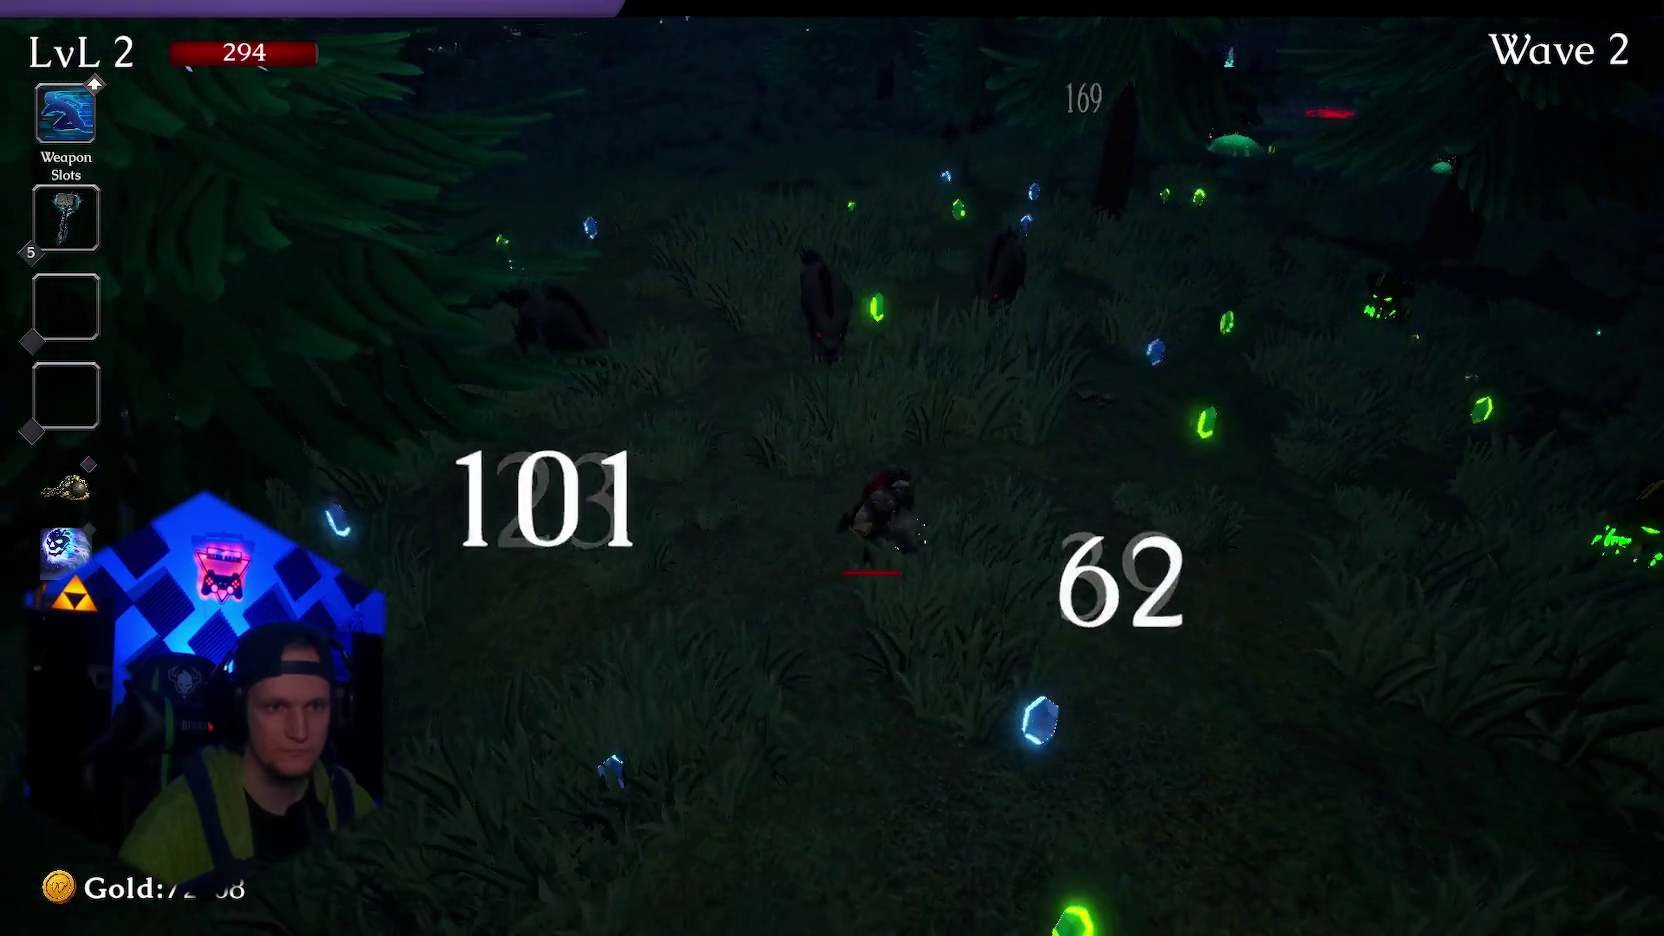
key(w)
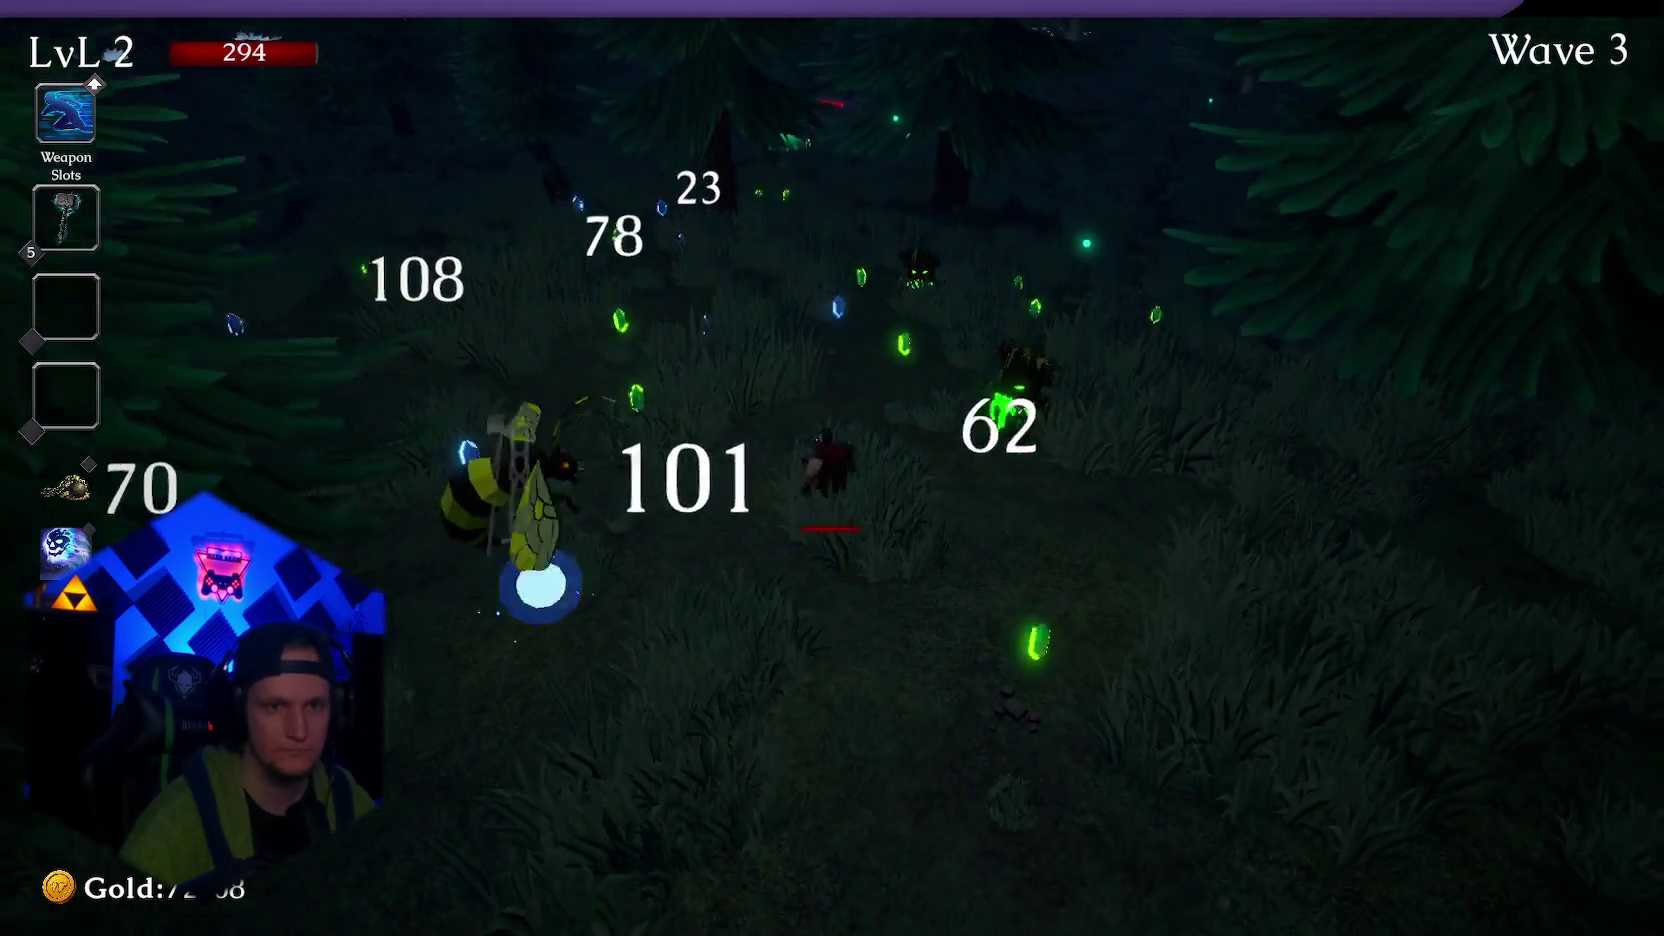
key(d)
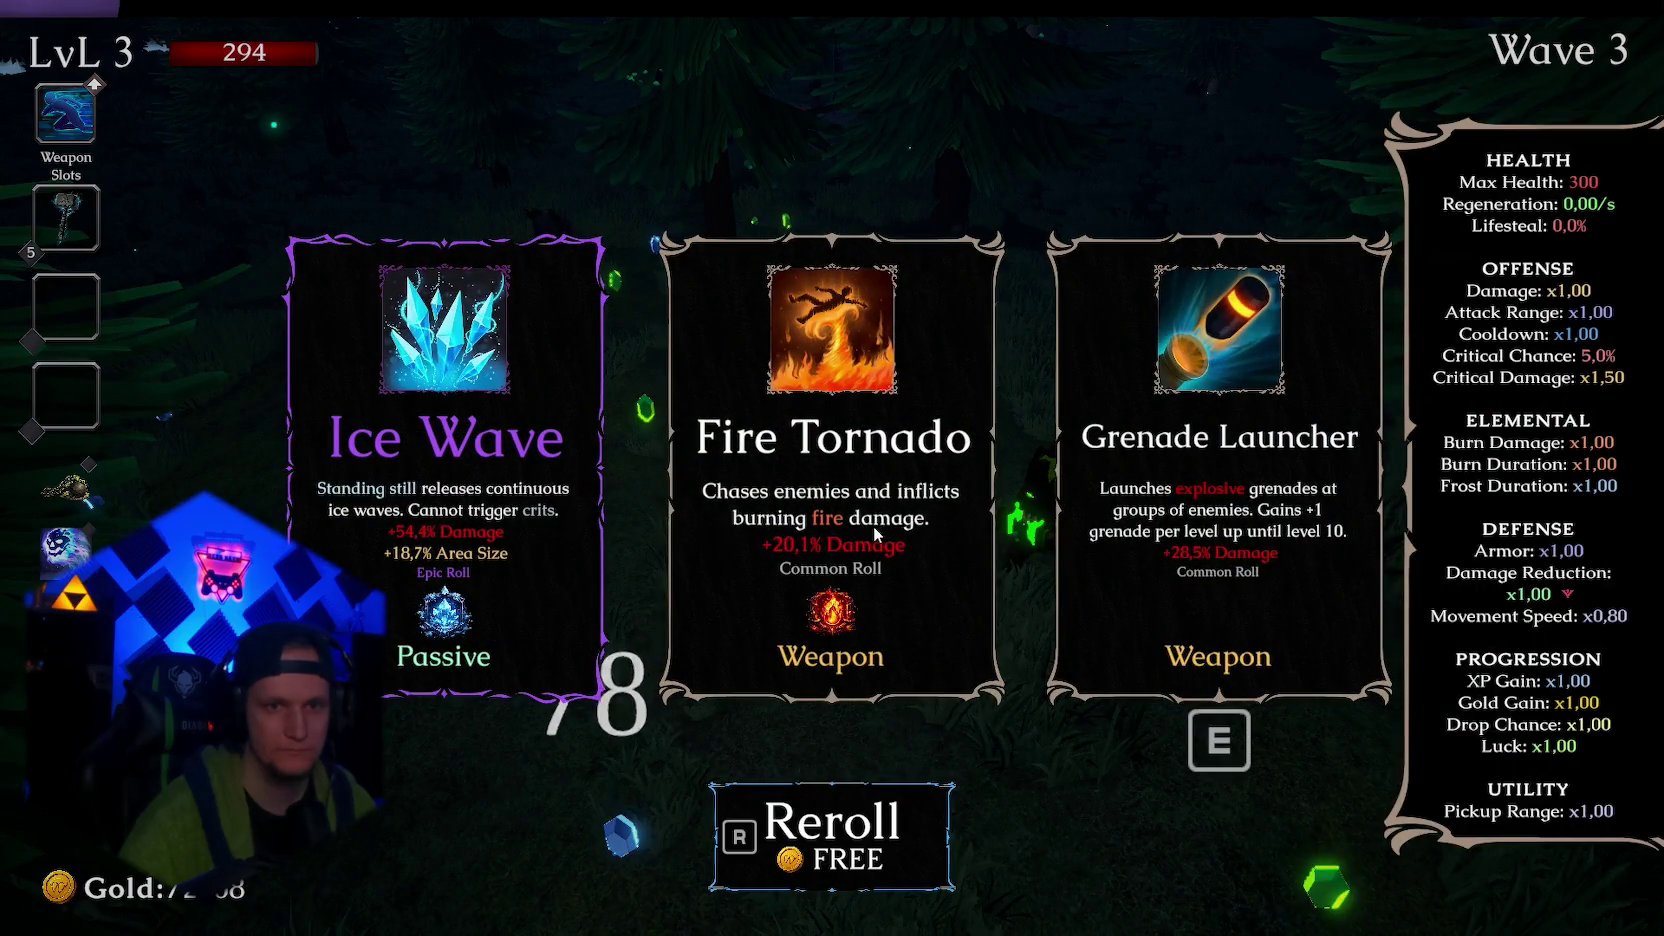
key(a)
key(a)
key(e)
key(w)
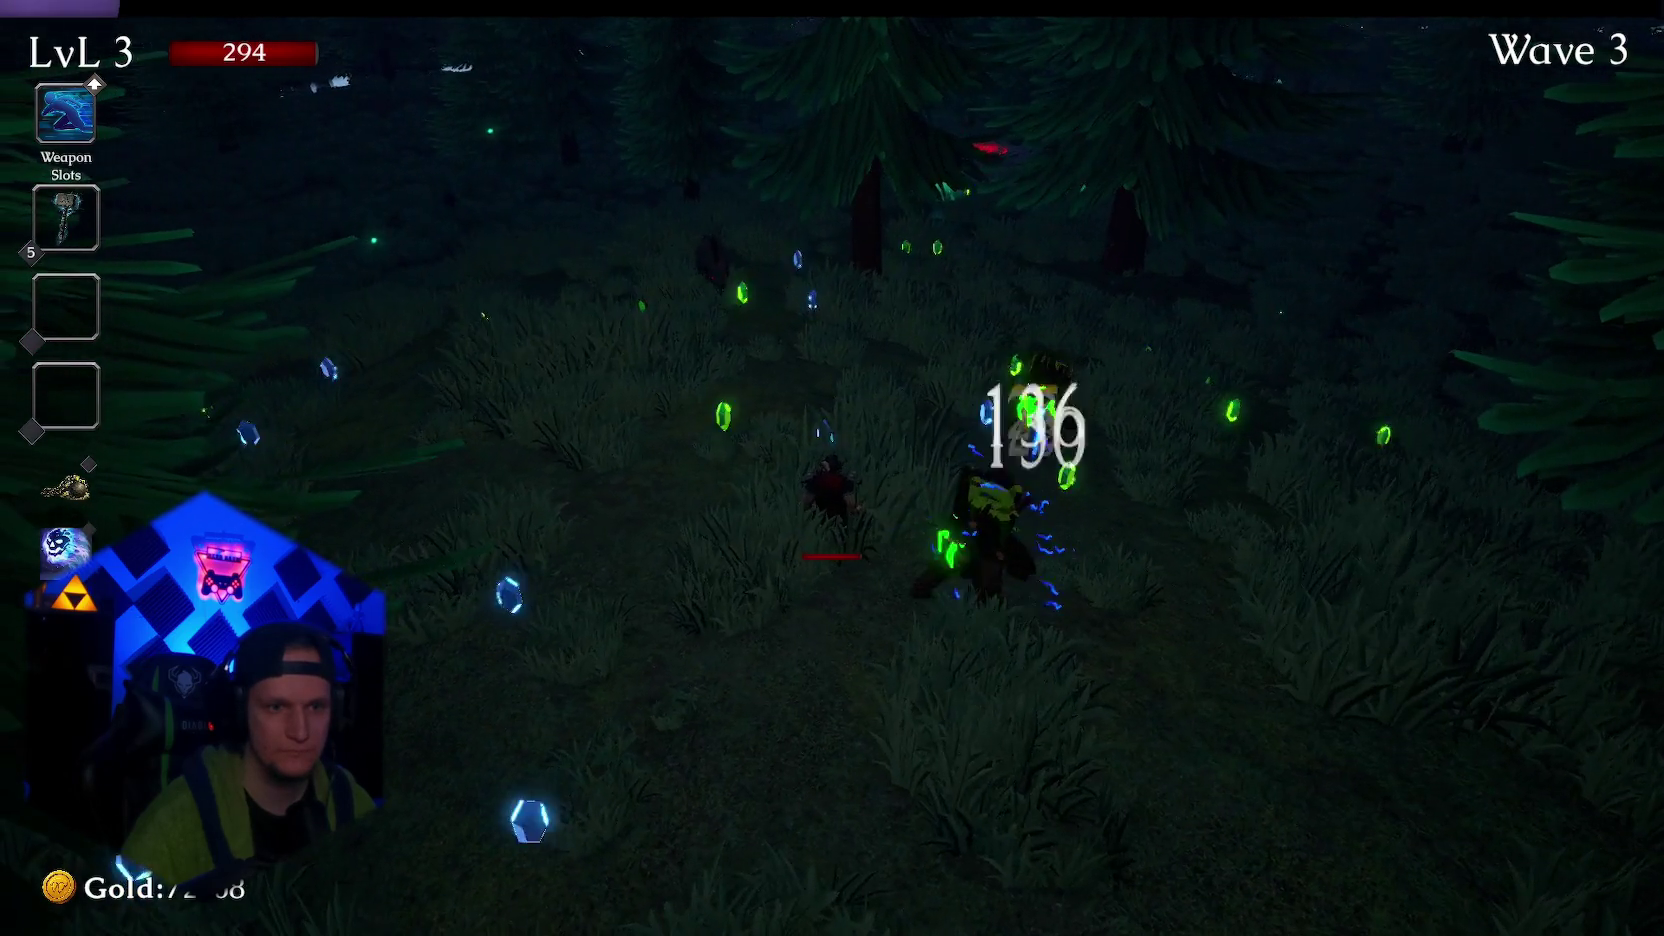
key(w)
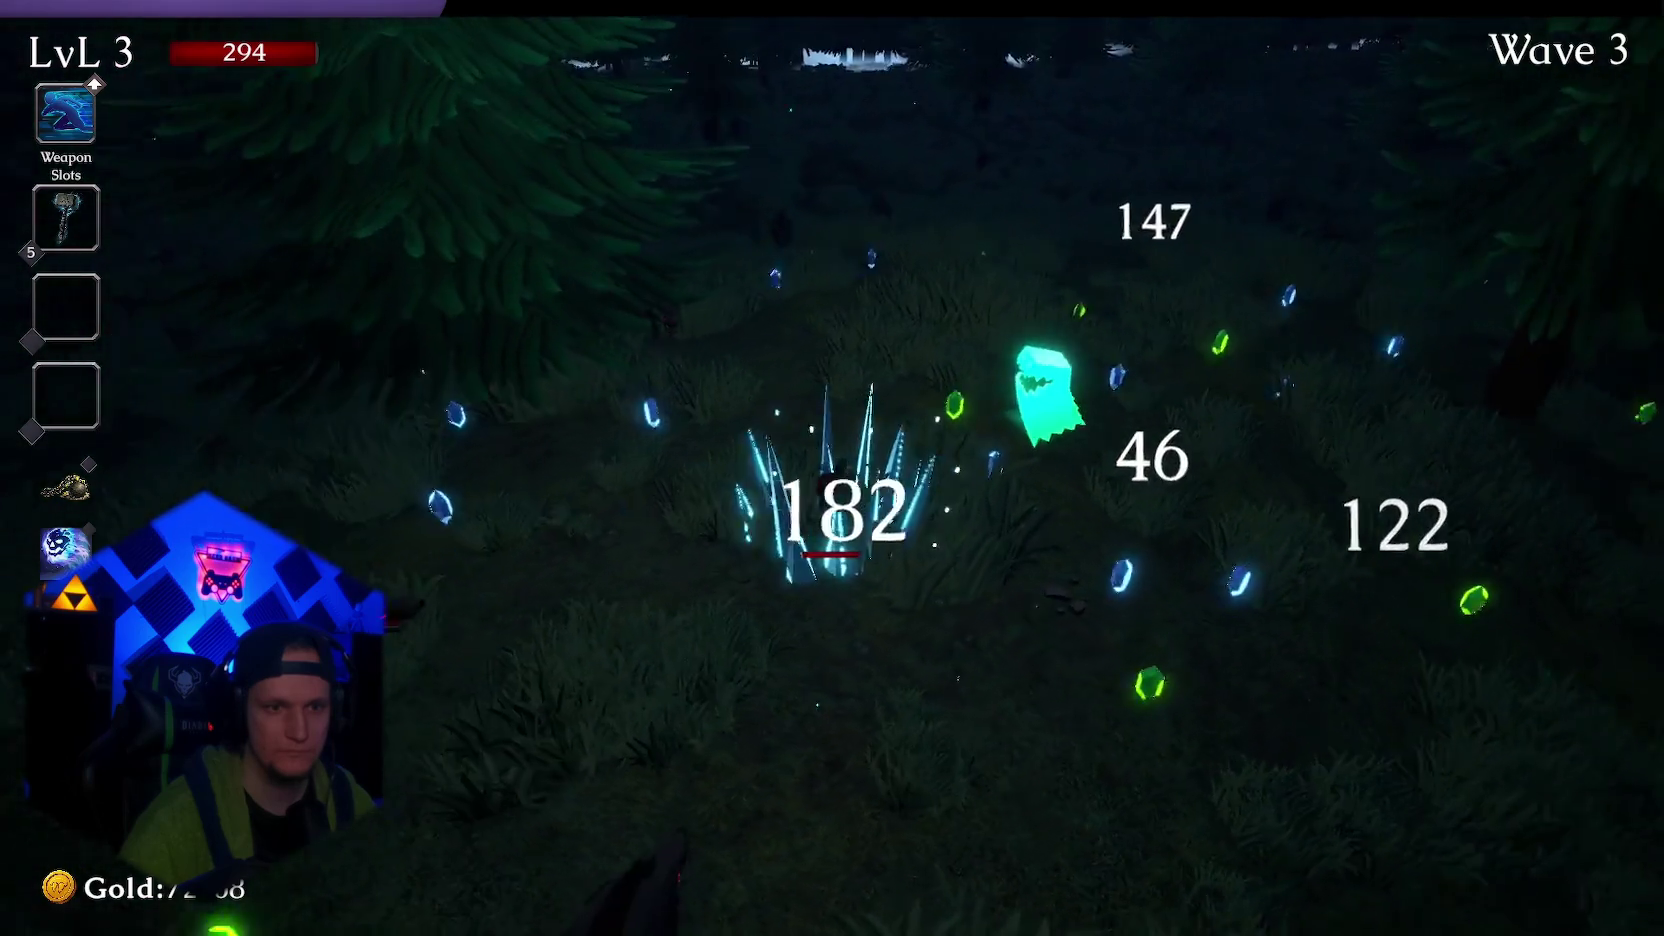
key(w)
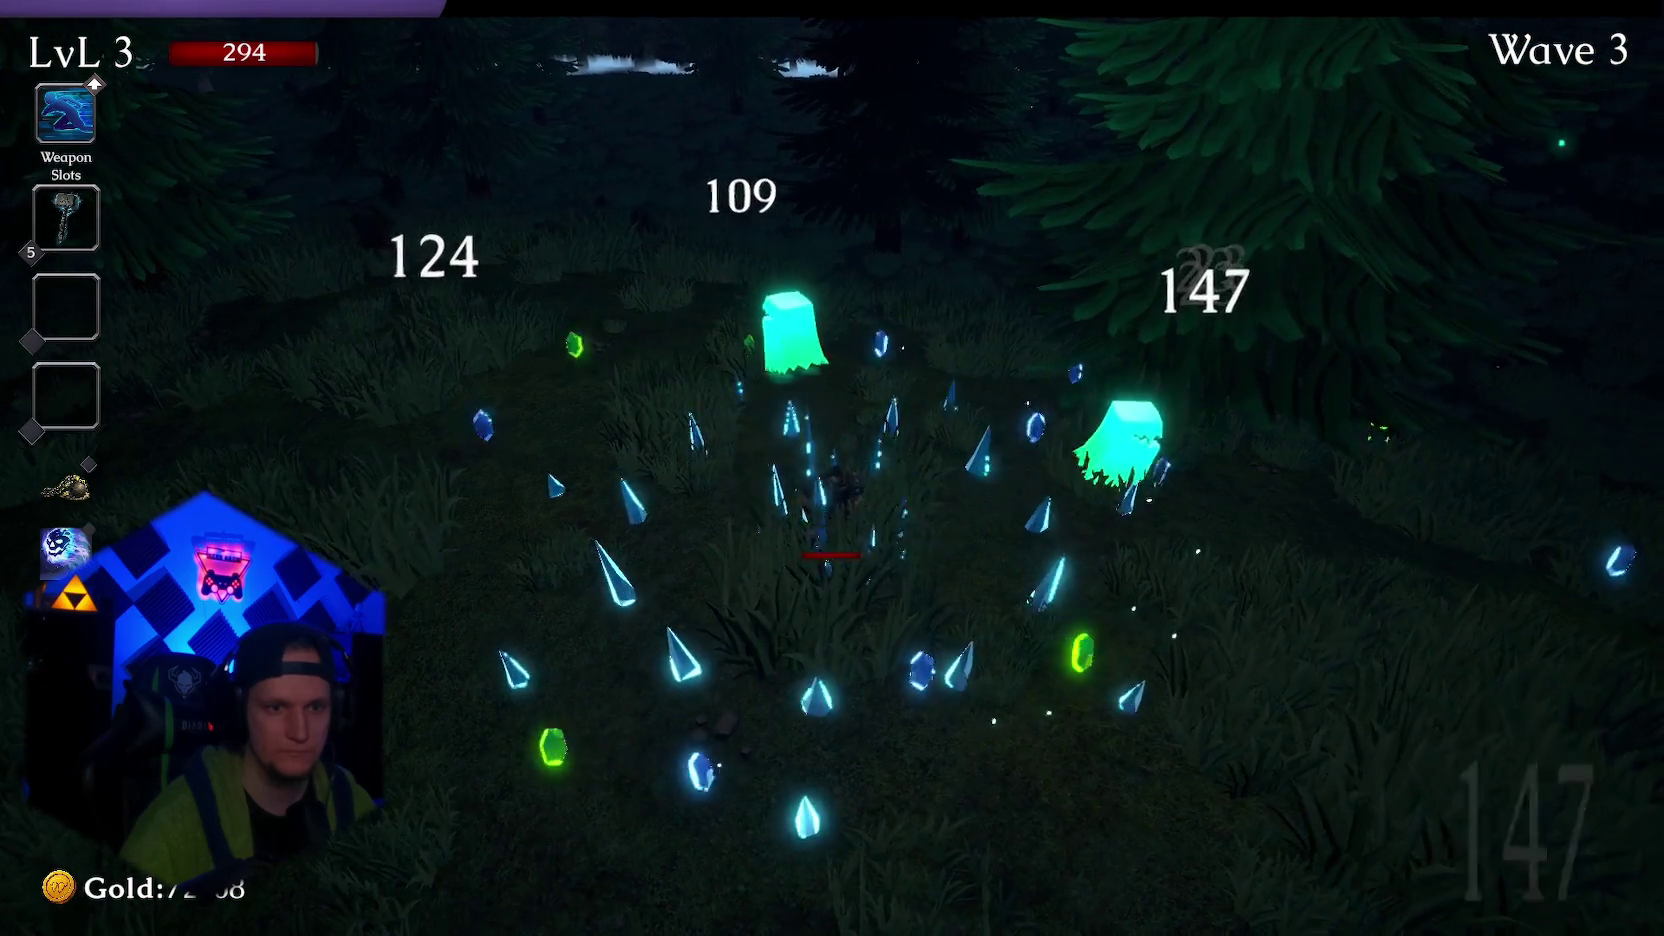